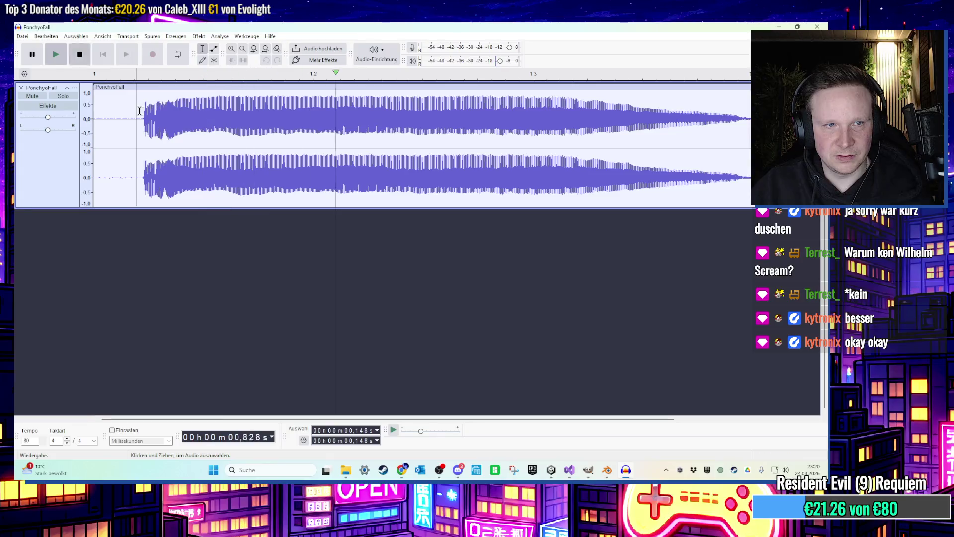
Delete the leading silence from PonchyoFall and export it as a WAV file.
key(Delete)
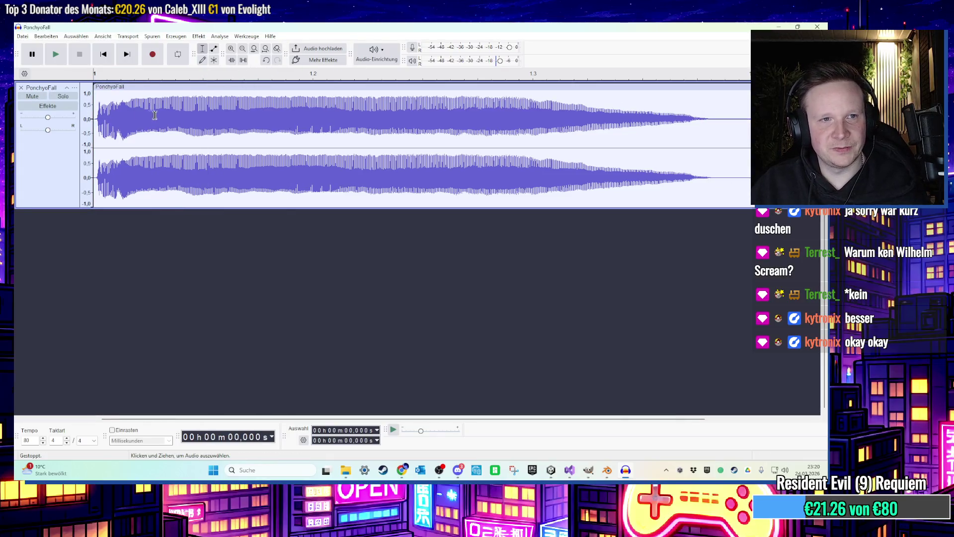
scroll(358, 126, down, 1)
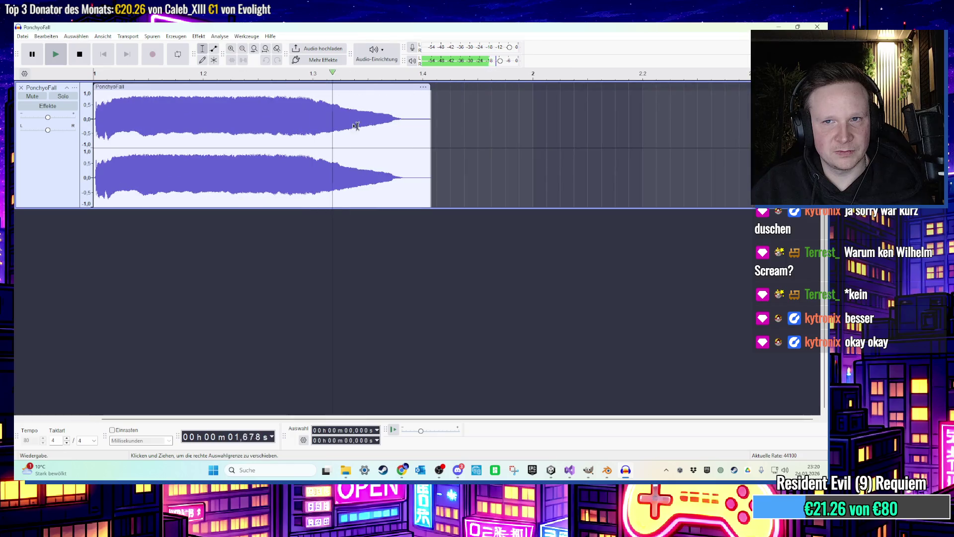
click(22, 36)
click(134, 129)
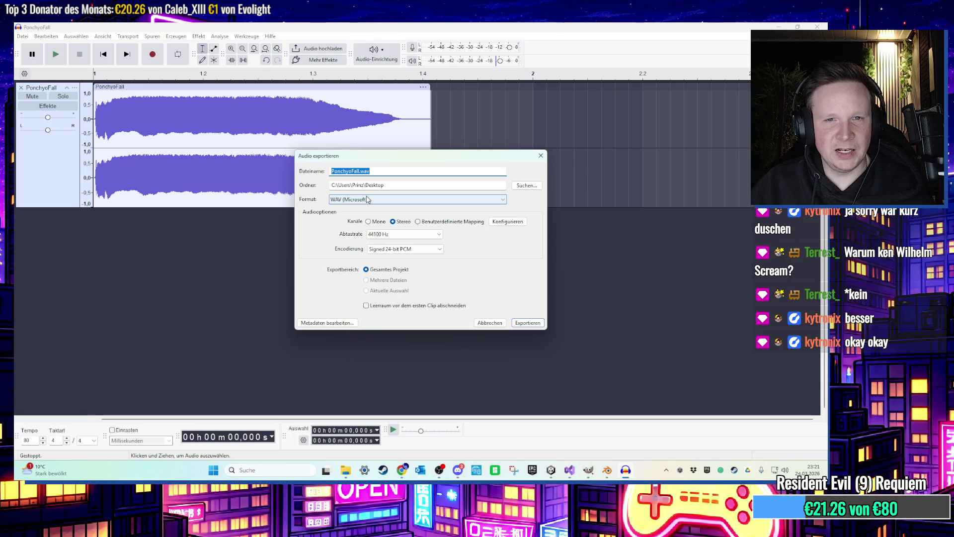
click(518, 323)
Move the exported PonchyoFall.wav into Assets/Sounds/Ponchyo, replacing the old copy.
click(780, 27)
mouse_move(160, 206)
mouse_down()
mouse_move(448, 244)
mouse_move(666, 218)
mouse_up()
click(445, 193)
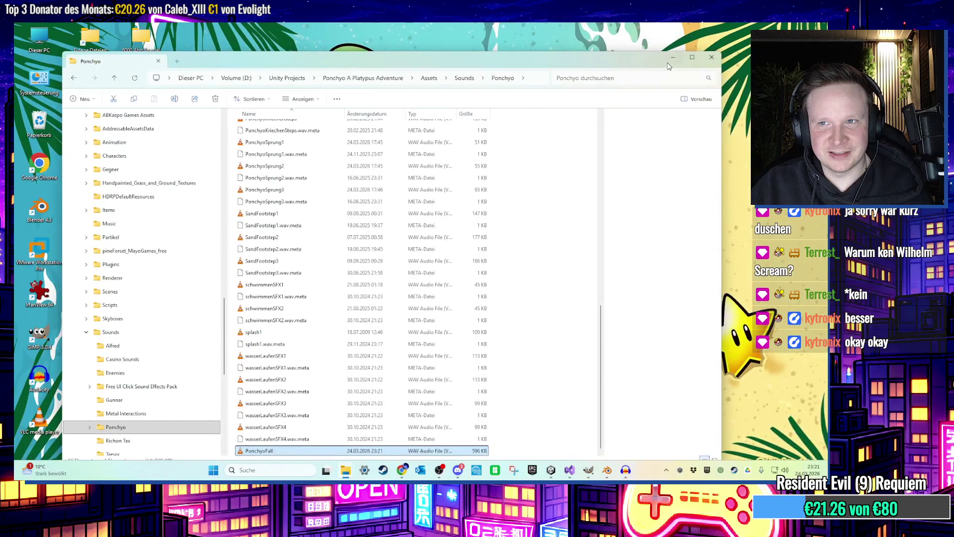
Close the Ponchyo folder window and quit GIMP, discarding the unsaved image changes.
click(709, 75)
click(588, 471)
click(588, 471)
click(588, 471)
key(ctrl+q)
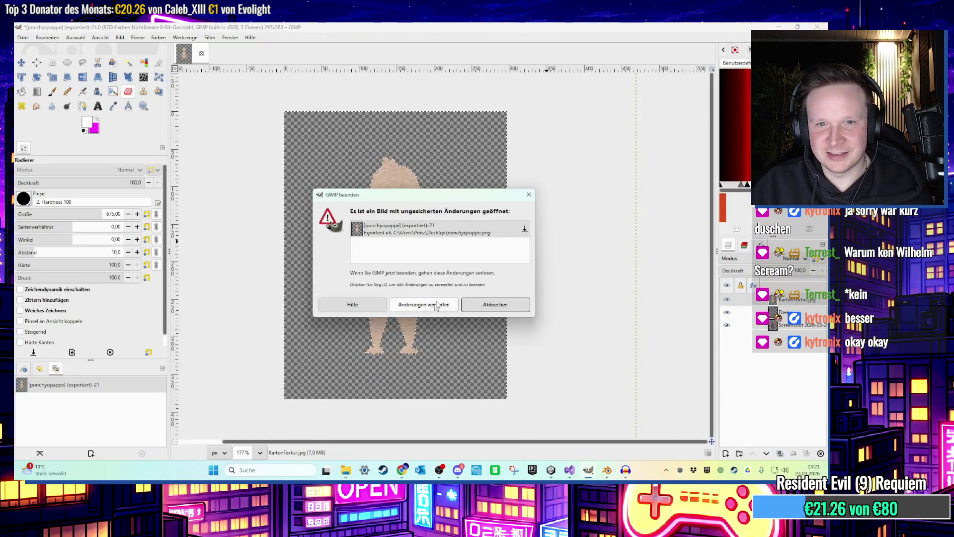
click(433, 308)
Set Blender aside without quitting and bring the Unity rooftop project forward.
click(598, 471)
key(ctrl+q)
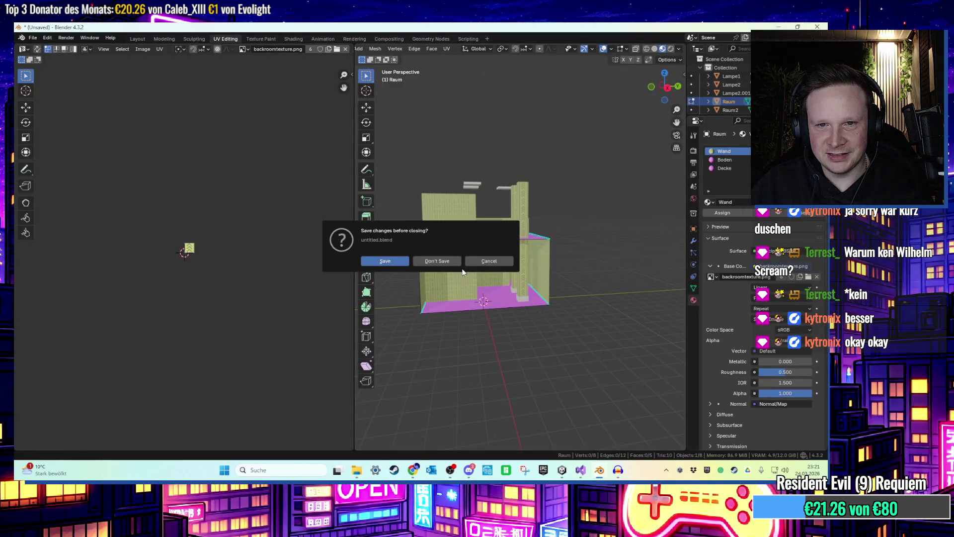
click(597, 469)
click(571, 471)
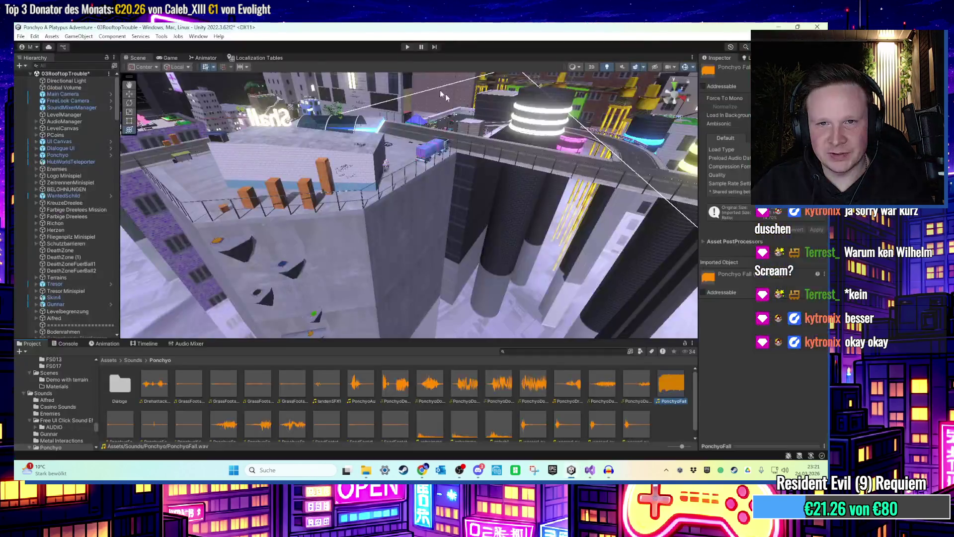
Start play mode, jump the platypus at the wall, then walk it down the green corridor.
click(410, 46)
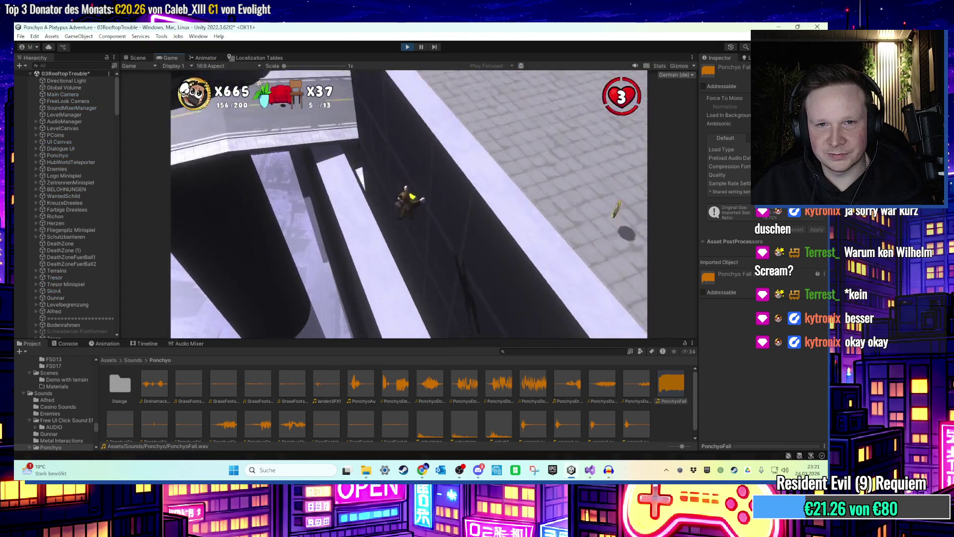
key(space)
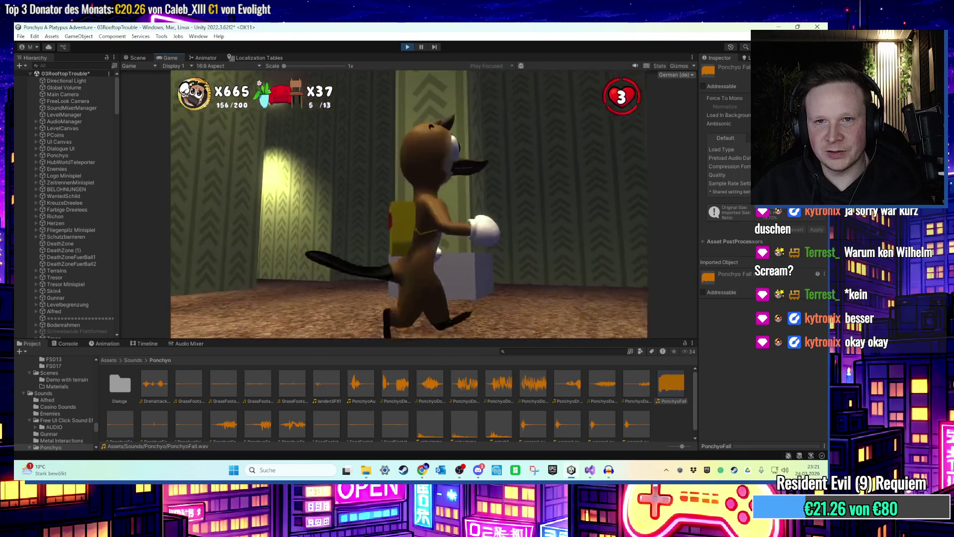
key(space)
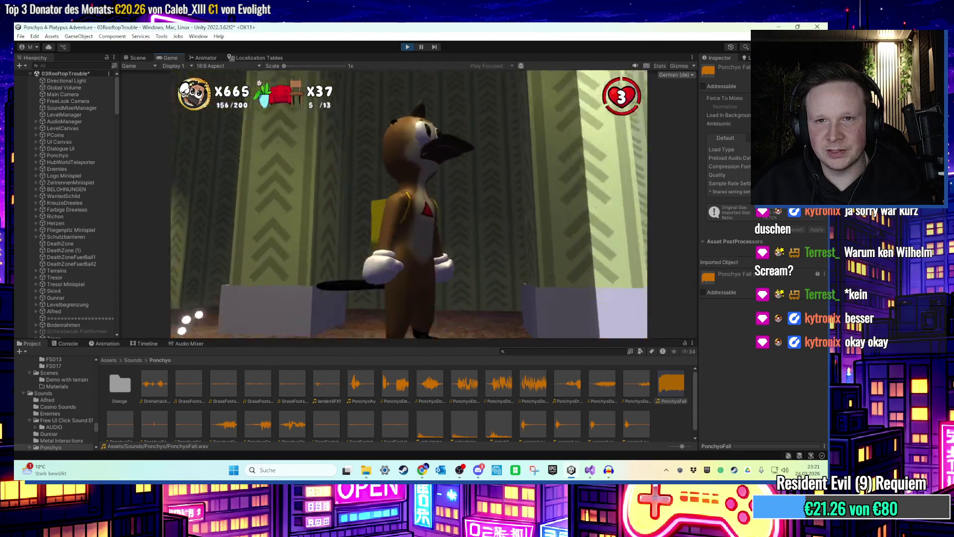
key(space)
key(w)
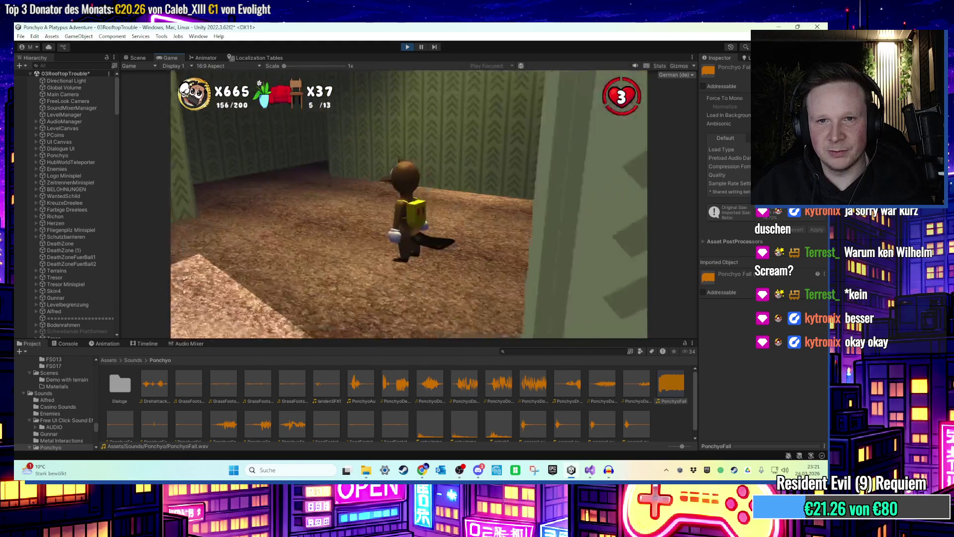
key(w)
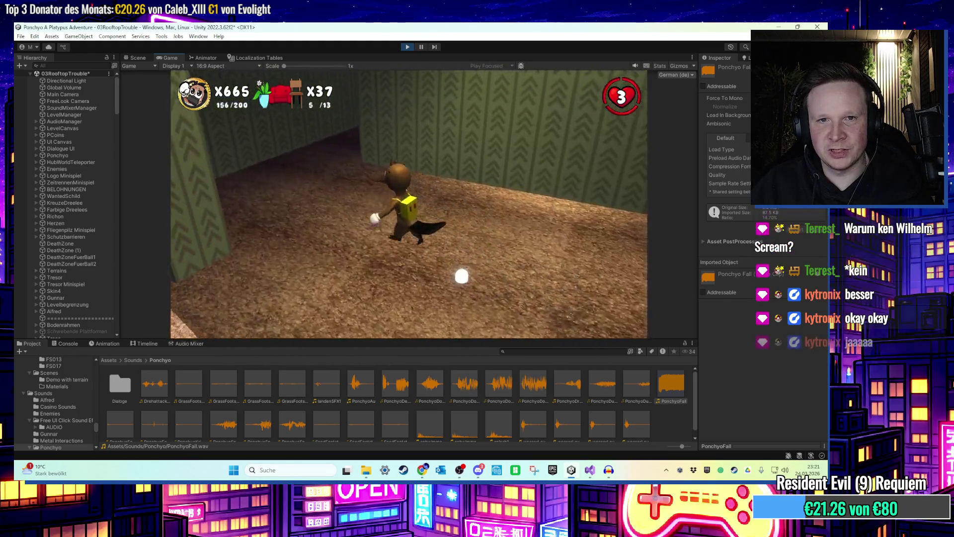
key(w)
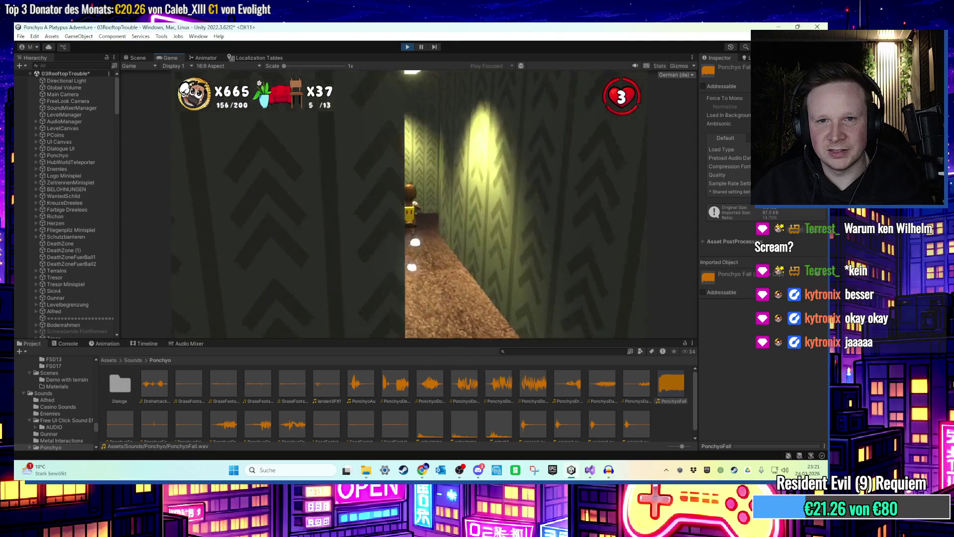
Turn the platypus around, then run, jump and spin it toward the corridor's end.
key(s)
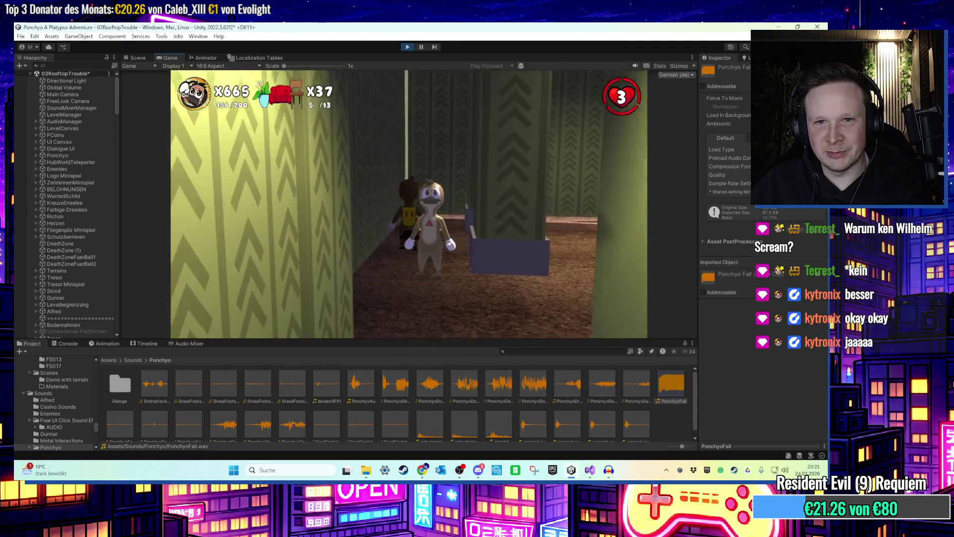
key(w)
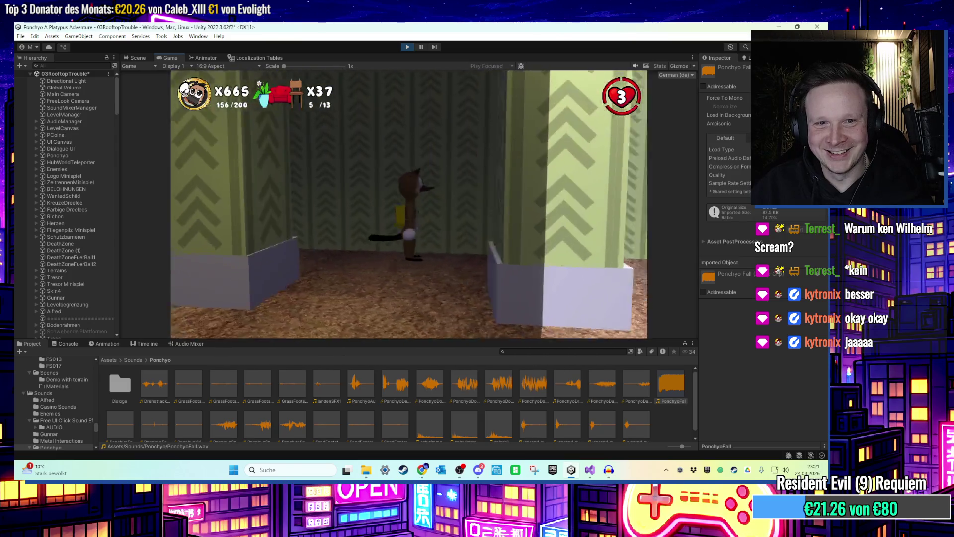
key(space)
key(w)
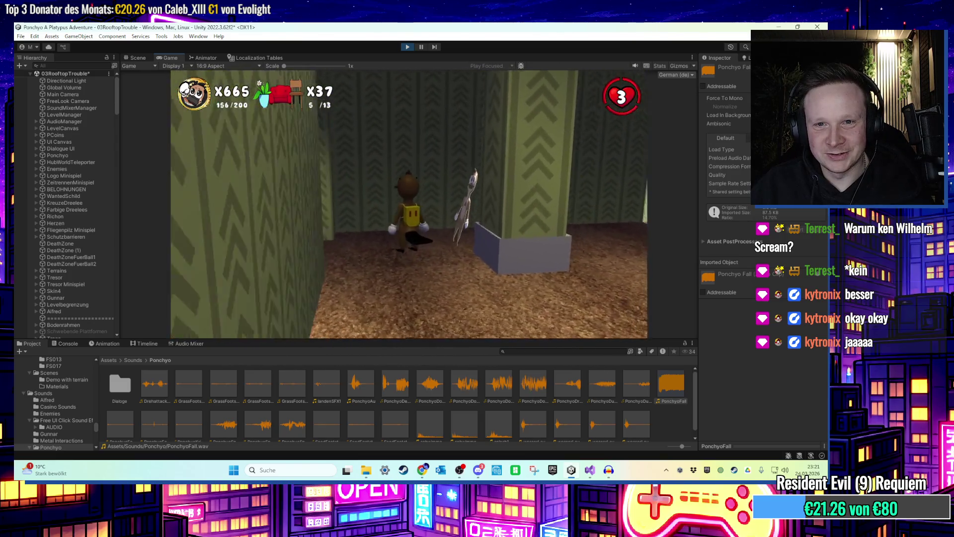
key(w)
key(space)
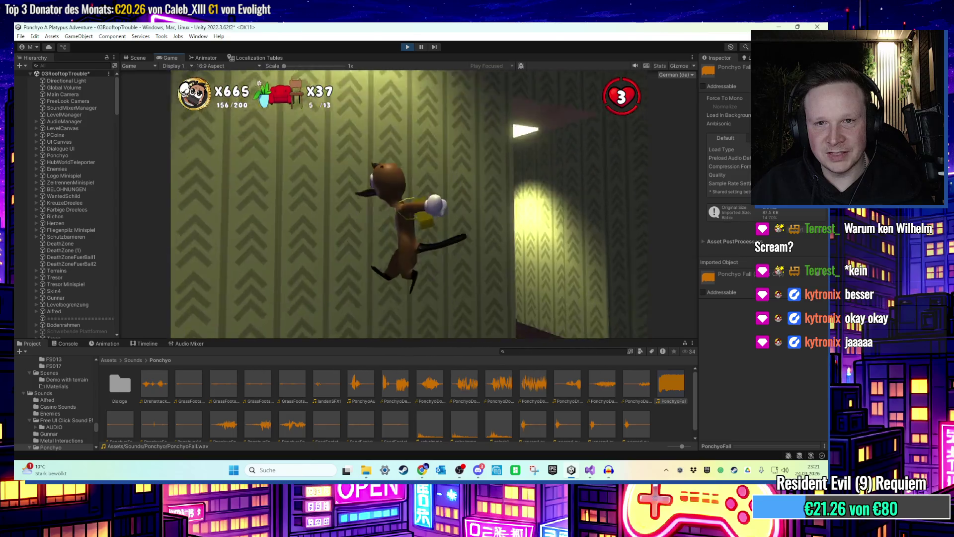
key(w)
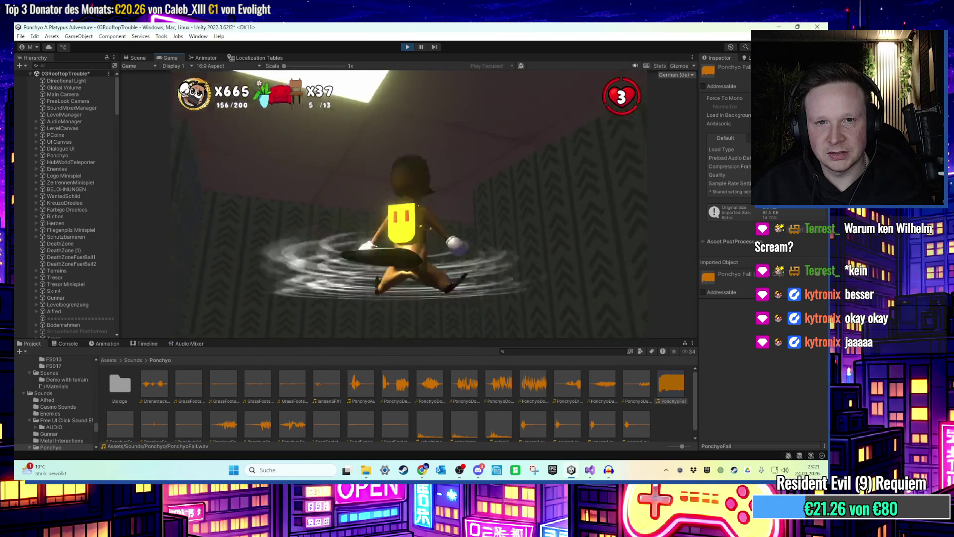
key(space)
key(w)
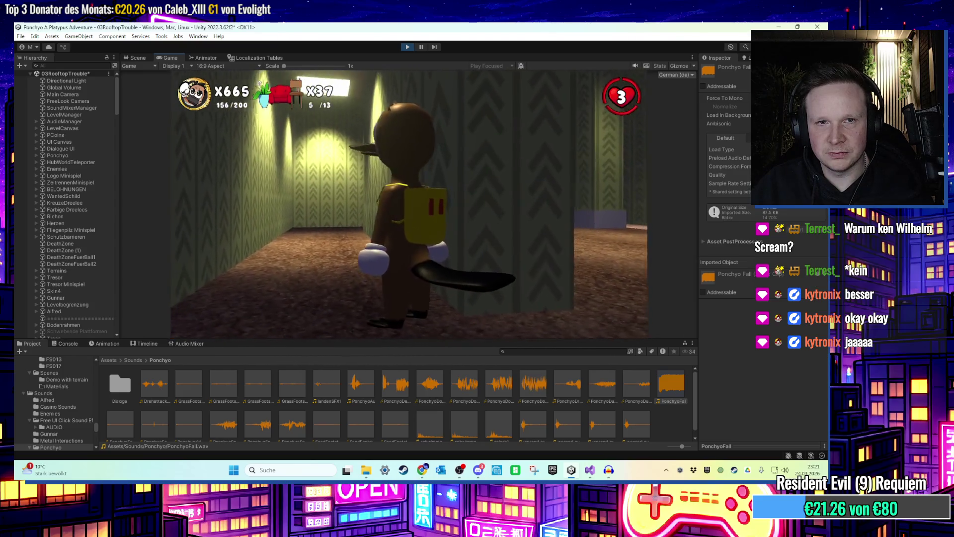
Walk the platypus to the wall, jump up it twice, then stop the game.
key(w)
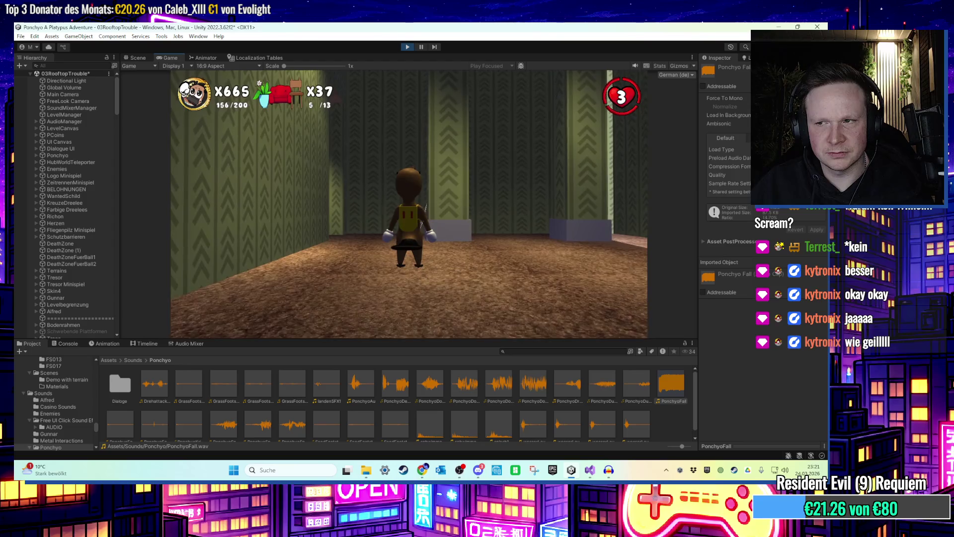
key(space)
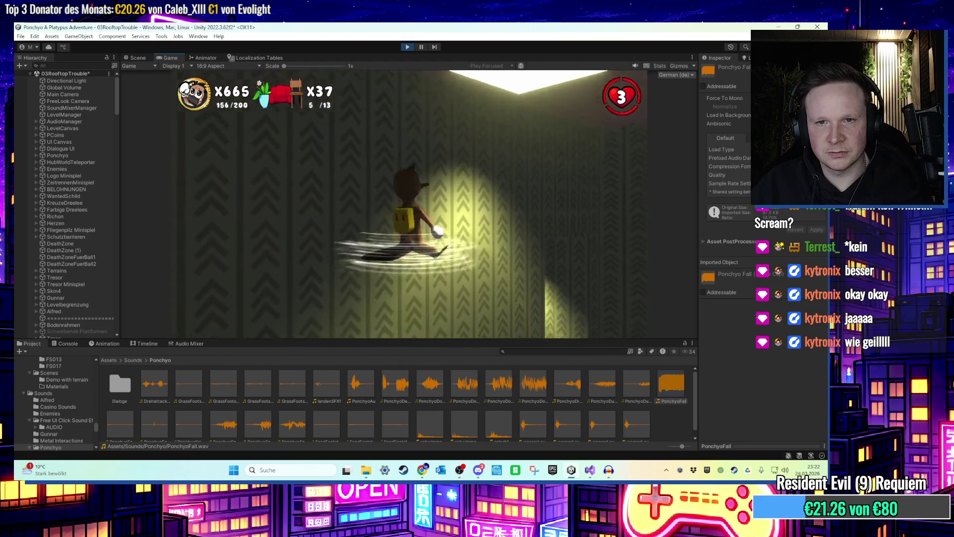
key(space)
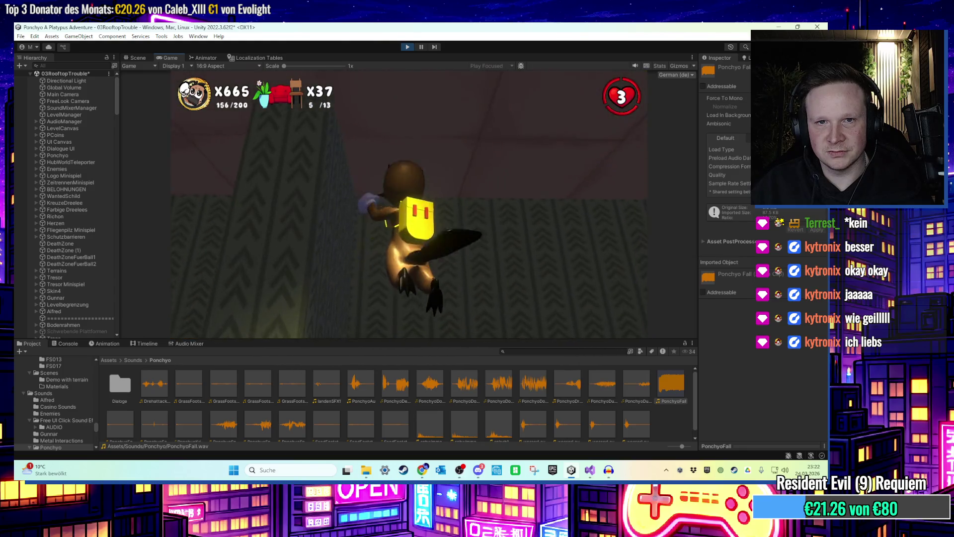
key(super)
click(406, 49)
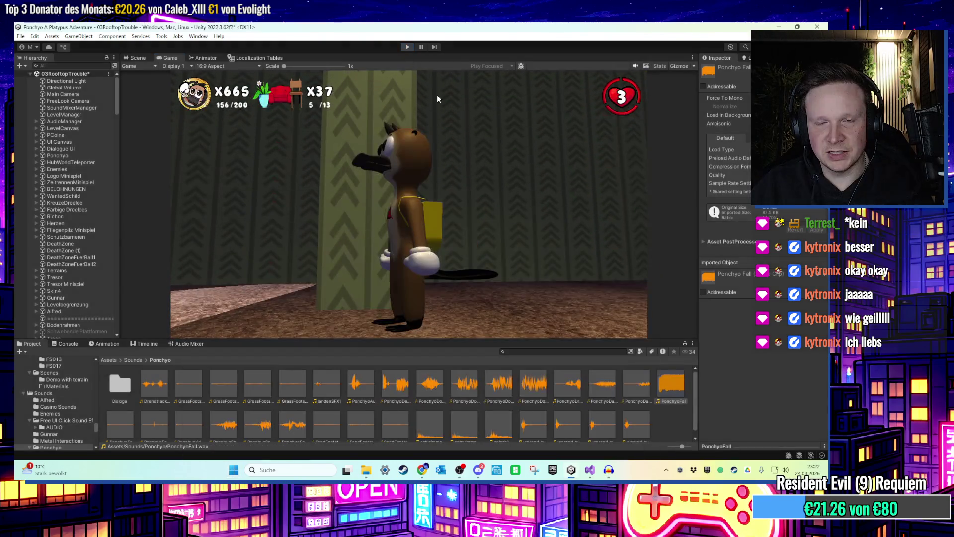
Zoom and orbit into the backrooms and select the room object under the ceiling panels.
scroll(440, 232, up, 15)
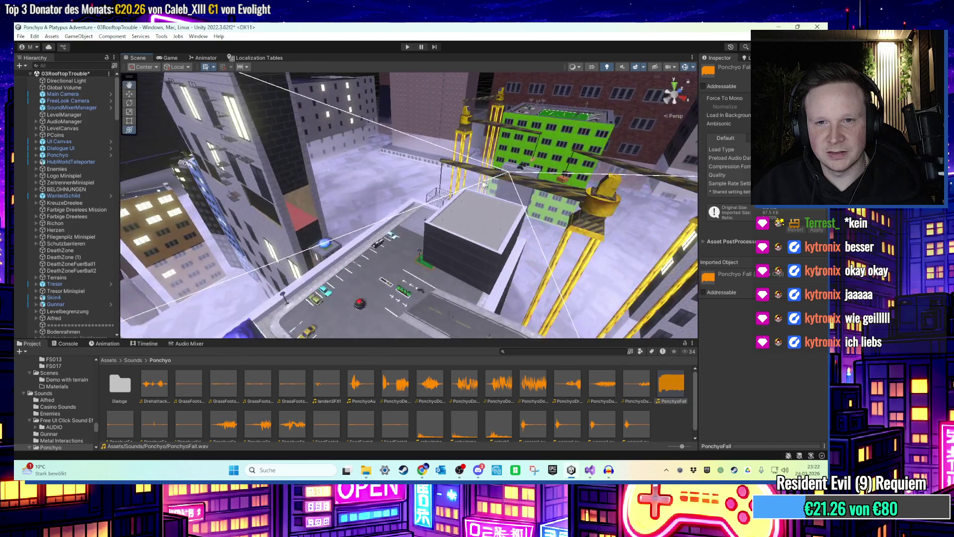
mouse_move(342, 229)
mouse_down()
mouse_move(276, 227)
mouse_move(305, 223)
mouse_move(236, 171)
mouse_move(249, 157)
mouse_up()
click(315, 161)
scroll(323, 159, down, 3)
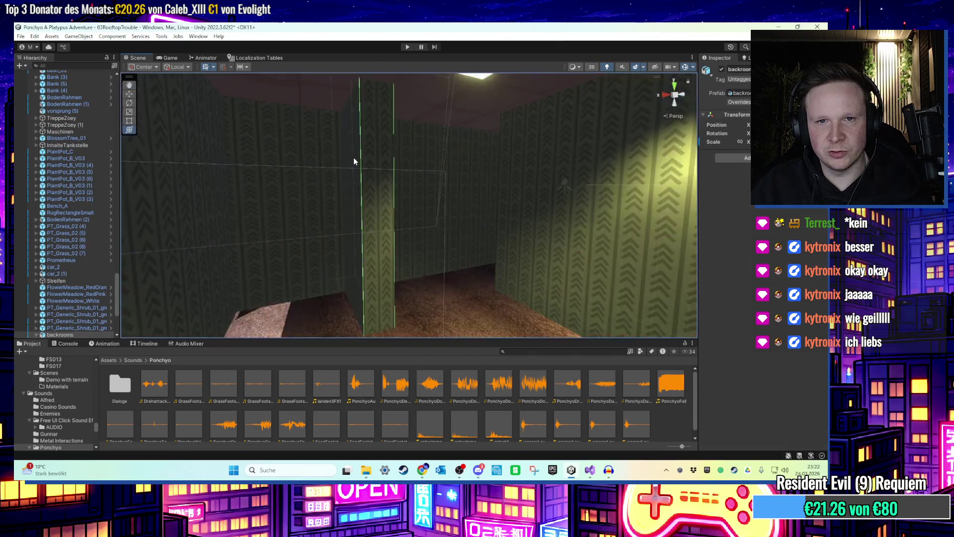
mouse_move(410, 132)
mouse_down()
mouse_move(430, 113)
mouse_move(439, 117)
mouse_move(429, 145)
mouse_move(392, 169)
mouse_move(404, 170)
mouse_up()
mouse_move(493, 109)
mouse_down()
mouse_move(492, 124)
mouse_move(497, 95)
mouse_up()
key(ctrl+z)
key(ctrl+z)
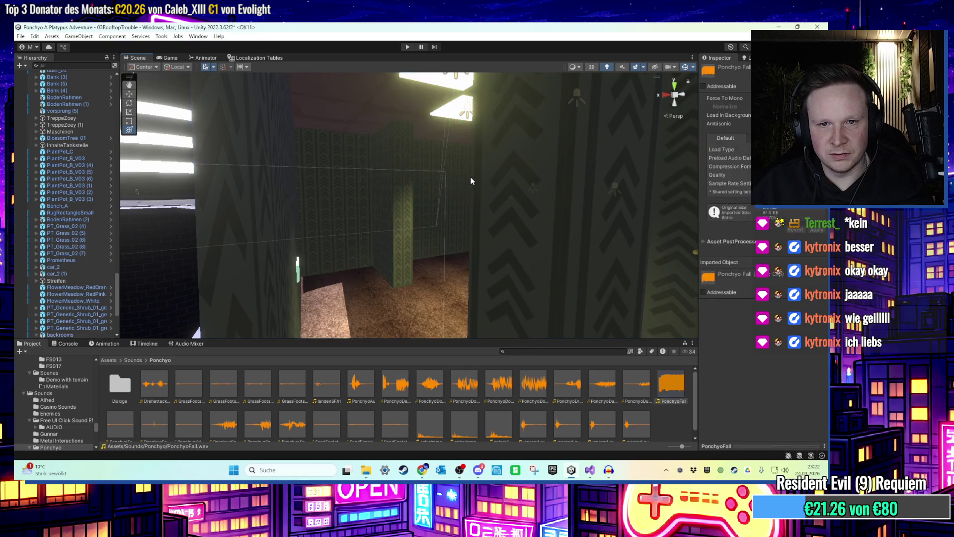
key(ctrl+z)
key(ctrl+z)
key(ctrl+z)
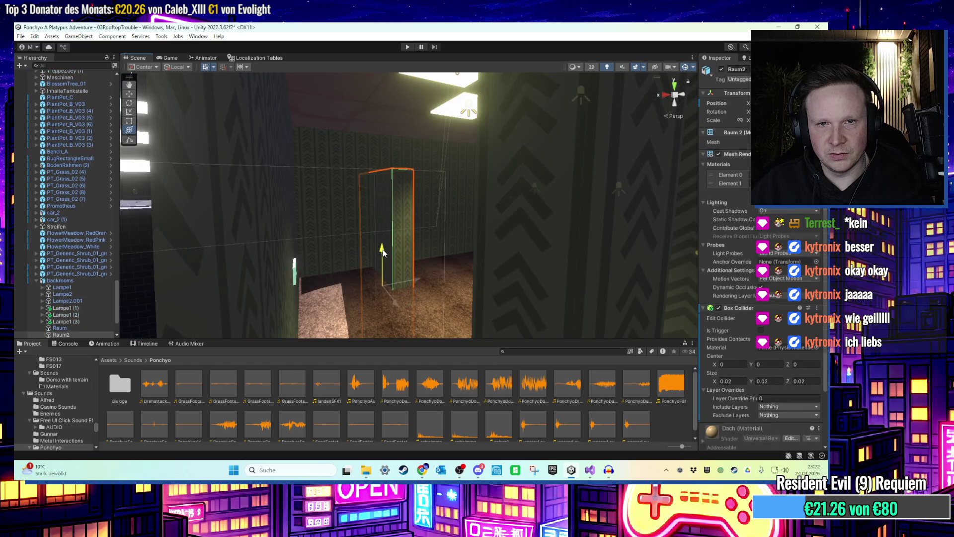
Frame the Raum2 wall piece, look down on it from above, then deselect it.
key(f)
mouse_move(416, 245)
mouse_down()
mouse_move(442, 272)
mouse_move(400, 250)
mouse_move(433, 206)
mouse_move(405, 136)
mouse_up()
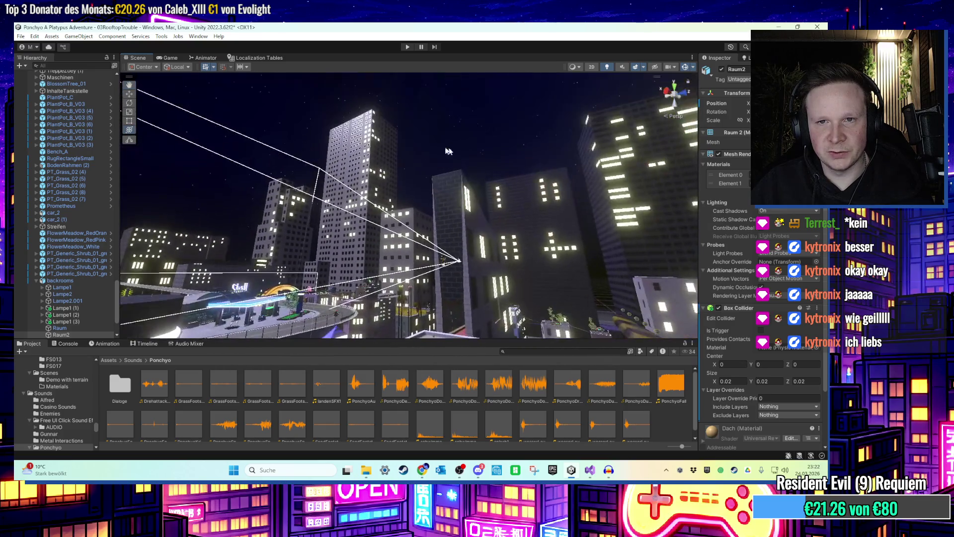
click(405, 135)
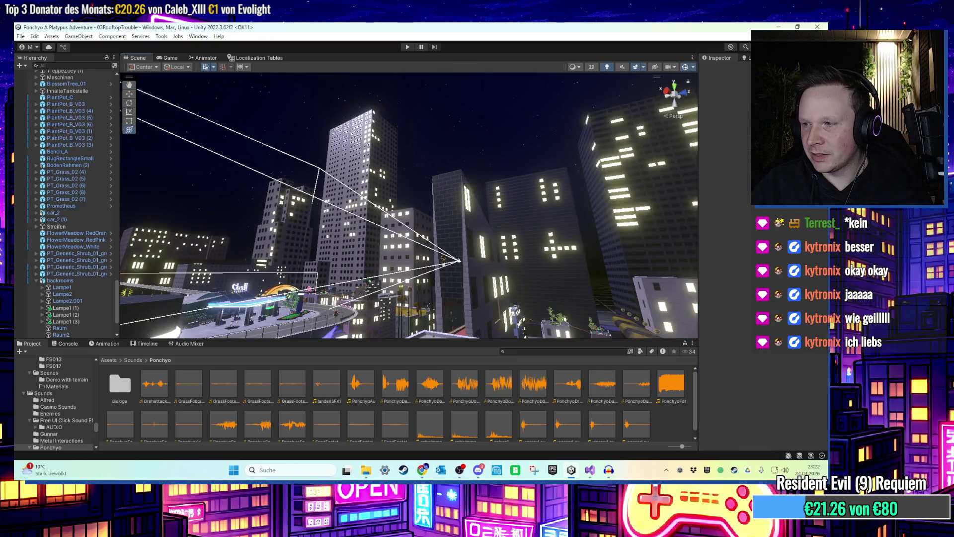
Play-test the rooftop level again across the cracked road, then minimise the Unity editor.
click(408, 47)
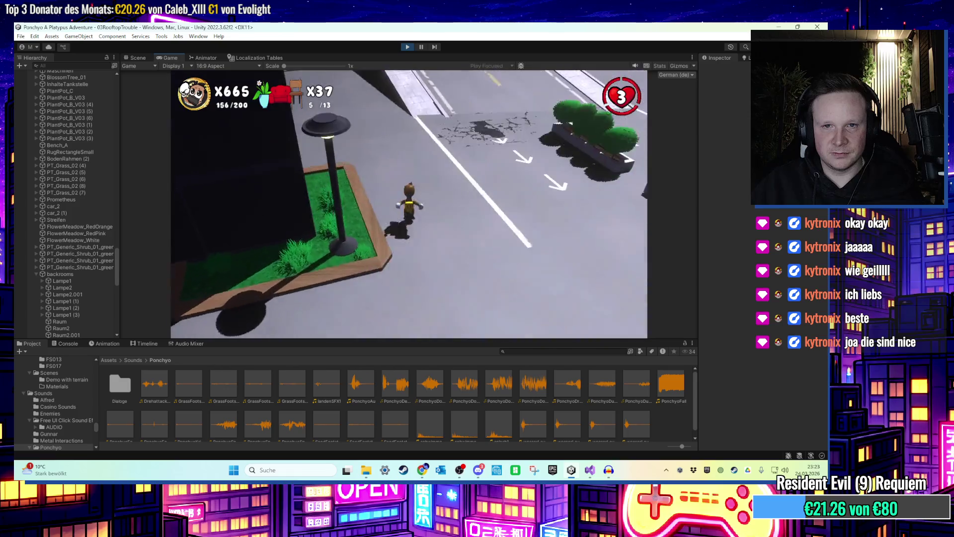
key(super)
key(super)
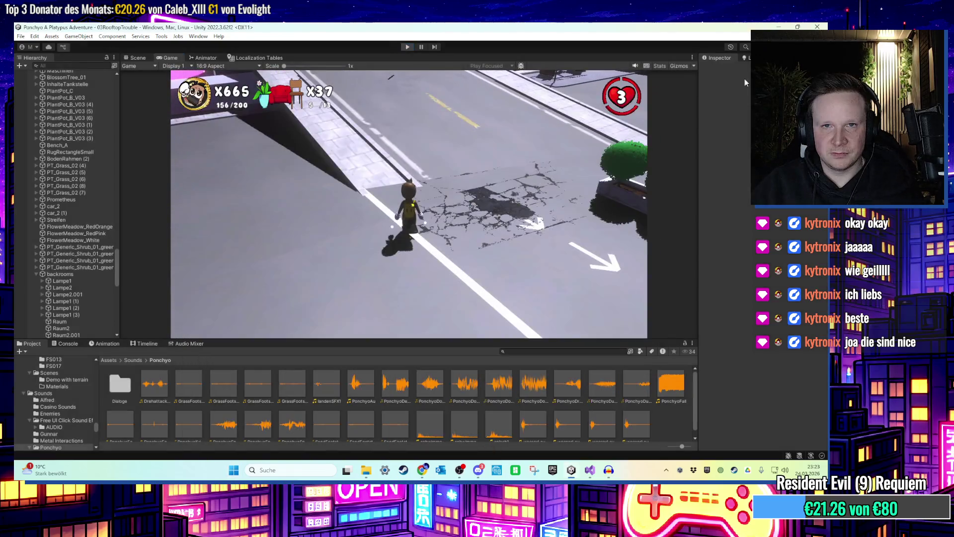
click(783, 26)
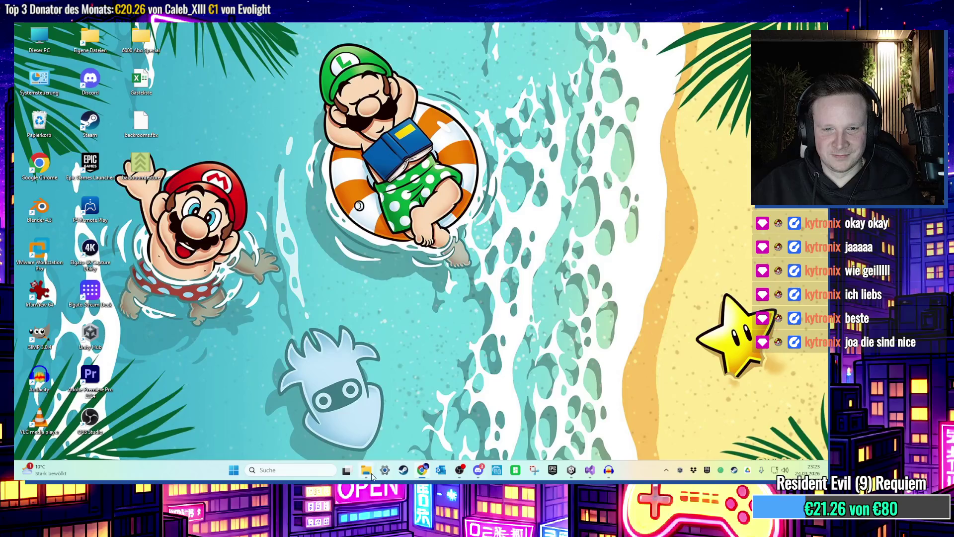
Navigate File Explorer to the Ponchyo sounds folder, closing the extra Explorer window.
mouse_move(373, 475)
click(244, 428)
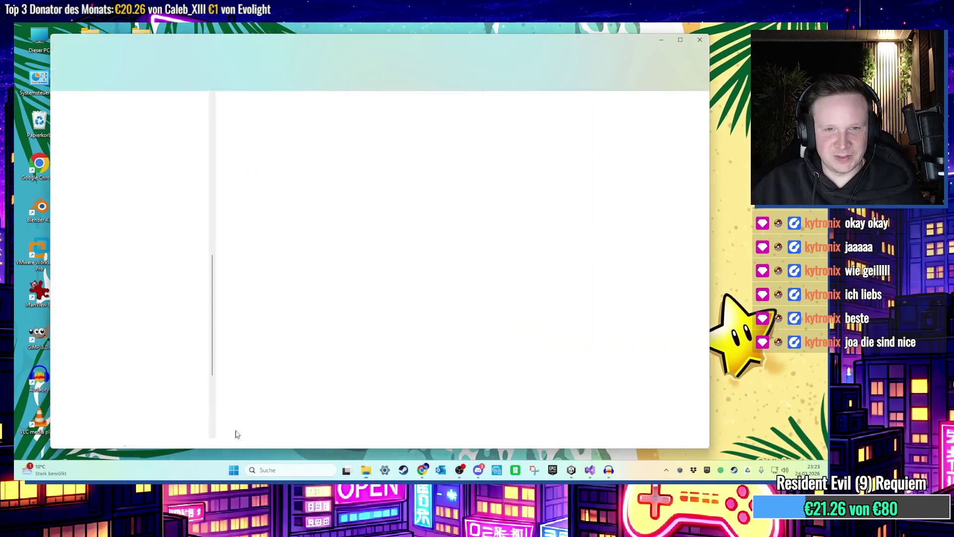
click(362, 61)
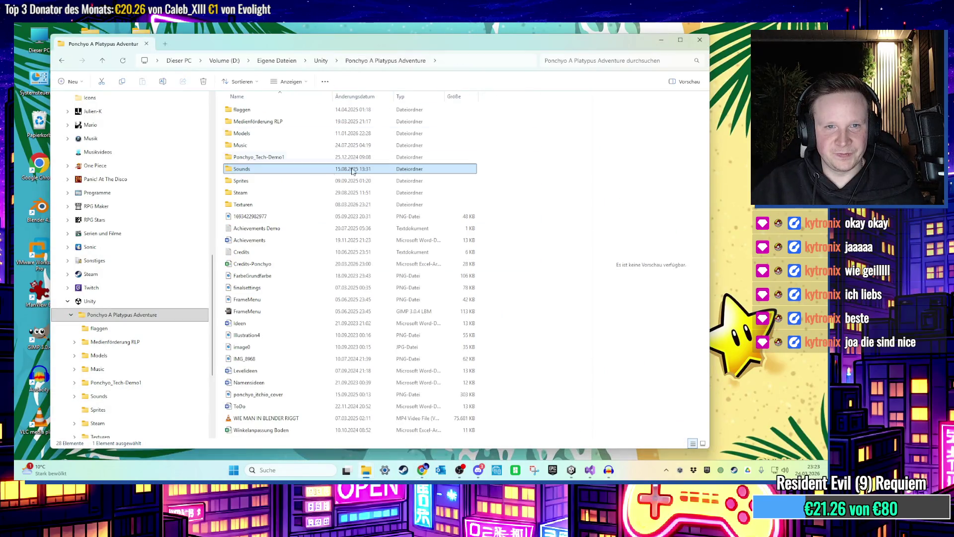
click(700, 40)
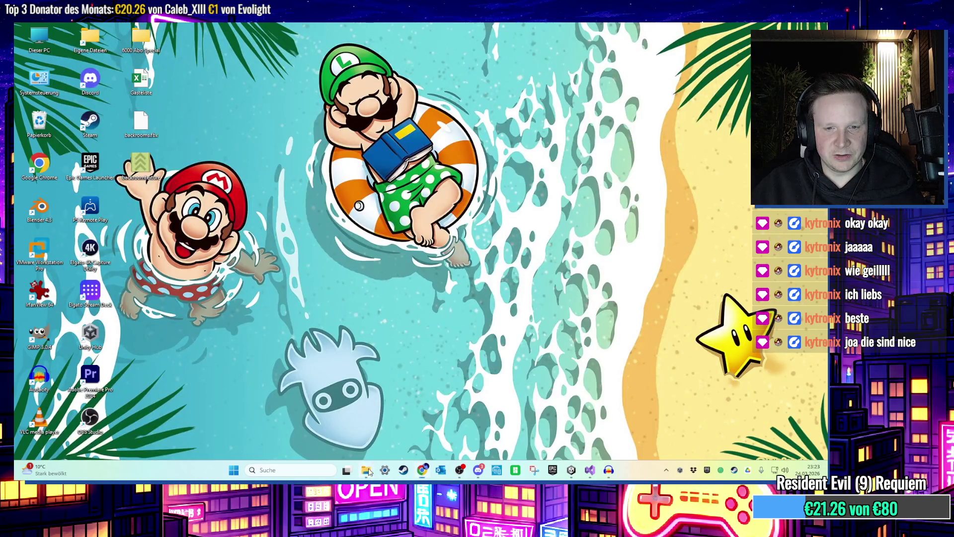
mouse_move(368, 471)
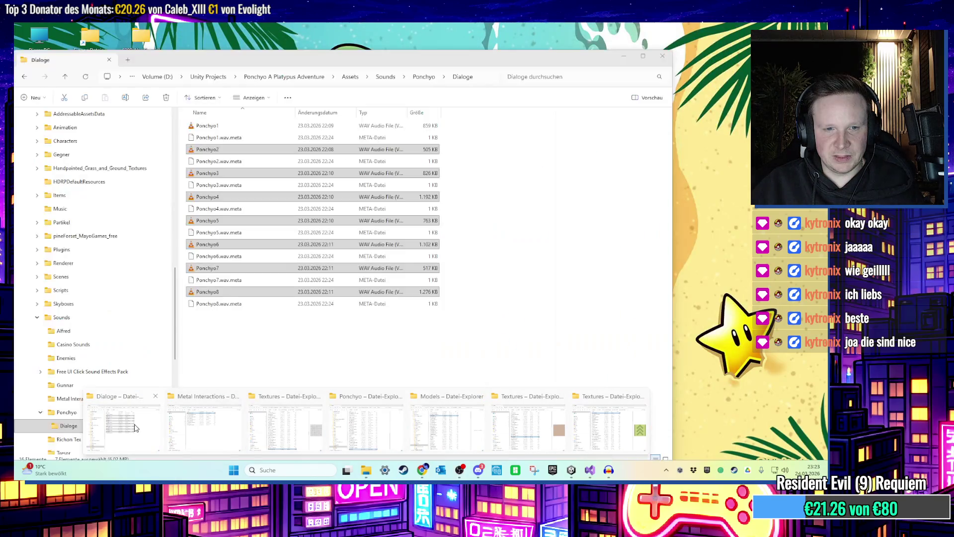
click(135, 428)
click(424, 77)
scroll(247, 215, down, 7)
scroll(250, 177, up, 1)
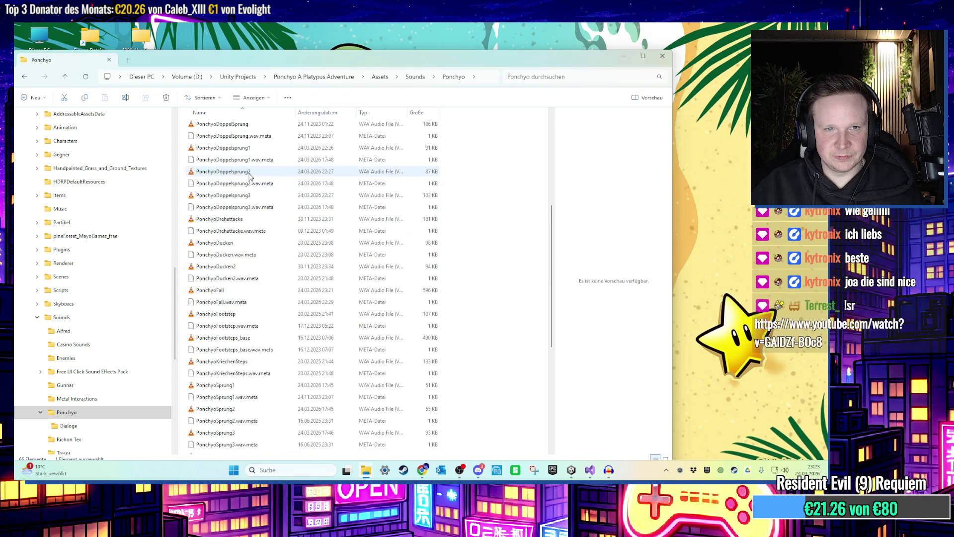
Play PonchyoDoppelsprung3 and PonchyoDoppelsprung2, then return to the Unity editor.
double_click(250, 196)
click(728, 82)
double_click(248, 172)
click(728, 86)
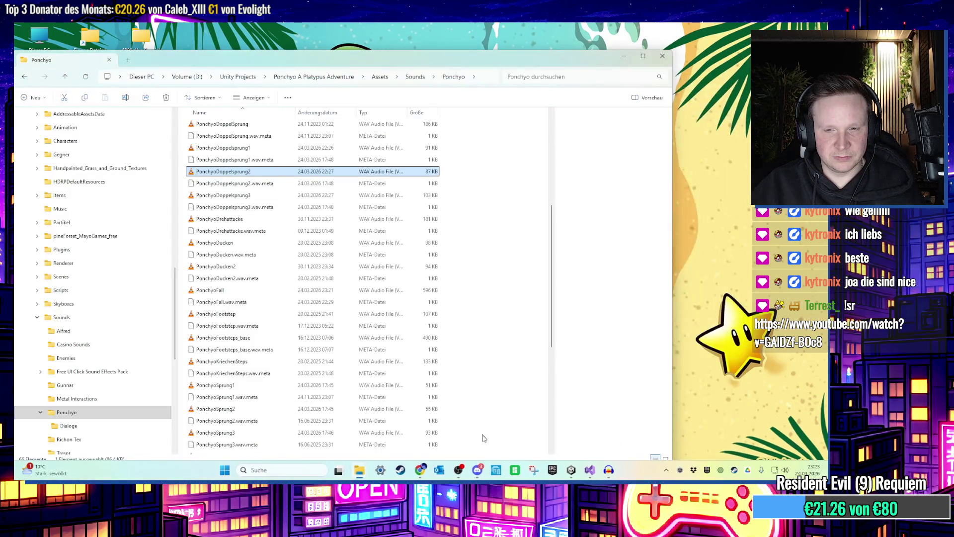
click(572, 471)
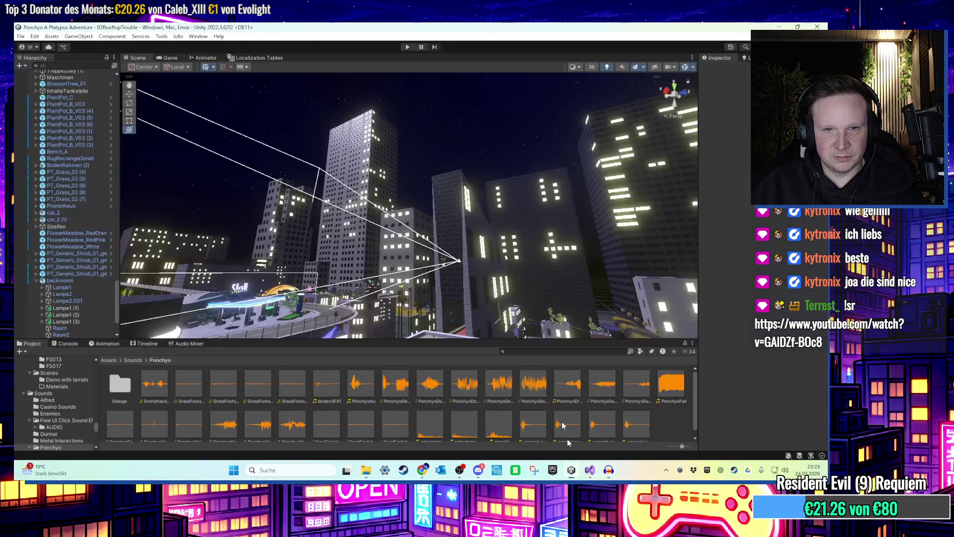
Play the level, climbing the glowing pillar and collecting the kitchen chairs, then stop with Ctrl+P.
click(407, 47)
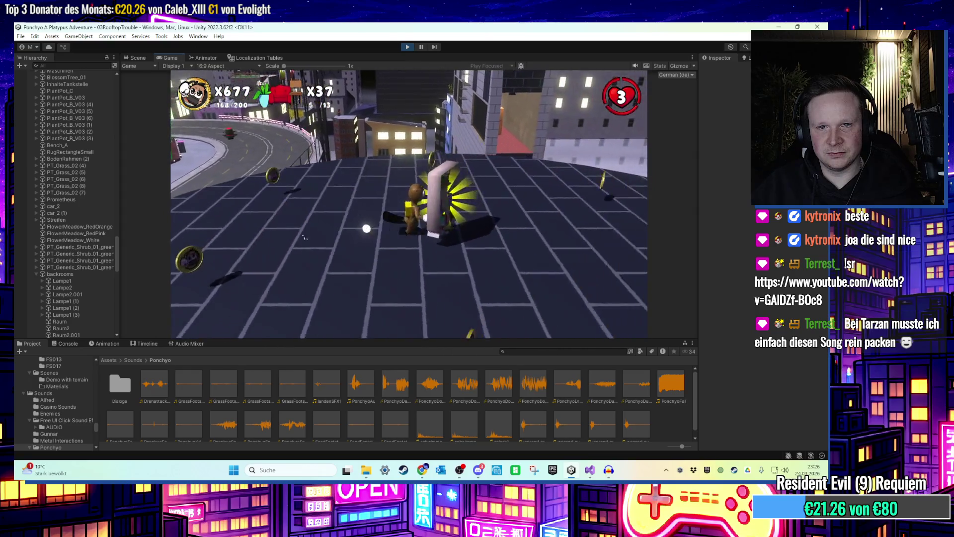
key(super)
key(super)
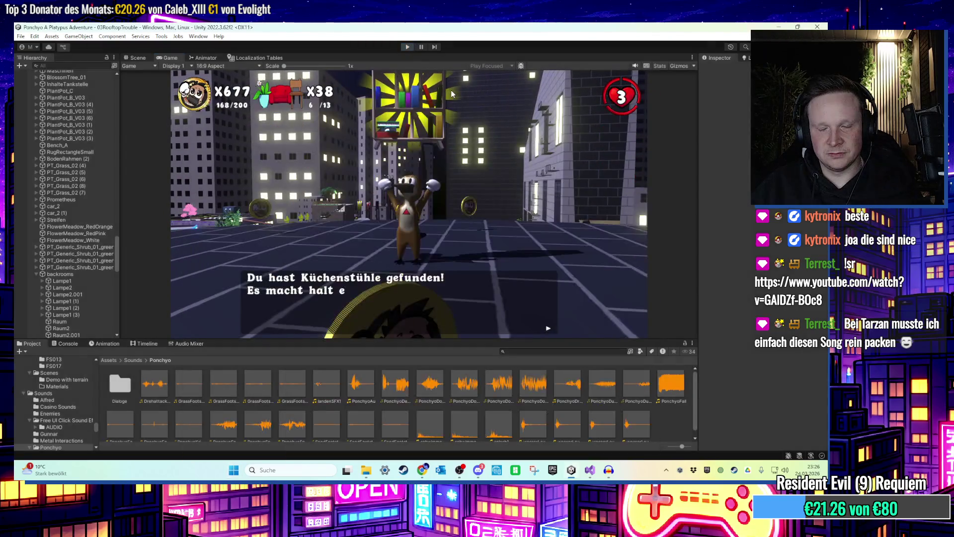
key(ctrl+p)
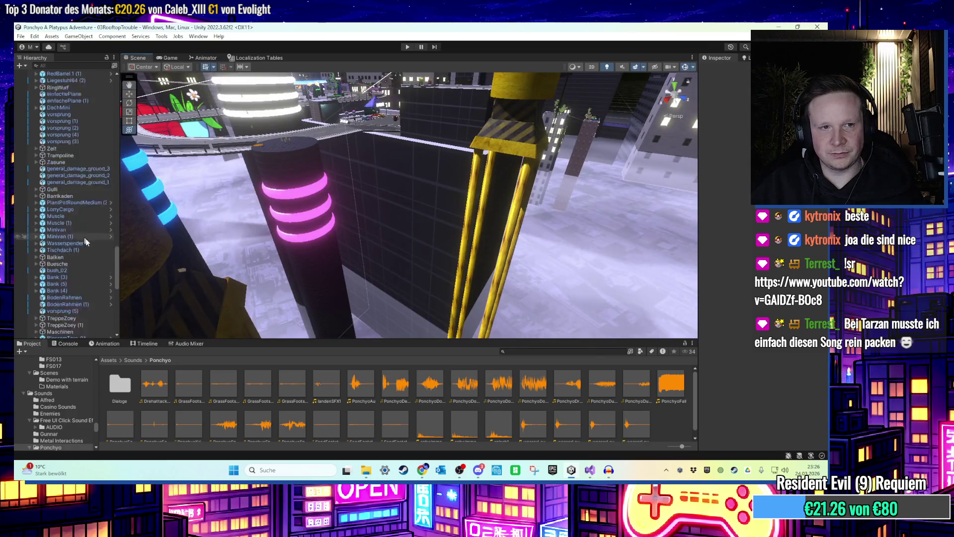
Set the Nusscreme pickup's Gegenstand Hoehe to 2 and save the 03RooftopTrouble scene.
drag(118, 259, 117, 92)
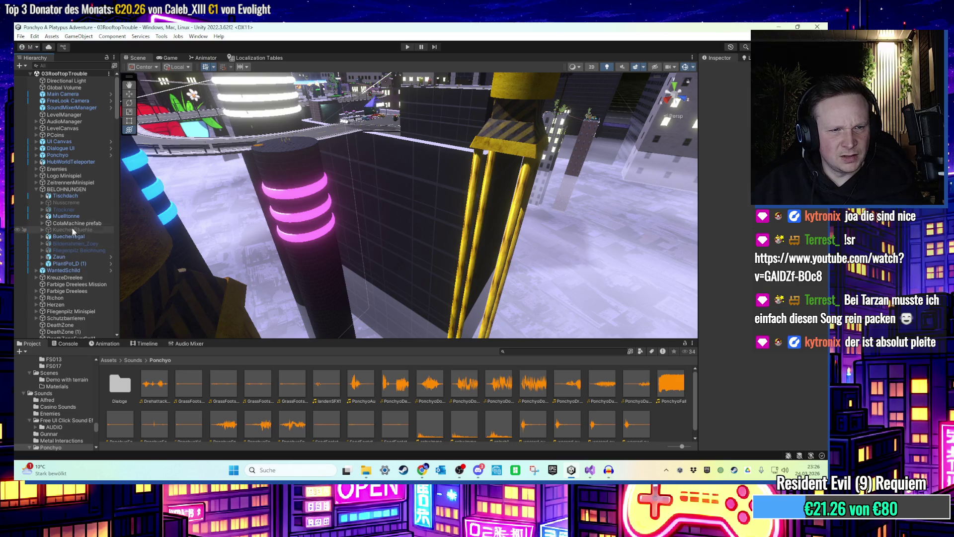
click(67, 203)
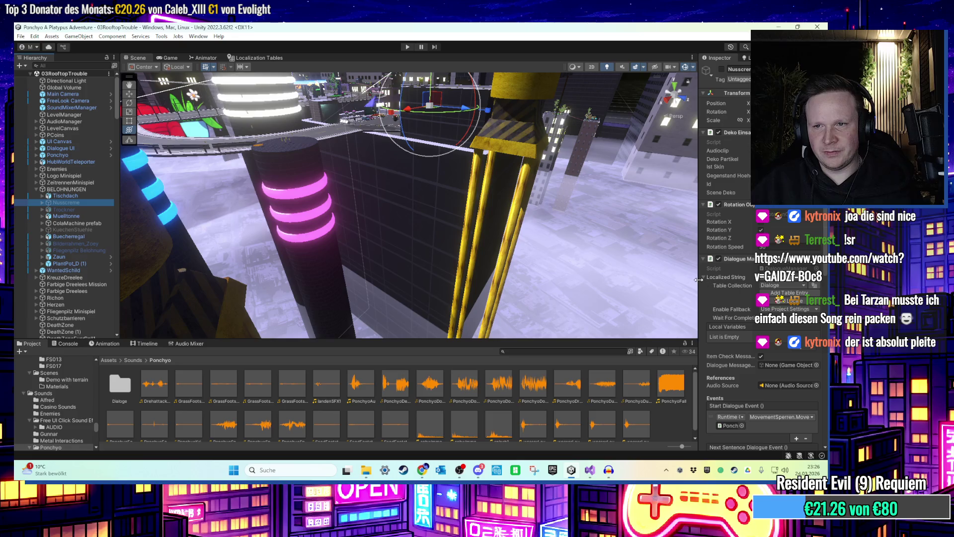
drag(698, 283, 652, 286)
double_click(745, 176)
text(2)
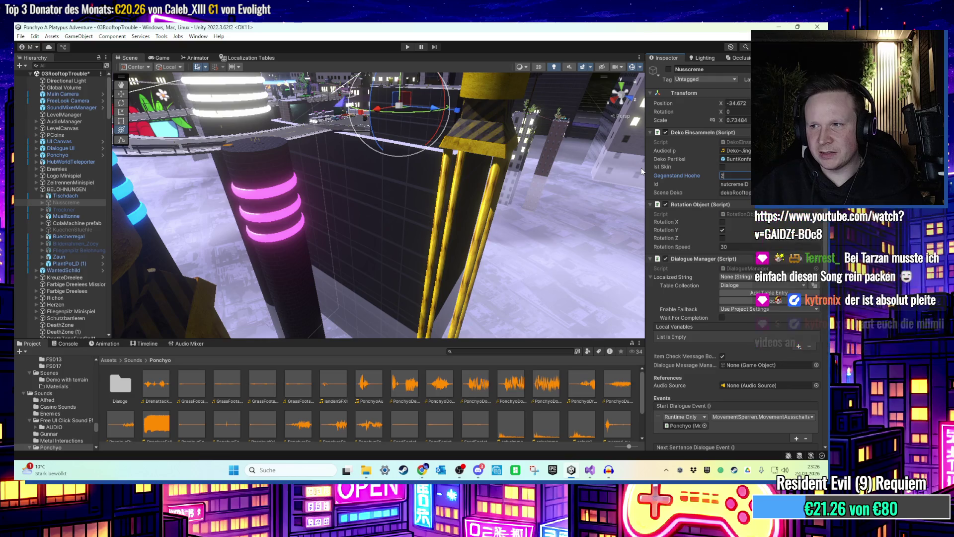
key(ctrl+s)
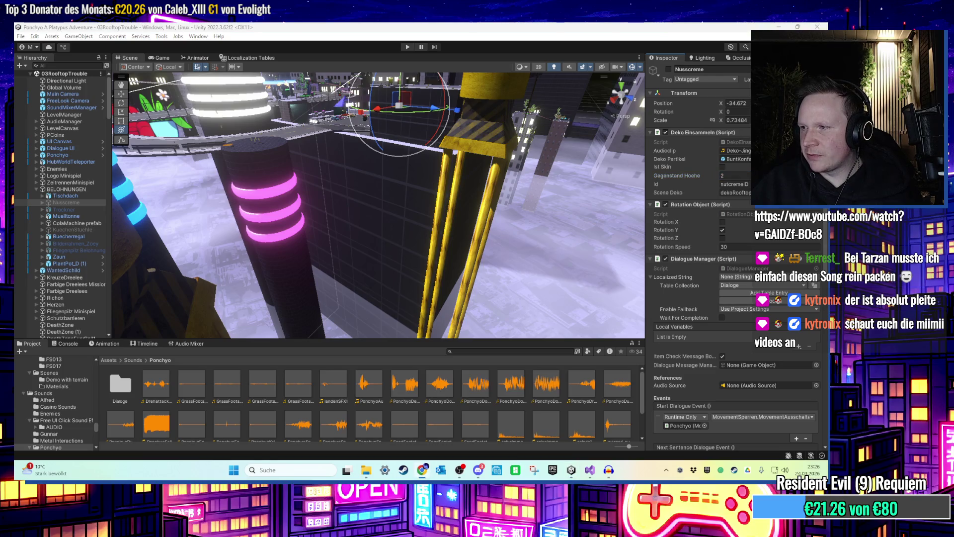
key(alt+Tab)
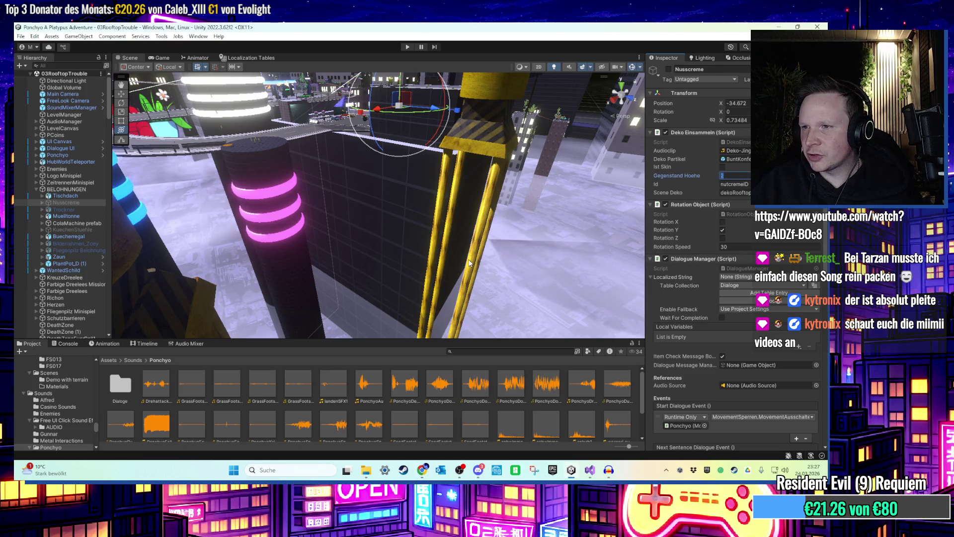
mouse_move(374, 226)
mouse_down()
mouse_move(397, 299)
mouse_move(374, 234)
mouse_move(330, 246)
mouse_move(437, 227)
mouse_move(450, 247)
mouse_move(374, 228)
mouse_up()
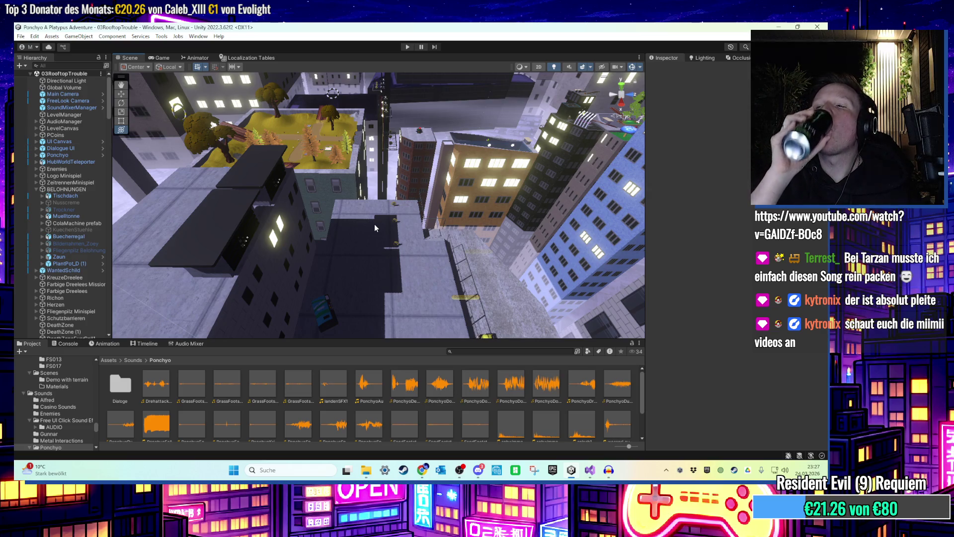
Fly the Scene view across the rooftops and select coin PCoin (300) on a tall building's roof.
mouse_move(375, 224)
mouse_down()
mouse_move(345, 209)
mouse_move(401, 207)
mouse_move(232, 177)
mouse_move(385, 228)
mouse_move(448, 210)
mouse_move(382, 209)
mouse_move(409, 185)
mouse_move(379, 219)
mouse_up()
drag(417, 217, 137, 198)
drag(420, 208, 356, 217)
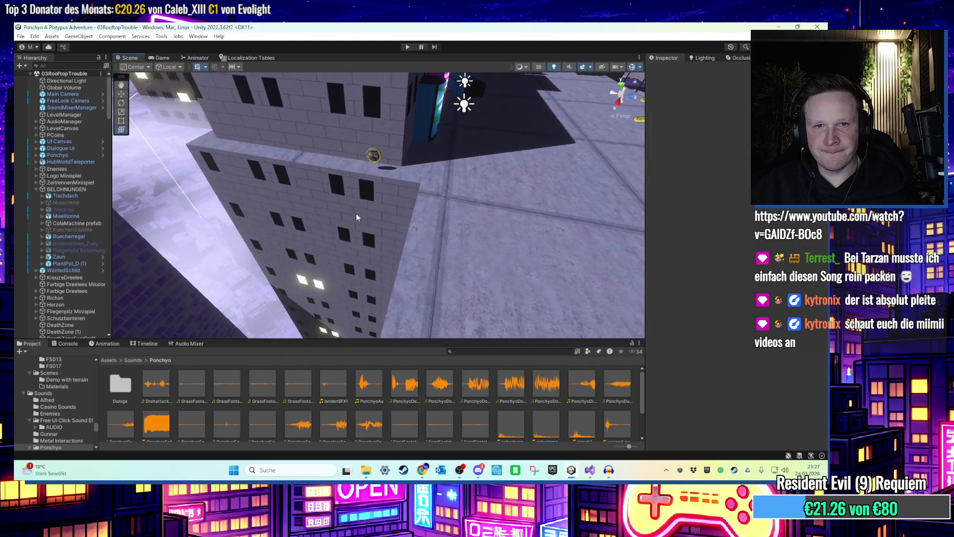
click(375, 160)
scroll(64, 238, down, 10)
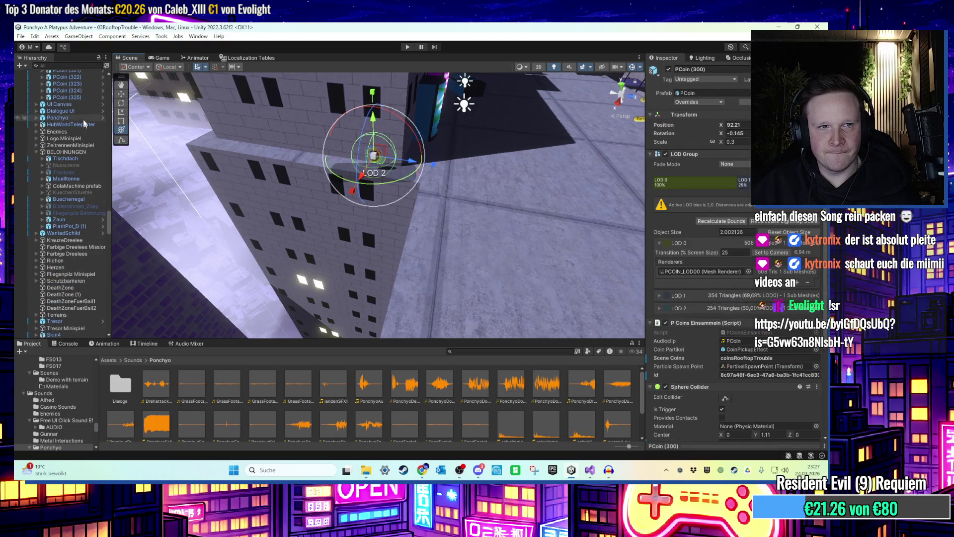
Frame coin PCoin (325), then orbit toward the lounger terrace with the Spinnlee enemy.
double_click(81, 98)
drag(420, 255, 395, 241)
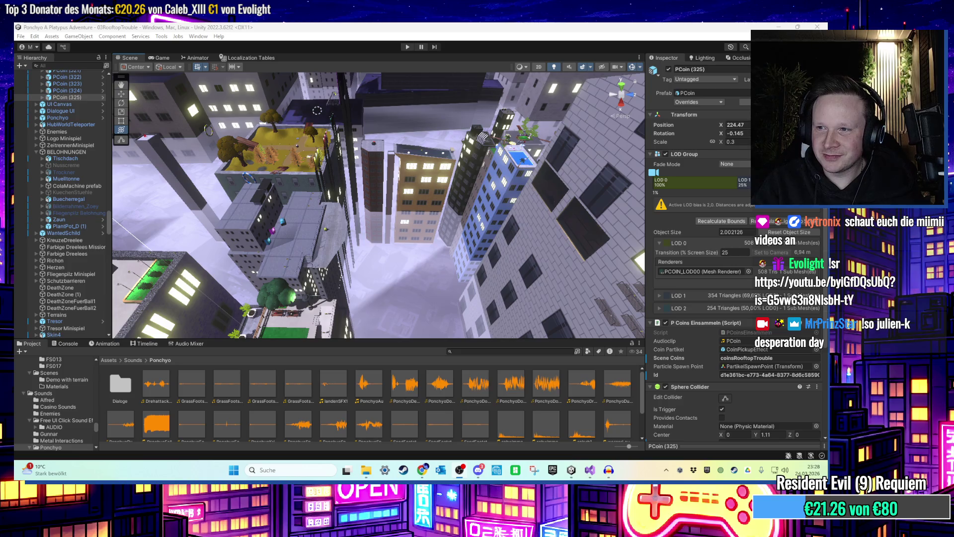
mouse_move(372, 164)
mouse_down()
mouse_move(389, 184)
mouse_move(339, 193)
mouse_move(346, 159)
mouse_move(341, 173)
mouse_up()
Inspect Enemy Spinnee (1)'s PatrolPoint2 and PatrolPoint1, framing PatrolPoint1 in the view.
click(365, 133)
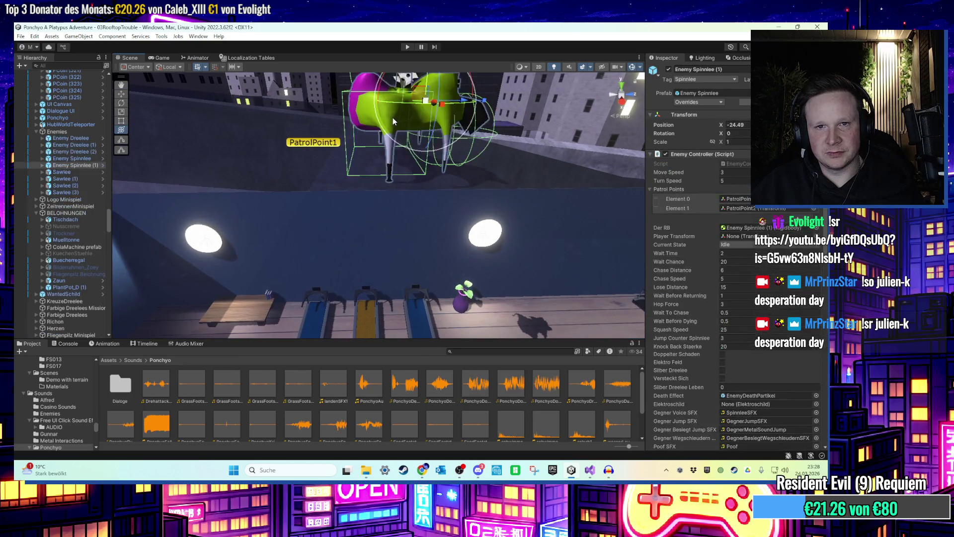
key(f)
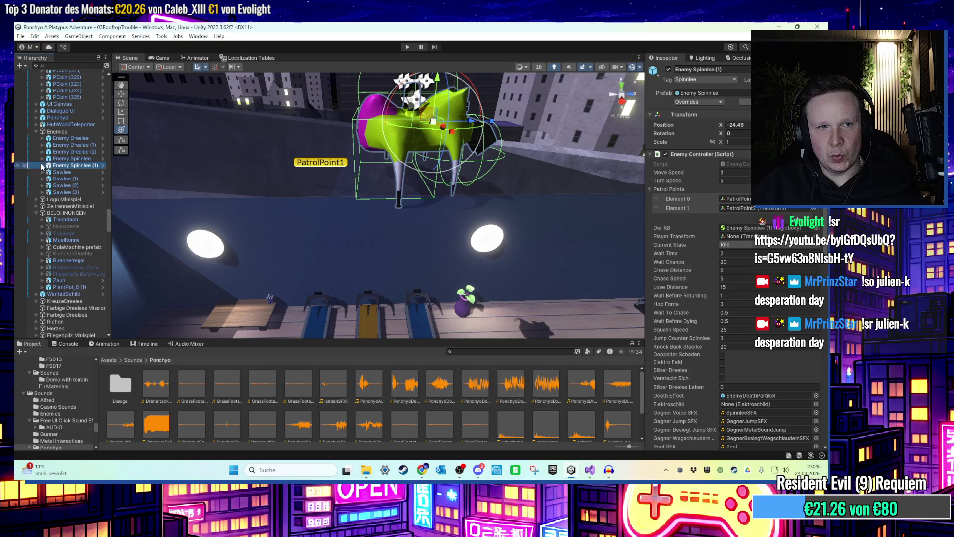
click(48, 165)
click(70, 179)
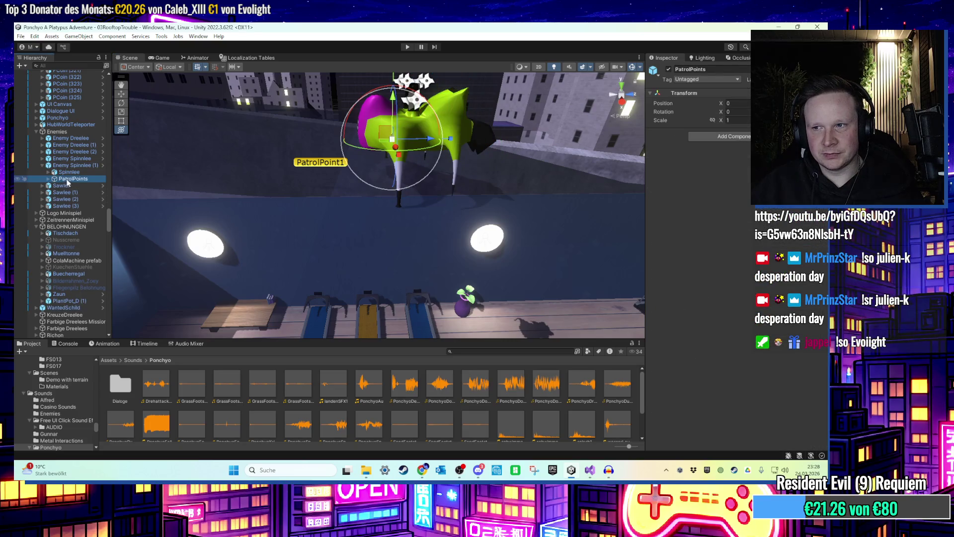
click(49, 178)
click(79, 192)
click(79, 185)
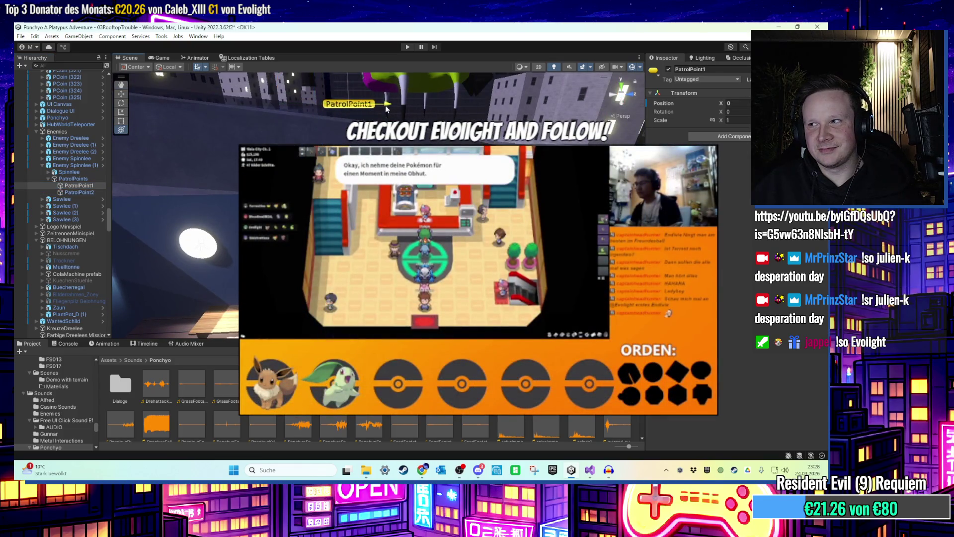
key(f)
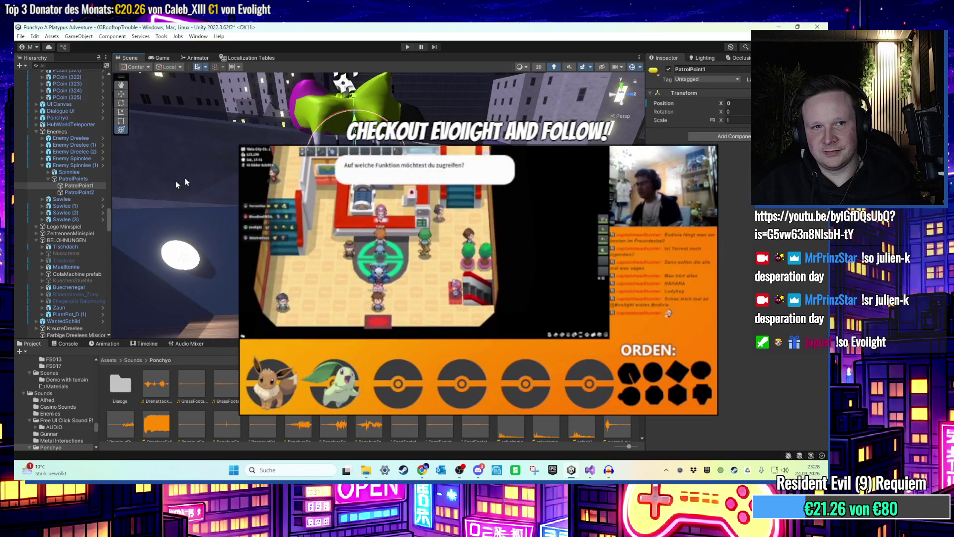
Delete the building HohesHaus3 (2) from the rooftop scene.
click(69, 172)
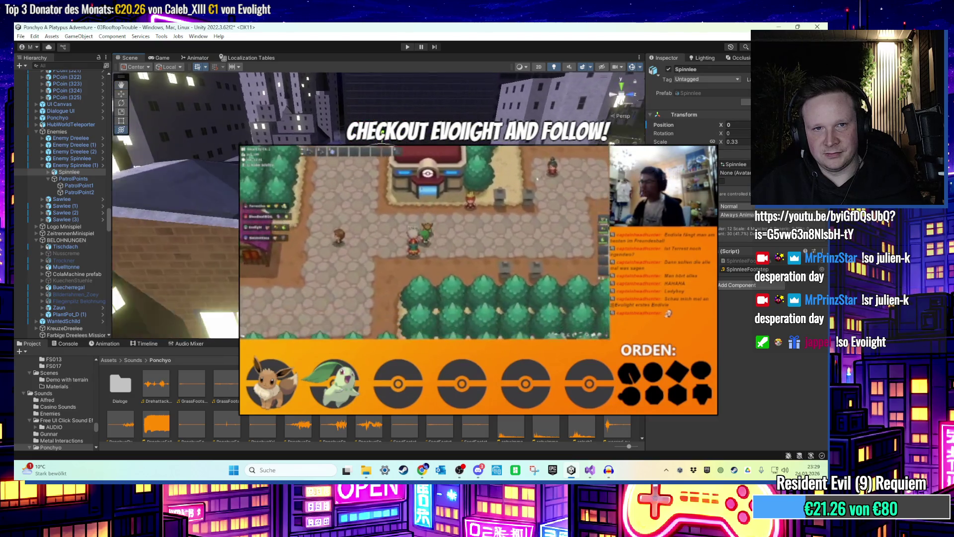
click(69, 334)
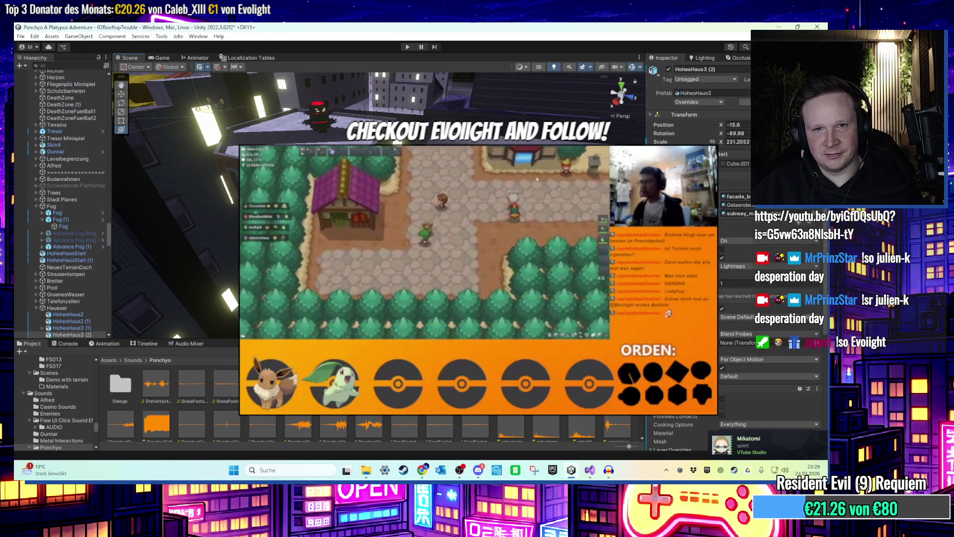
key(Delete)
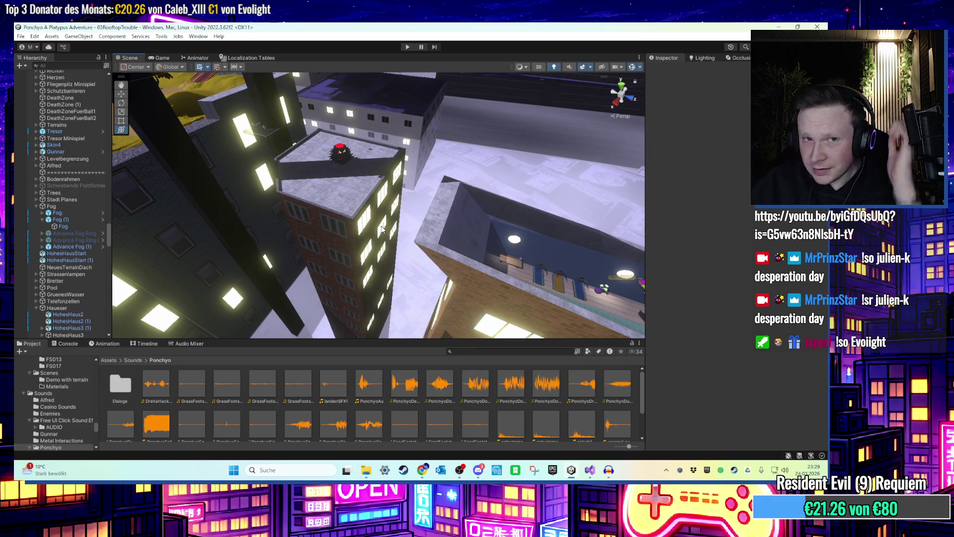
Browse the Project window to Assets > 03 Rooftop Trouble > Geopipe > Textures.
scroll(367, 232, up, 5)
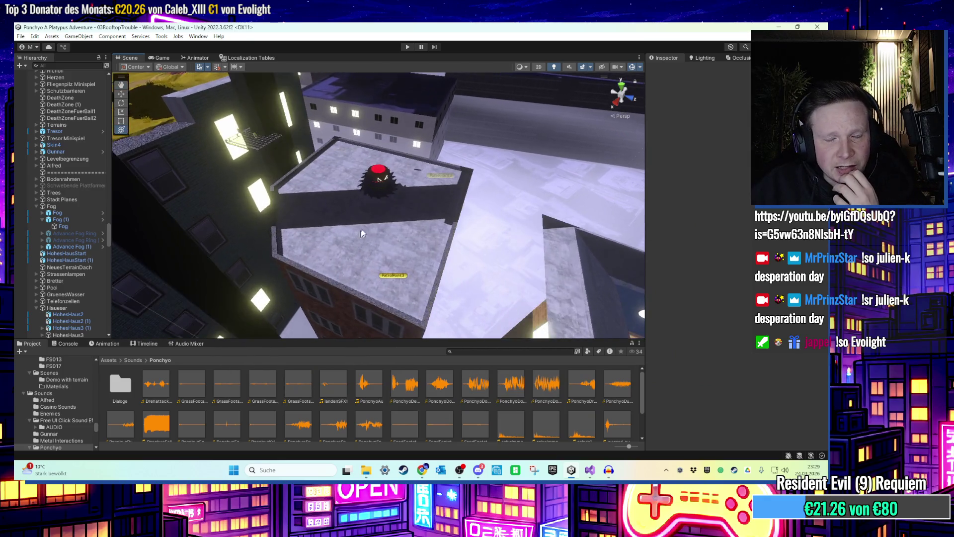
mouse_move(361, 233)
mouse_down()
mouse_move(386, 253)
mouse_move(403, 249)
mouse_move(348, 230)
mouse_move(375, 223)
mouse_move(358, 163)
mouse_move(274, 172)
mouse_move(307, 183)
mouse_up()
scroll(309, 182, up, 3)
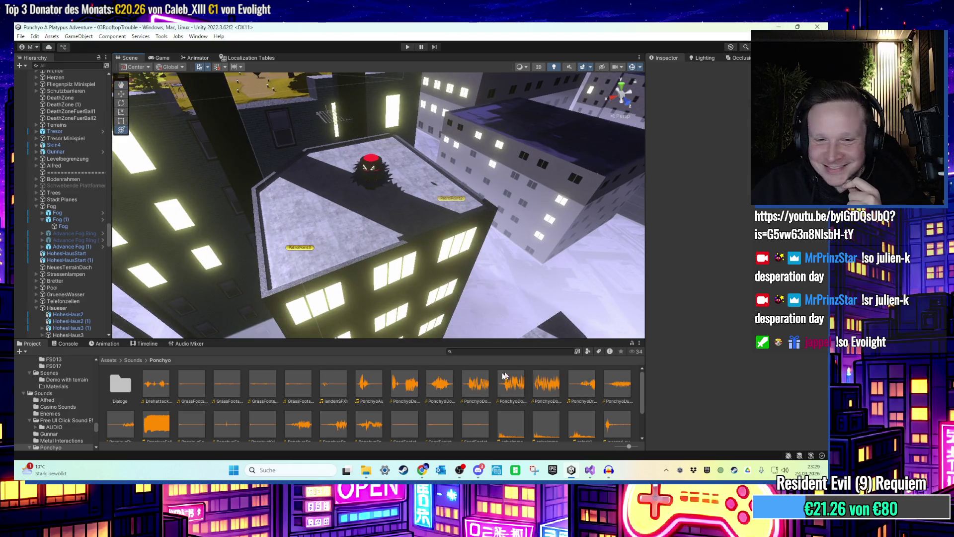
click(110, 361)
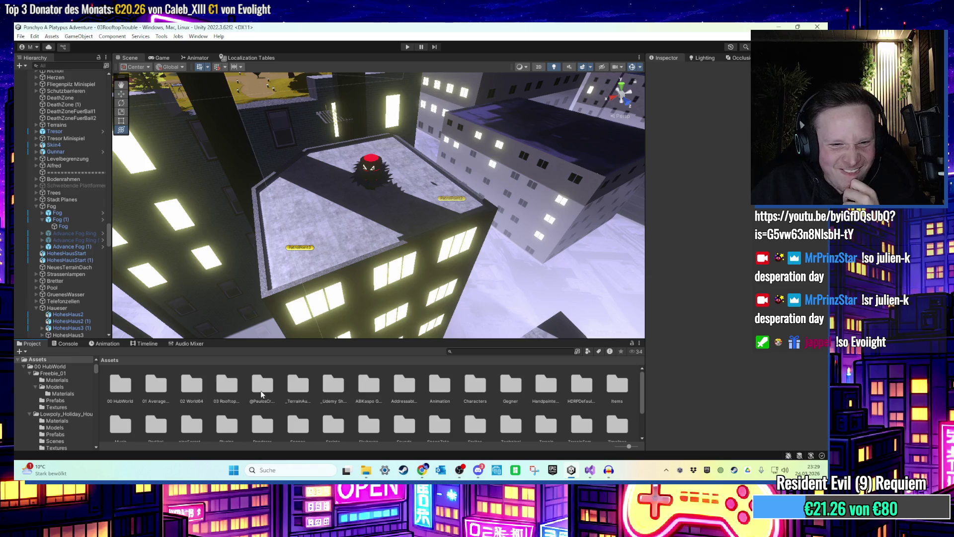
double_click(217, 388)
double_click(261, 387)
double_click(196, 390)
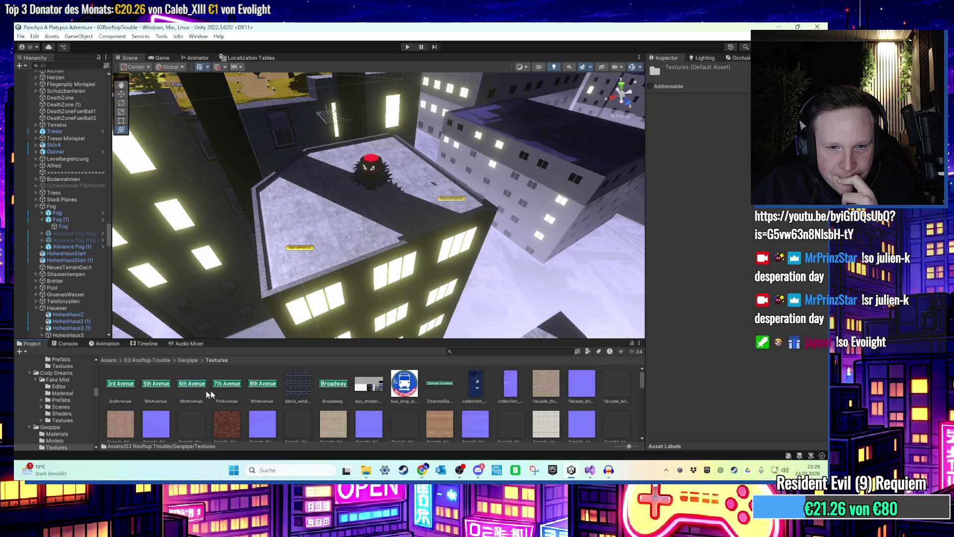
scroll(201, 394, down, 1)
Reveal the facade_brick_3_diffuse_1024 texture in File Explorer with Show in Explorer.
click(222, 411)
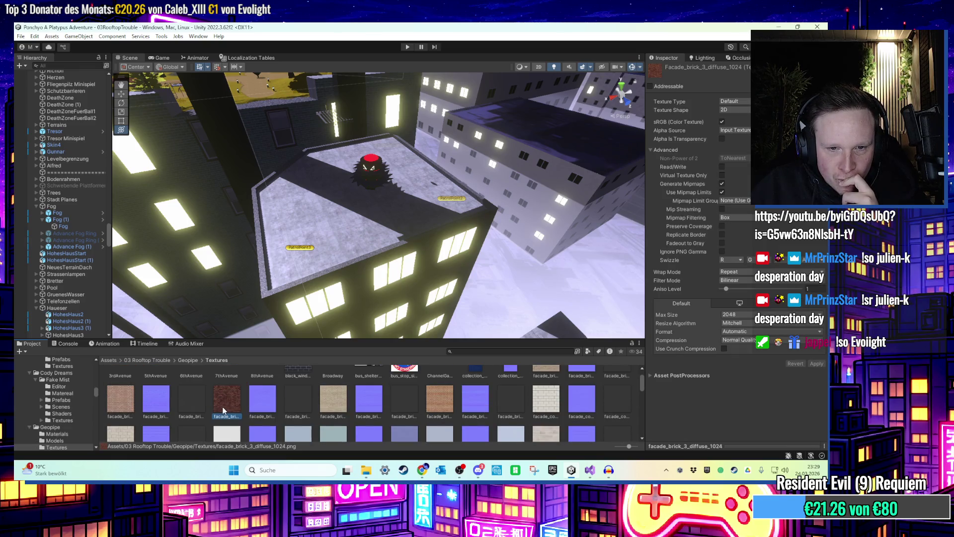
right_click(222, 404)
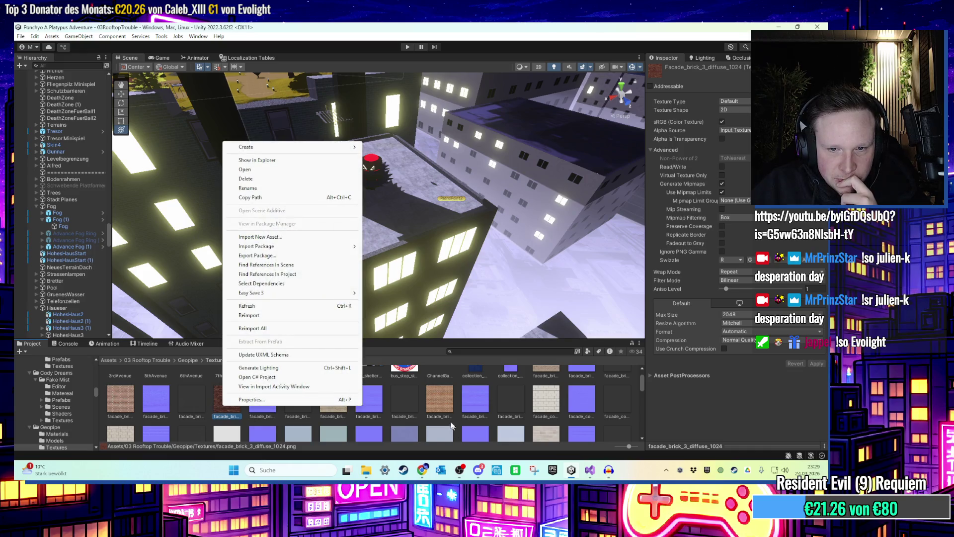
click(453, 426)
drag(298, 318, 451, 175)
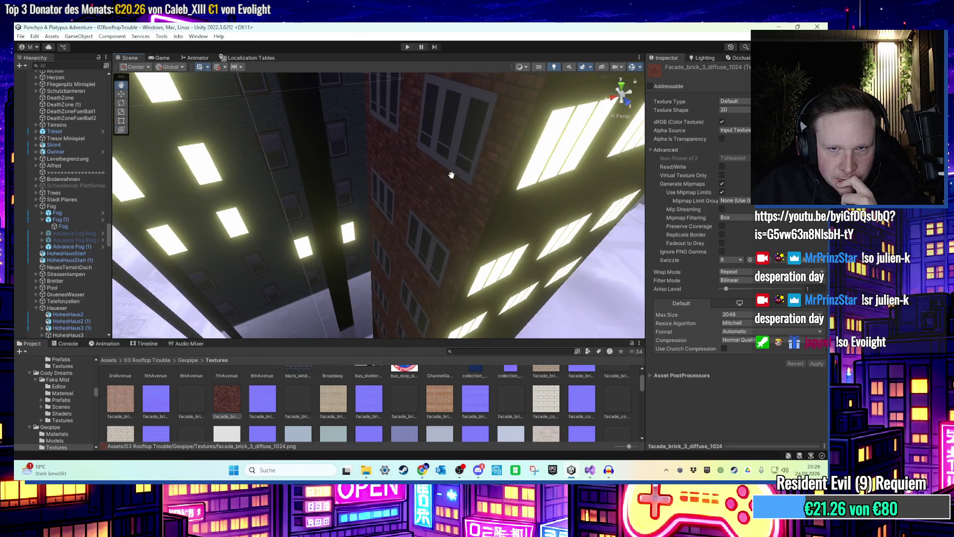
right_click(219, 405)
click(278, 151)
Switch to Audacity and begin closing the sound project.
click(657, 29)
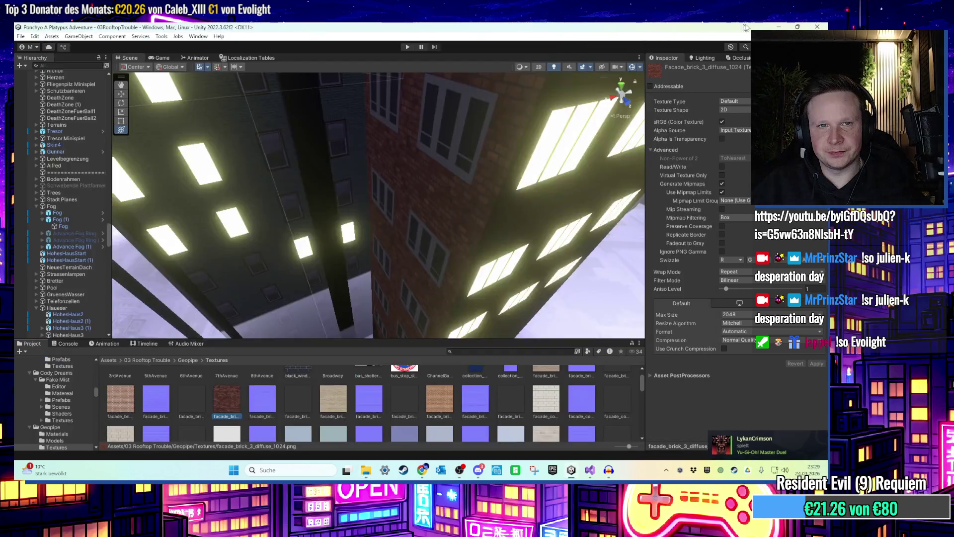
click(608, 470)
click(817, 27)
click(293, 146)
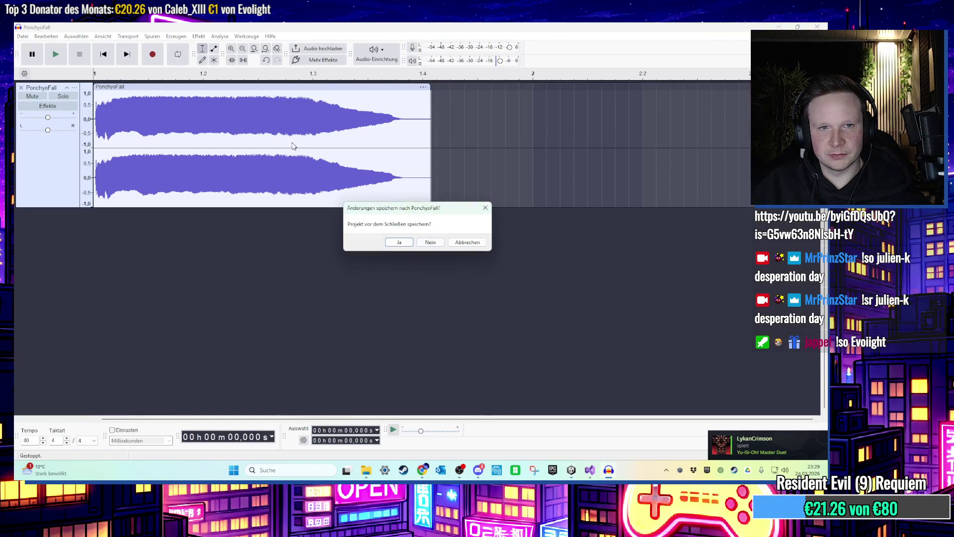
Close Audacity, discarding the unsaved sound project changes with Nein.
click(480, 245)
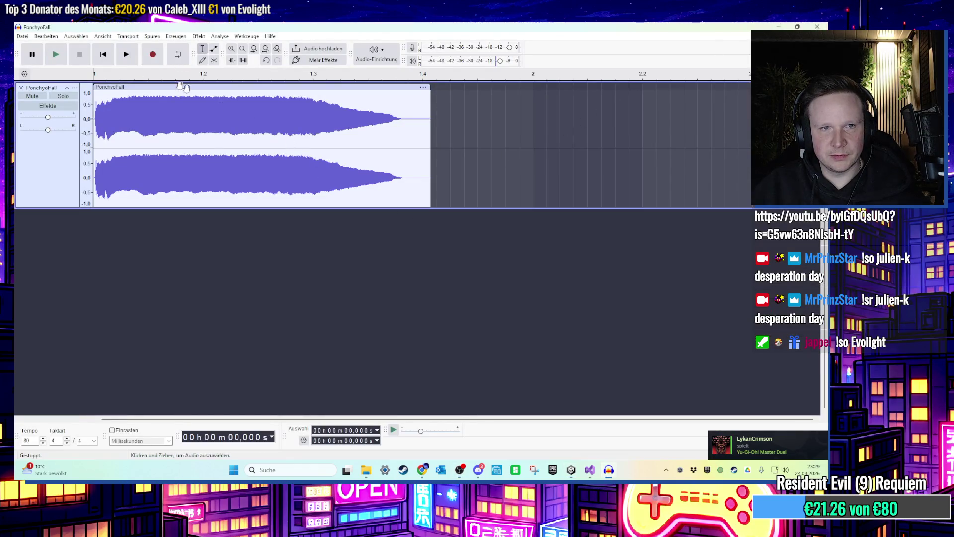
key(space)
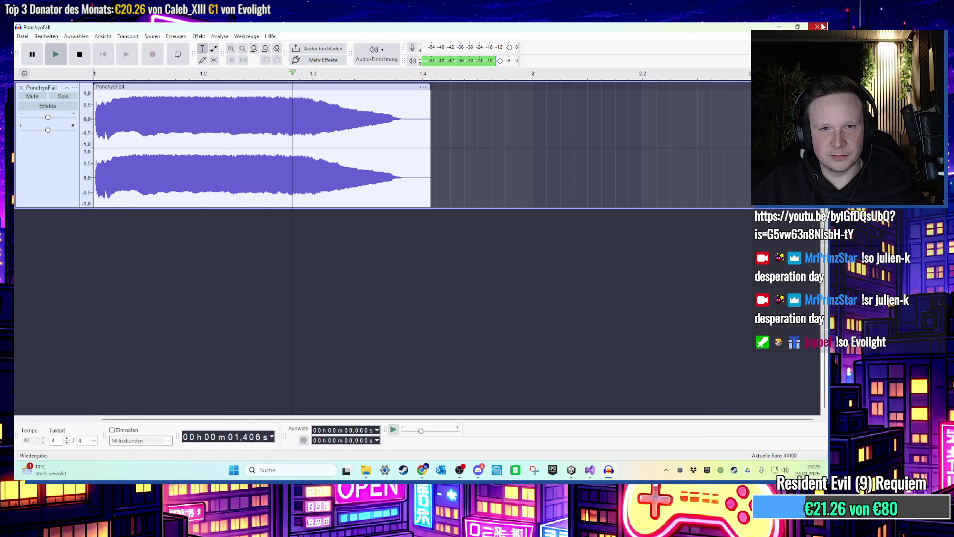
click(825, 26)
click(430, 242)
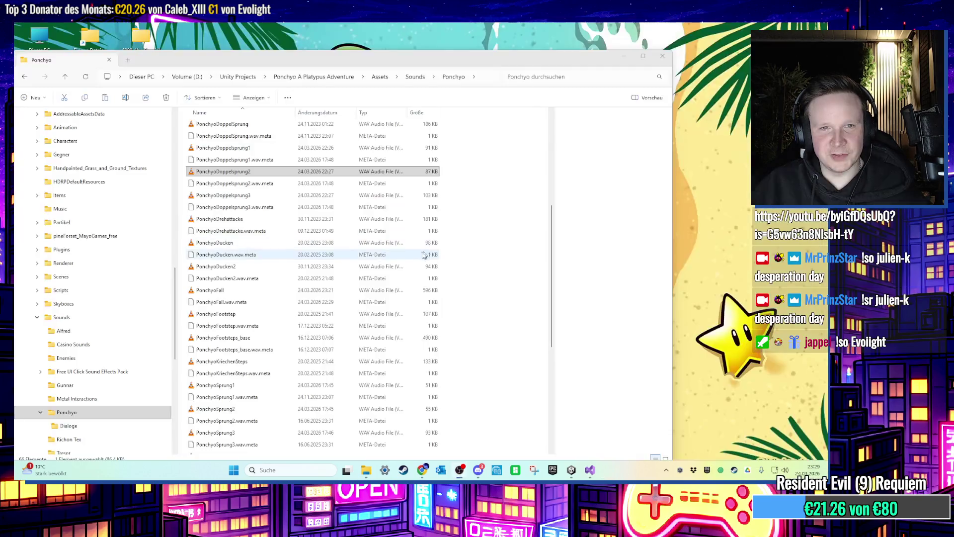
Paste the brick texture file onto the desktop with Einfügen and launch Blender.
key(super+d)
right_click(386, 159)
click(399, 173)
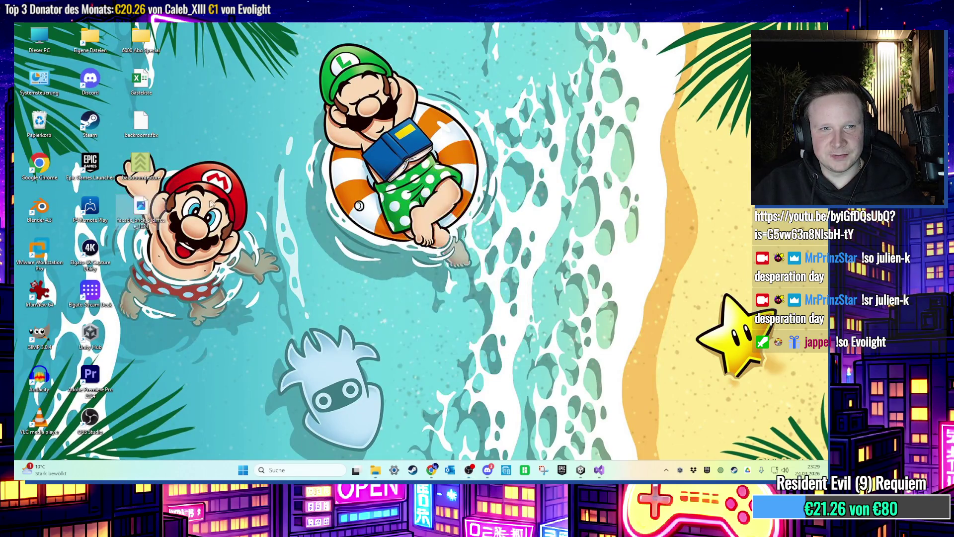
double_click(42, 206)
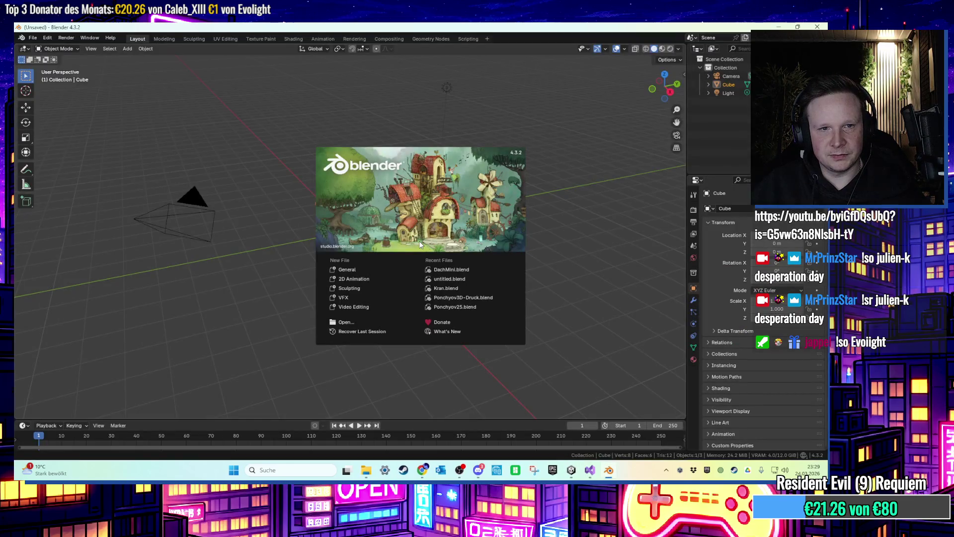
Delete the default camera and light and shift the cube along the X axis.
click(156, 168)
mouse_move(150, 166)
mouse_down()
mouse_move(273, 209)
mouse_move(195, 233)
mouse_up()
key(Delete)
click(447, 87)
key(Delete)
click(330, 249)
key(g)
middle_click(403, 266)
click(397, 210)
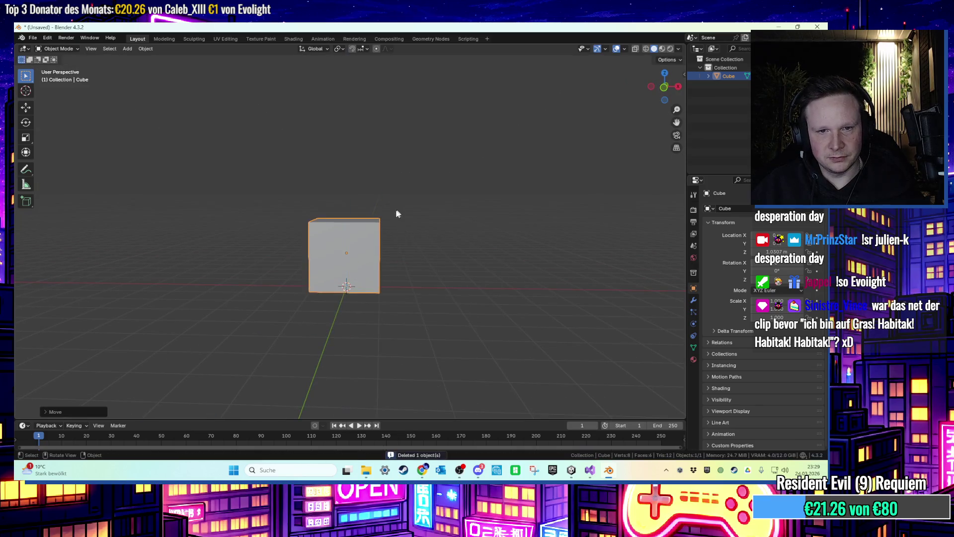
Stretch the cube's right and left faces along X into a long box.
key(Tab)
click(392, 253)
key(3)
click(389, 246)
key(g)
key(x)
click(518, 266)
mouse_move(518, 266)
mouse_down()
mouse_move(455, 225)
mouse_move(513, 268)
mouse_move(537, 269)
mouse_move(442, 267)
mouse_move(404, 277)
mouse_up()
click(379, 277)
key(g)
key(x)
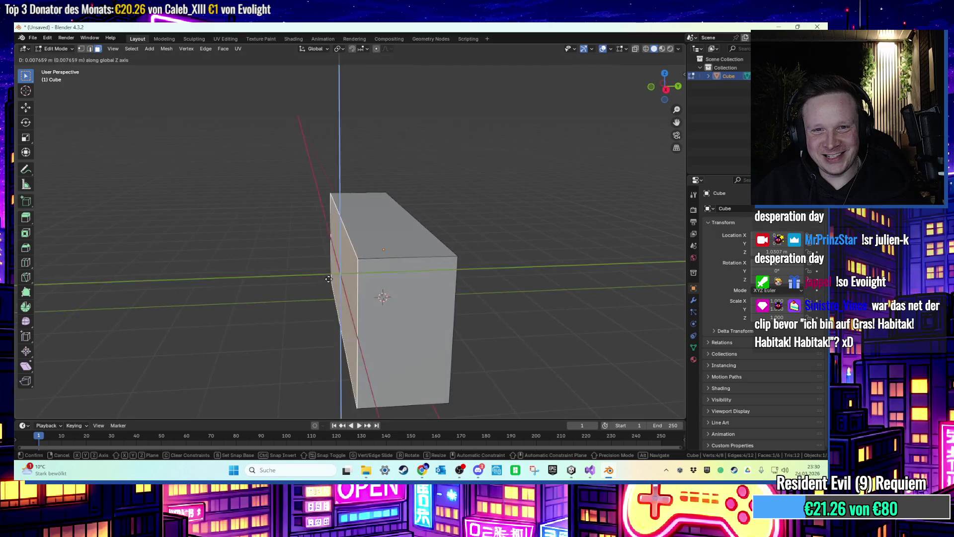
click(388, 280)
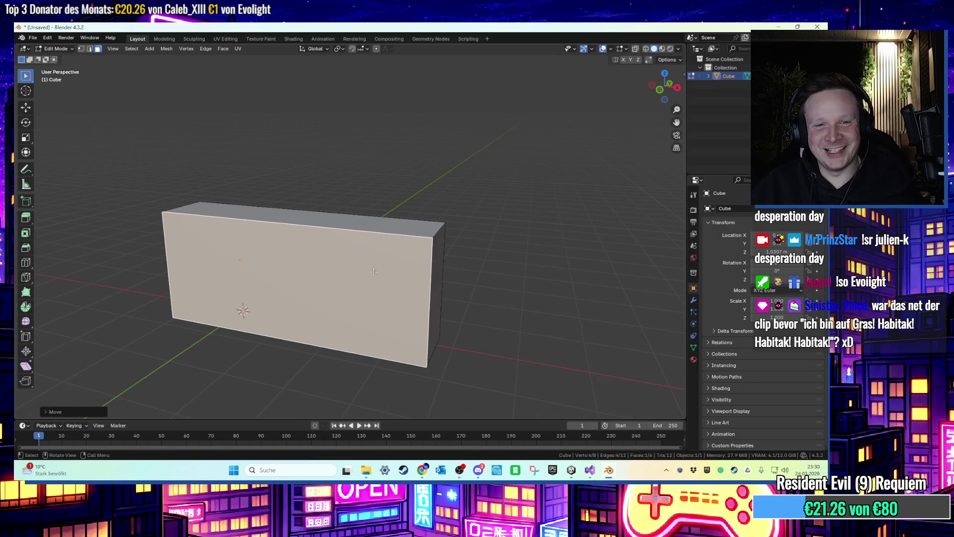
Reset the box's origin from the Object menu.
key(Tab)
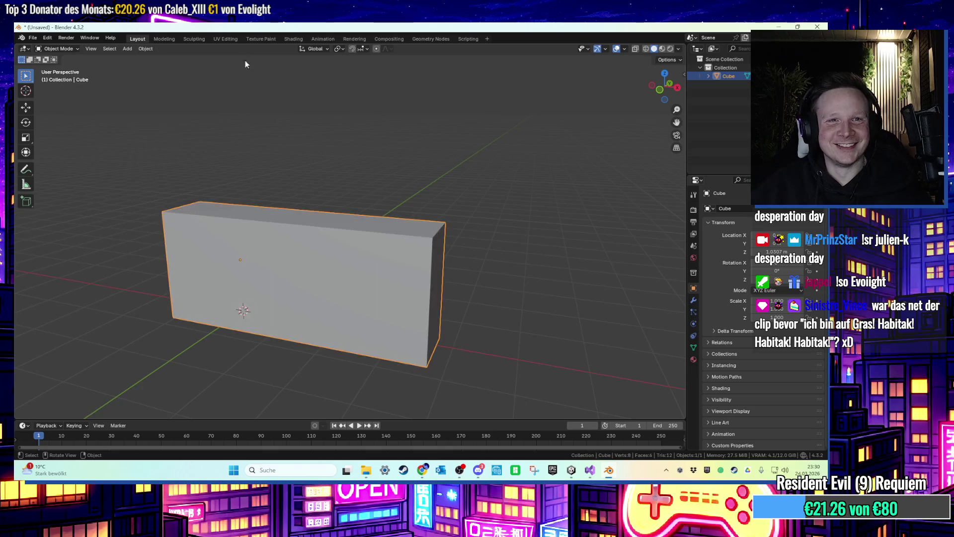
click(156, 49)
mouse_move(168, 68)
click(284, 76)
mouse_move(285, 75)
mouse_down()
mouse_move(341, 164)
mouse_move(332, 204)
mouse_move(354, 212)
mouse_move(324, 218)
mouse_move(348, 182)
mouse_up()
Extrude the top face upward, then push the new band out along normals into a ledge.
key(Tab)
key(e)
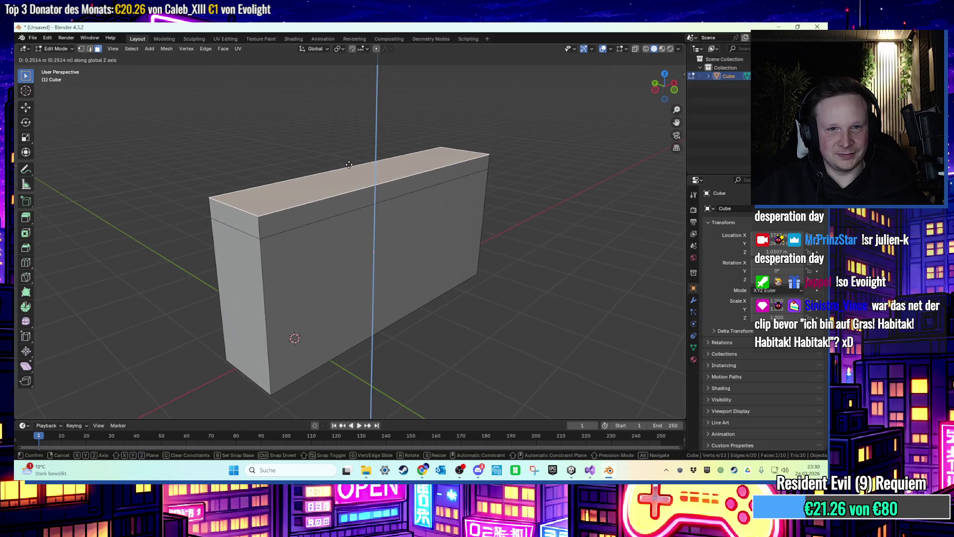
click(349, 165)
alt+click(257, 220)
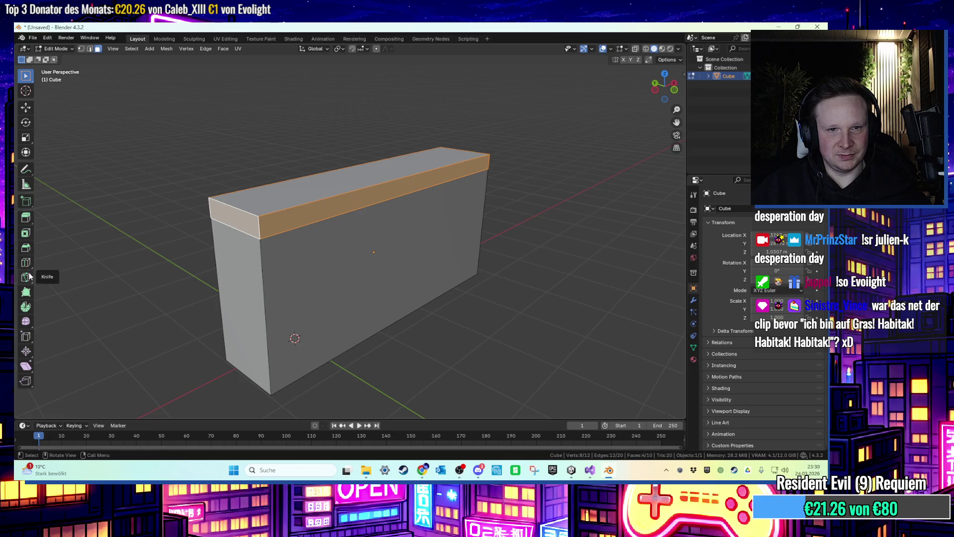
key(s)
key(Escape)
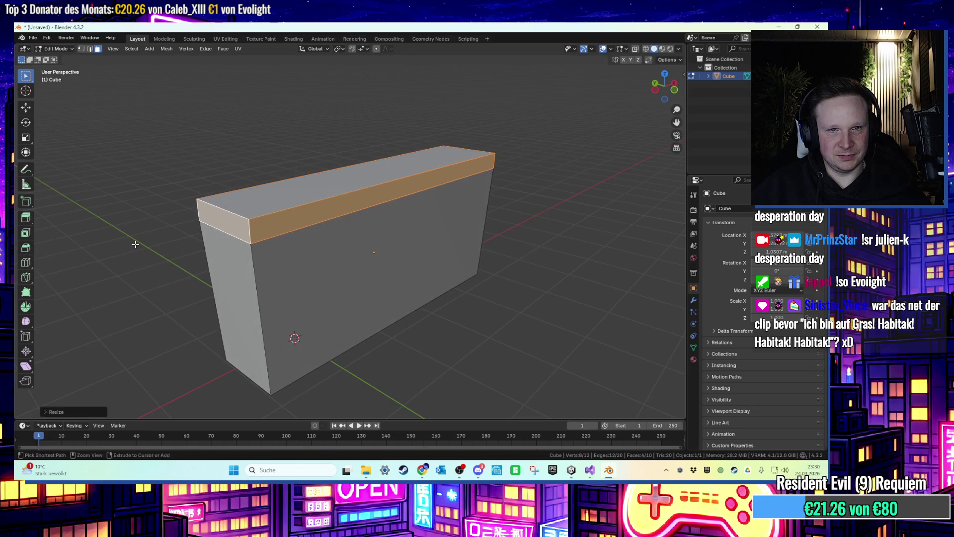
click(29, 223)
click(66, 255)
drag(382, 139, 377, 125)
key(alt+a)
scroll(207, 229, up, 3)
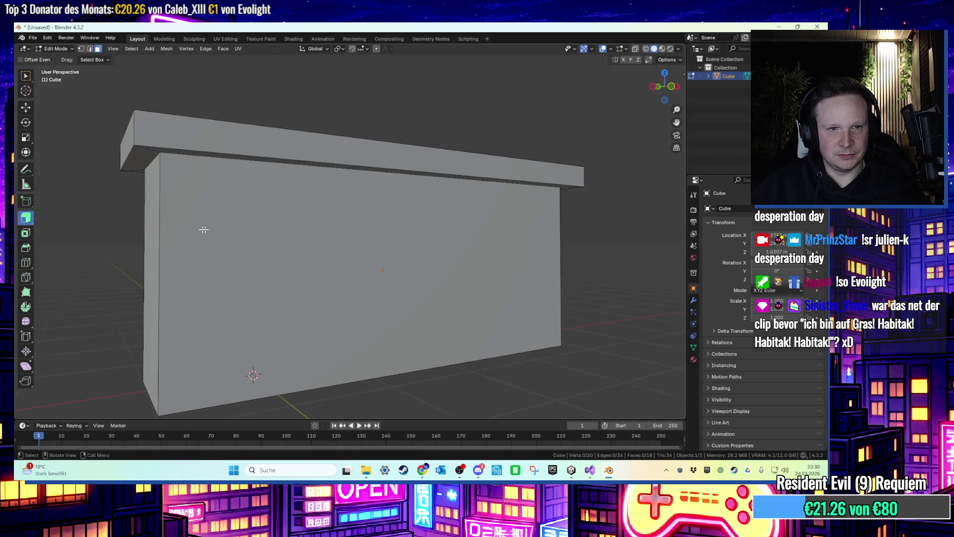
Rename the first material to Mauer and add a second slot with a new material.
click(693, 358)
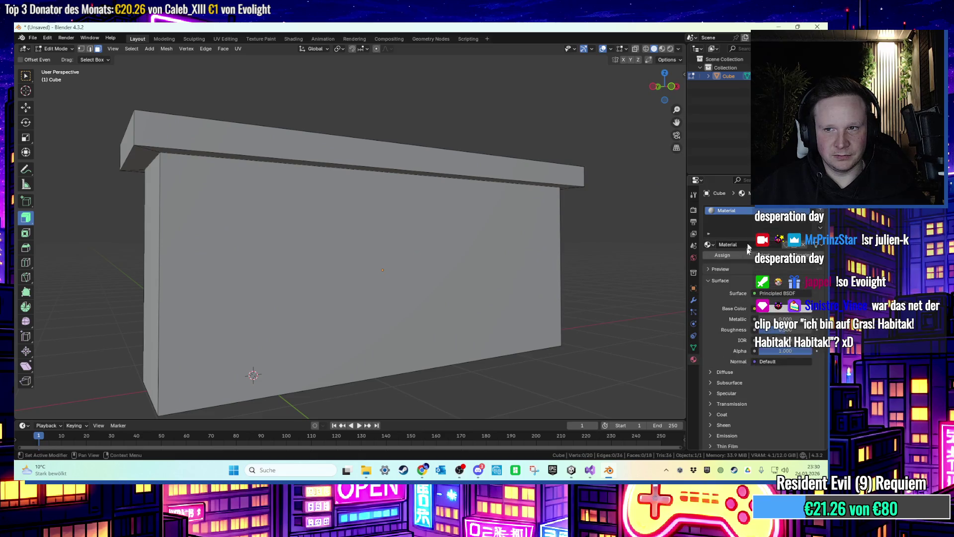
double_click(750, 212)
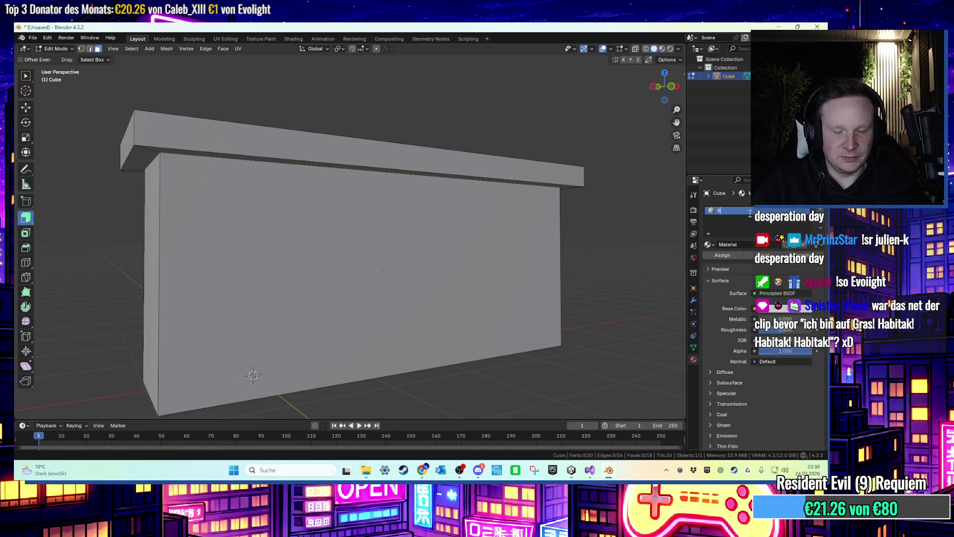
text(er)
key(Return)
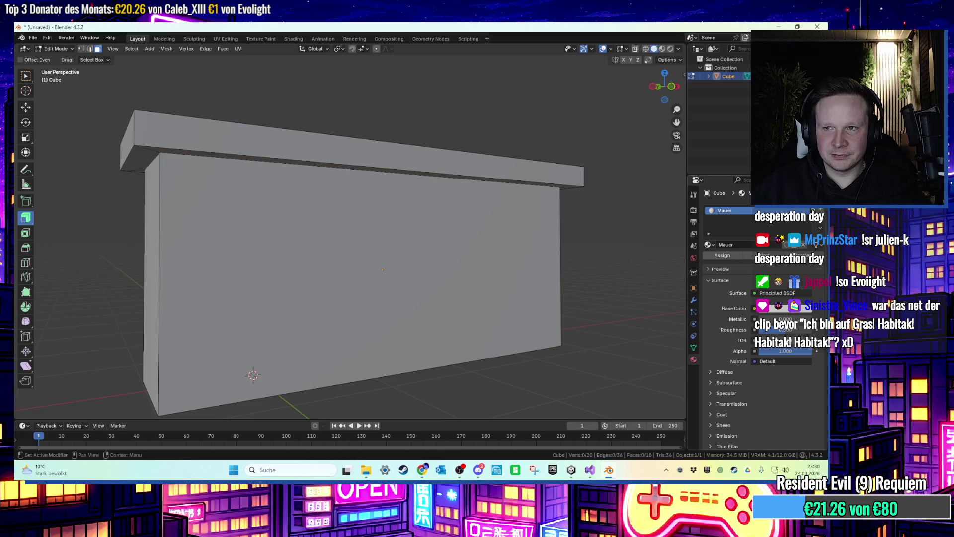
click(821, 211)
click(765, 261)
Name the second material Top.
double_click(725, 219)
text(op)
key(Return)
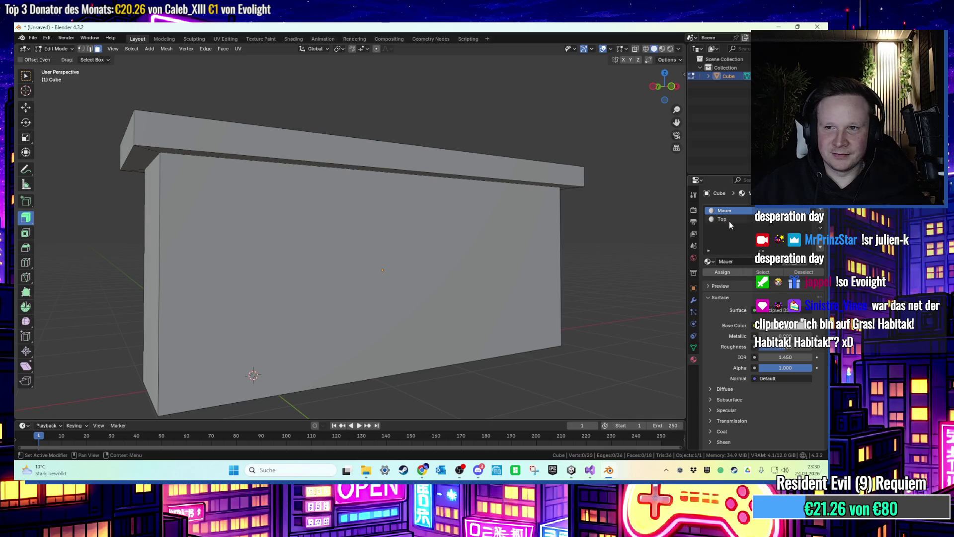
Feed the facade_brick image into Mauer's Base Color through an Image Texture.
click(755, 325)
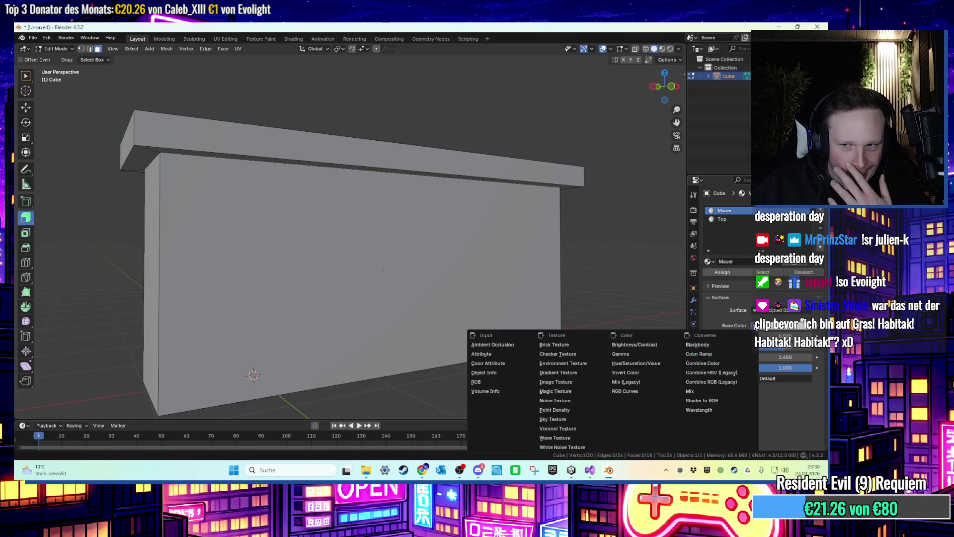
click(606, 374)
click(795, 336)
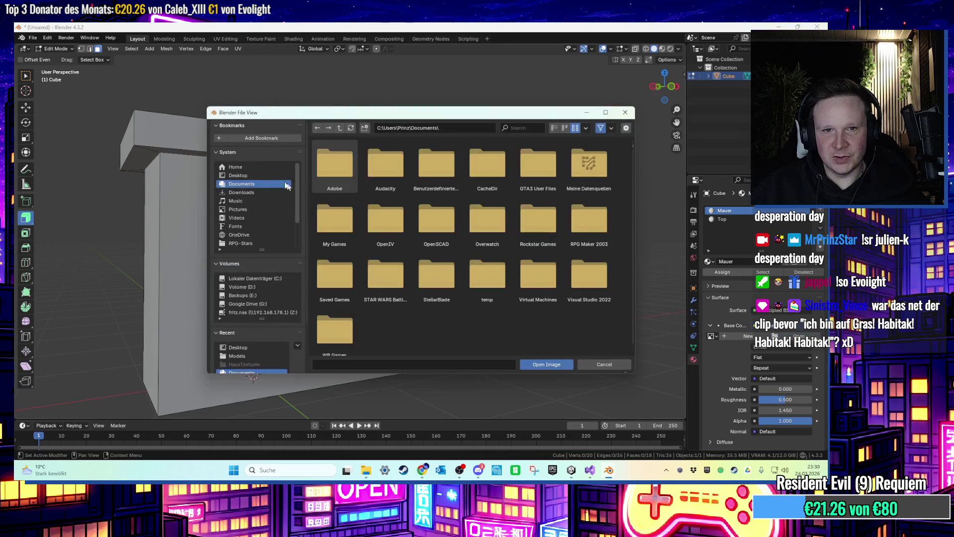
double_click(539, 161)
drag(664, 85, 645, 128)
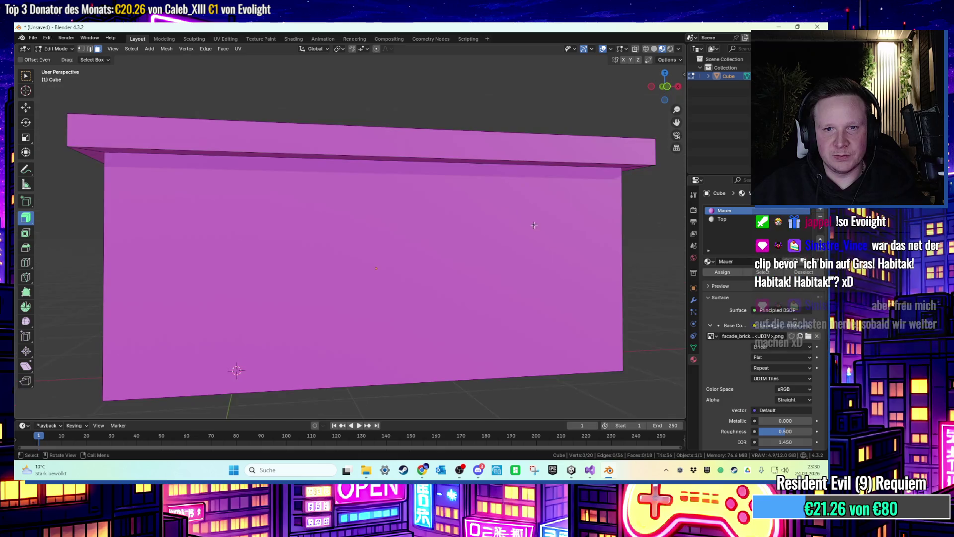
click(399, 273)
mouse_move(657, 79)
mouse_down()
mouse_move(587, 209)
mouse_move(558, 212)
mouse_move(569, 204)
mouse_up()
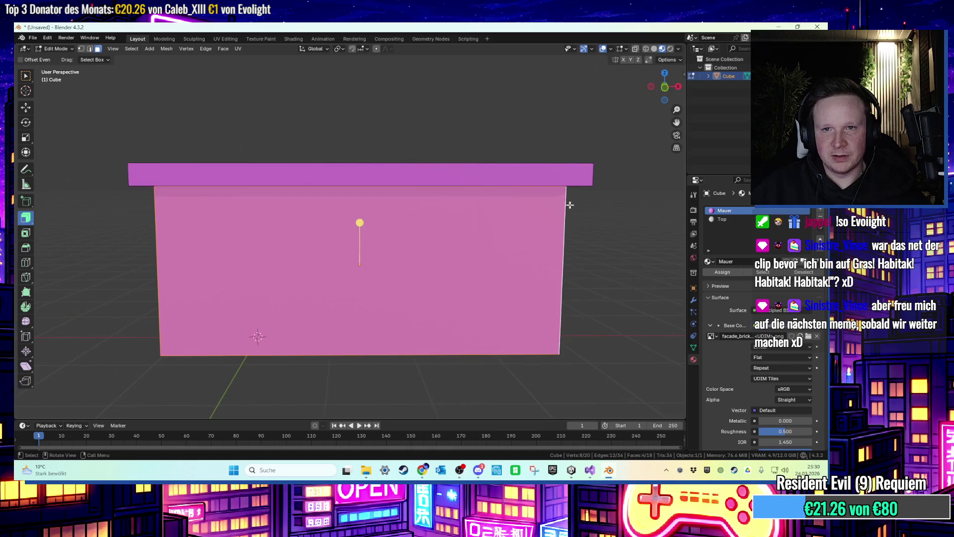
Minimise Blender and move the brick texture icon to open desktop space.
click(776, 26)
drag(137, 226, 319, 368)
drag(160, 250, 356, 236)
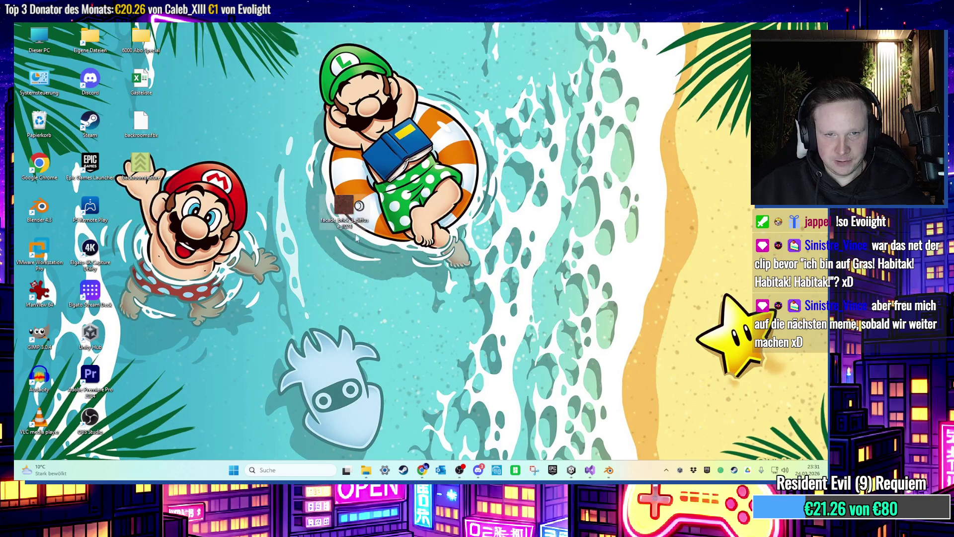
Rename the desktop brick texture to mauer, then return to Blender's image browser.
right_click(351, 207)
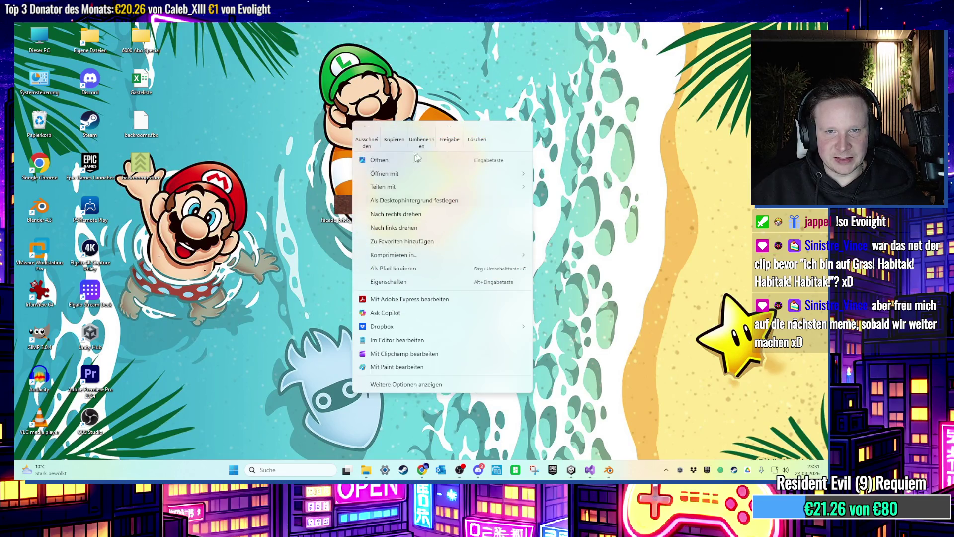
click(421, 134)
text(auer)
key(Return)
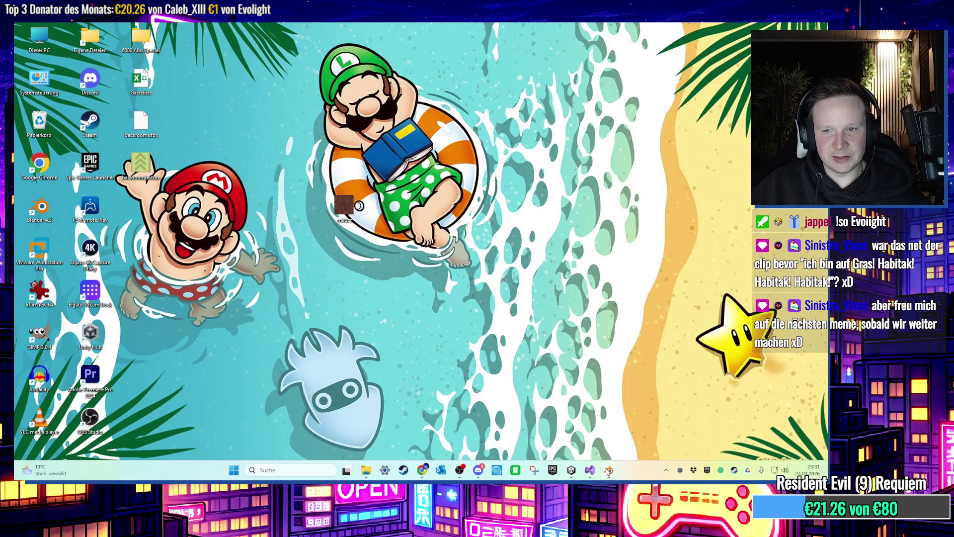
click(607, 471)
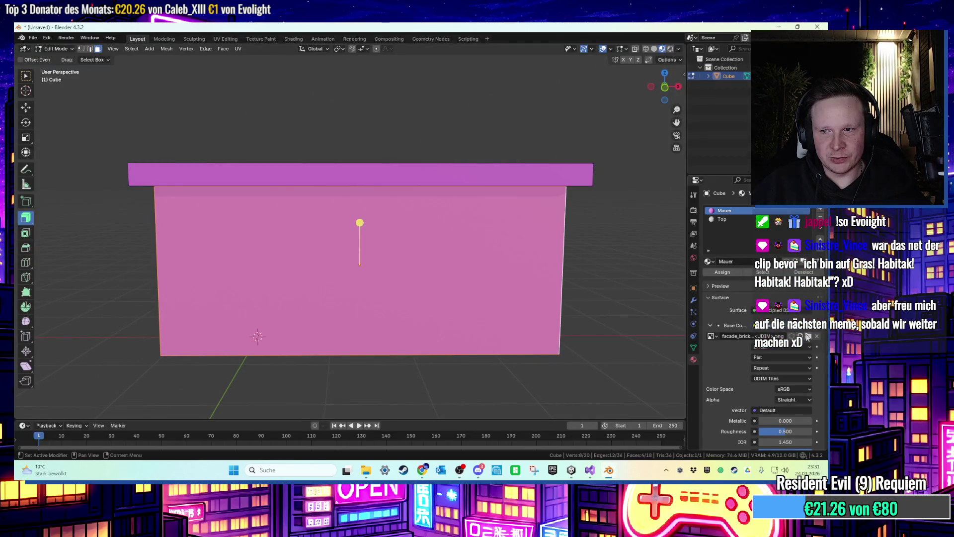
click(809, 336)
Load mauer.png as the wall texture and cube-project the wall's UVs in UV Editing.
double_click(538, 169)
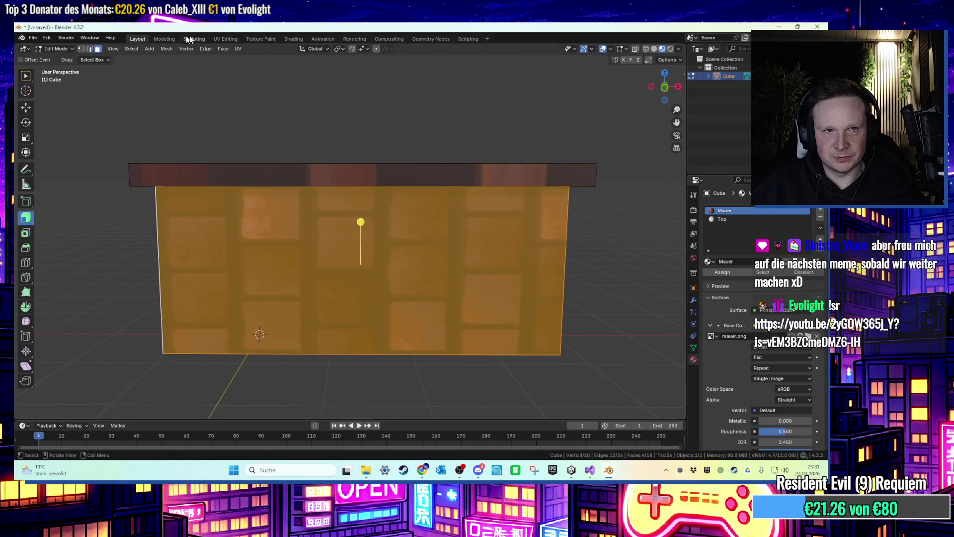
click(226, 39)
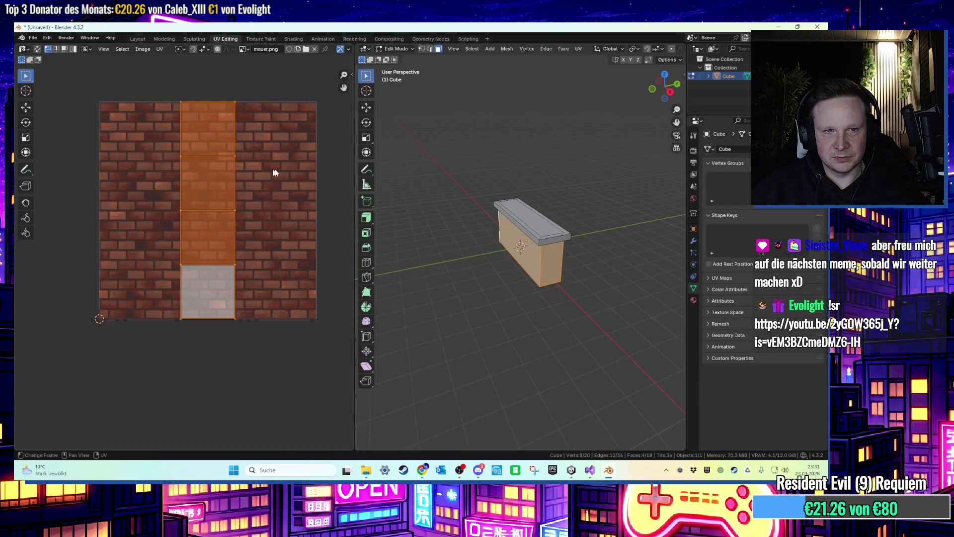
scroll(649, 49, down, 5)
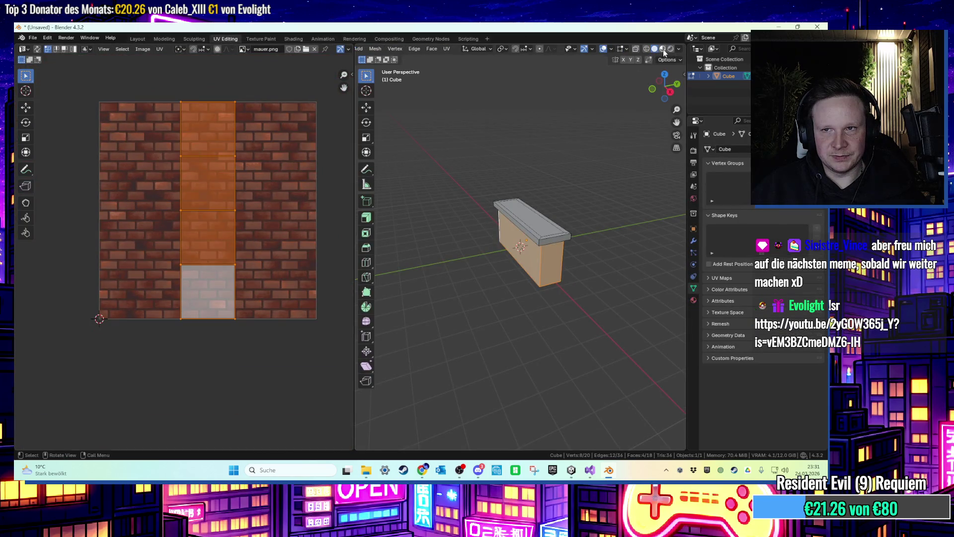
click(663, 49)
scroll(488, 166, up, 5)
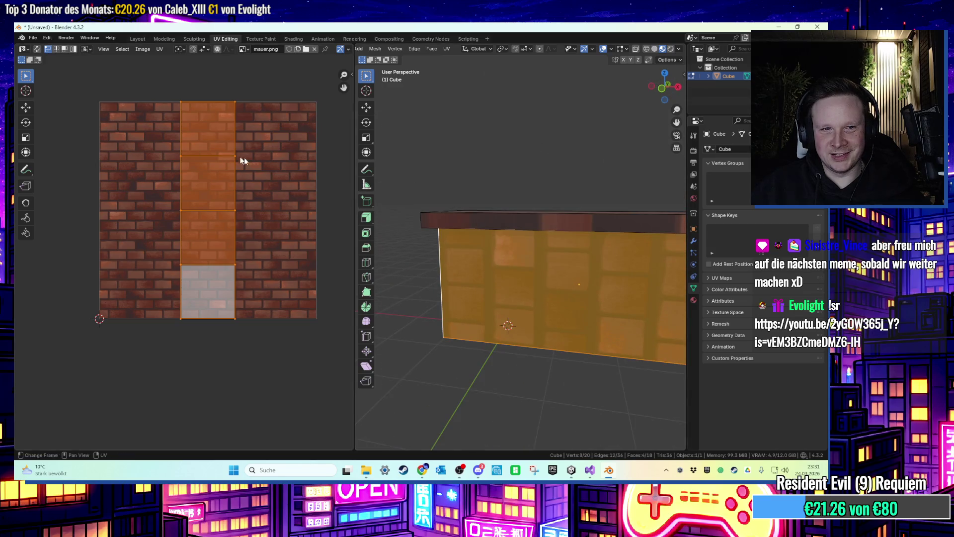
scroll(219, 139, right, 3)
scroll(207, 126, down, 2)
key(u)
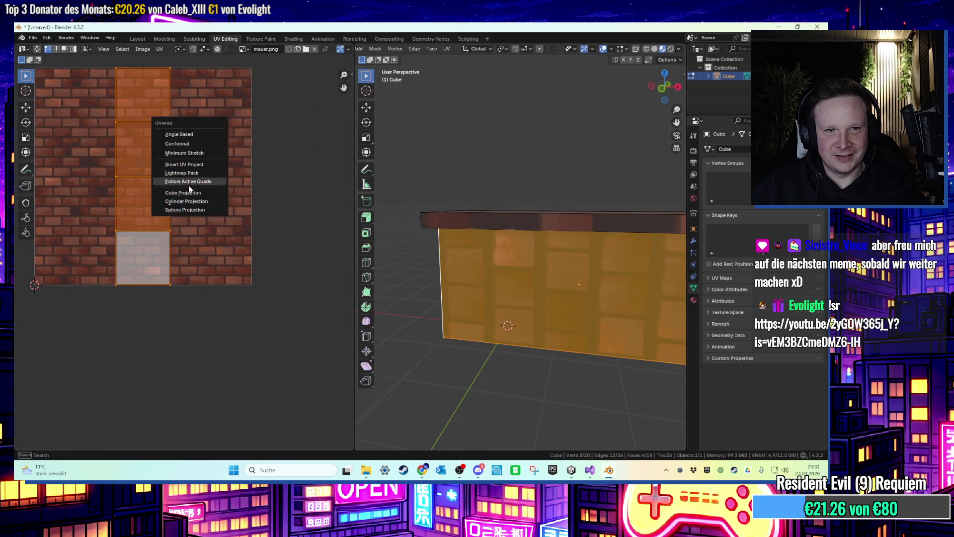
click(210, 194)
Select the top slab's faces and assign them the Top material.
click(512, 157)
mouse_move(569, 153)
mouse_down()
mouse_move(457, 146)
mouse_move(502, 144)
mouse_move(505, 121)
mouse_move(419, 218)
mouse_move(437, 170)
mouse_move(444, 206)
mouse_up()
alt+click(421, 219)
alt+shift+click(418, 215)
alt+shift+click(460, 323)
shift+click(459, 322)
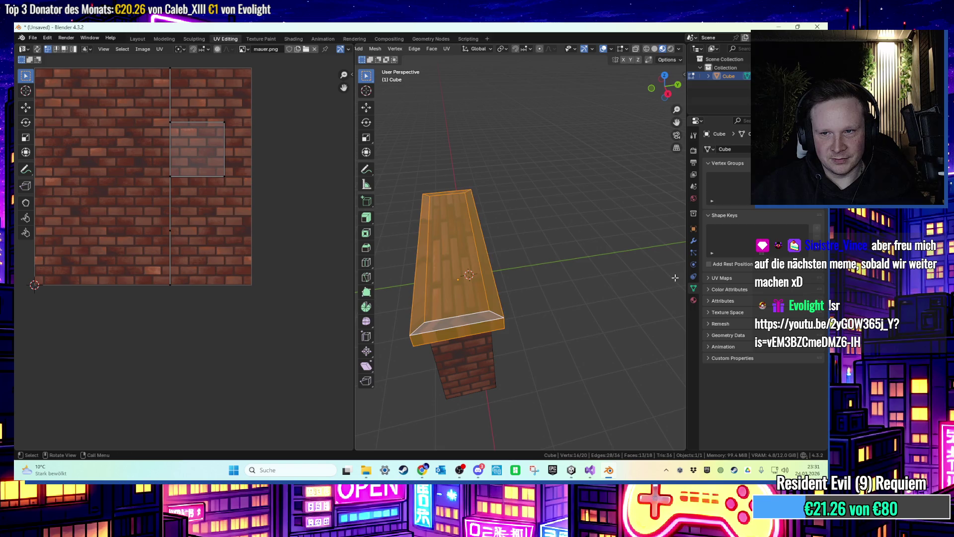
click(693, 300)
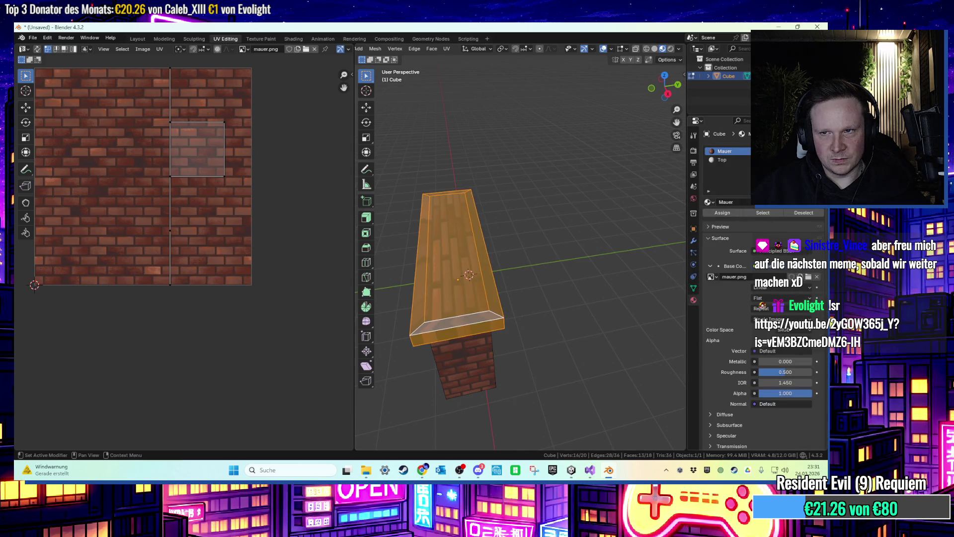
click(722, 160)
click(725, 211)
Cube-project the slab's UVs.
scroll(185, 165, up, 1)
key(a)
key(u)
click(172, 170)
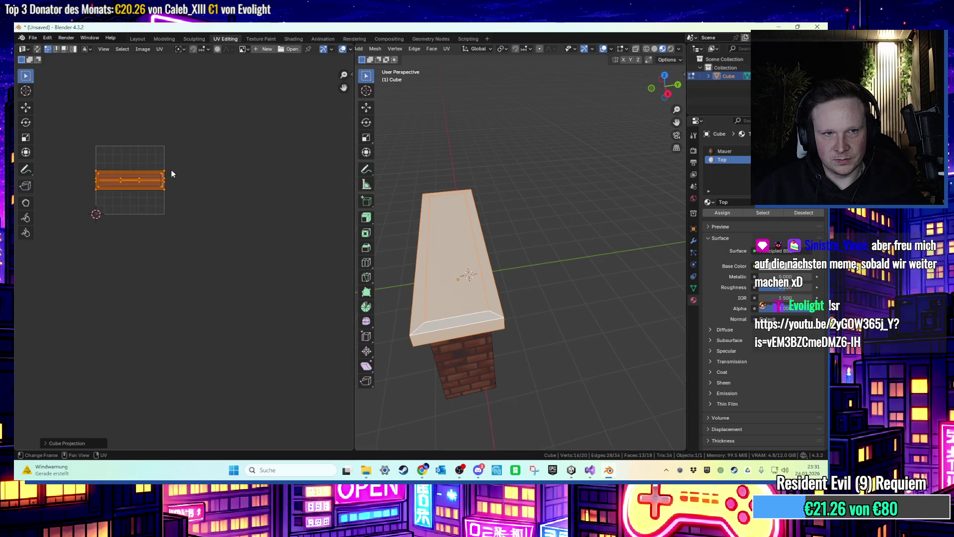
Export the wall model to the desktop as Mauer.fbx.
click(33, 37)
mouse_move(54, 167)
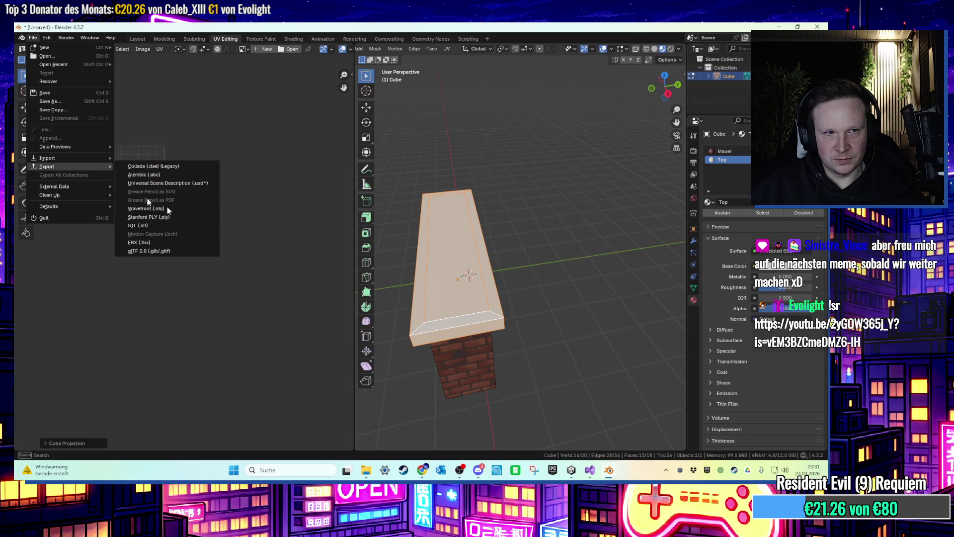
click(199, 242)
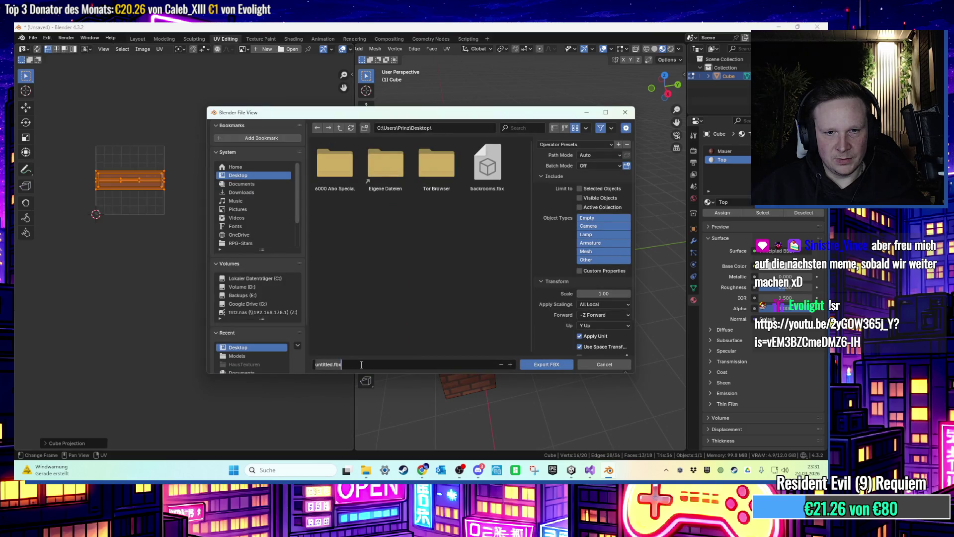
click(545, 363)
Switch to Unity and go up to the 03 Rooftop Trouble folder.
click(781, 25)
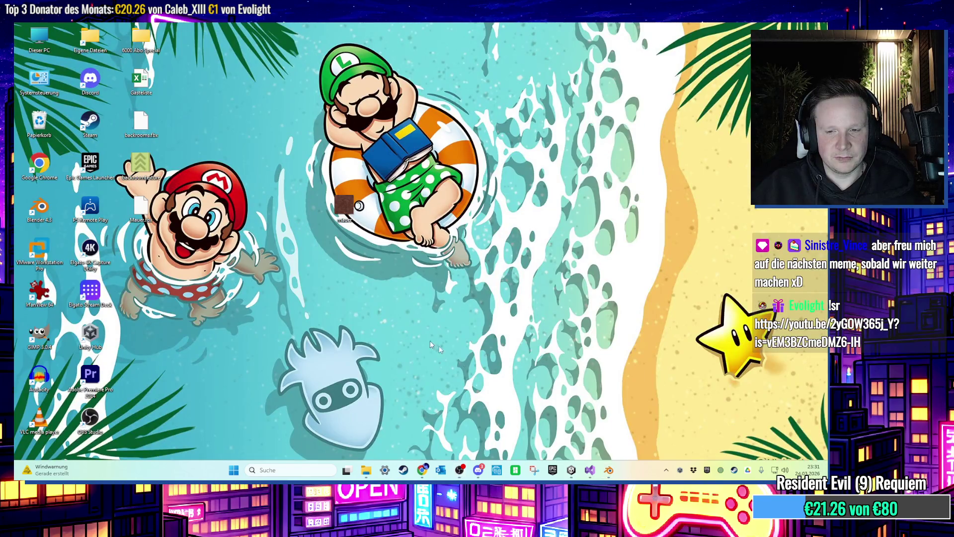
click(569, 469)
click(160, 362)
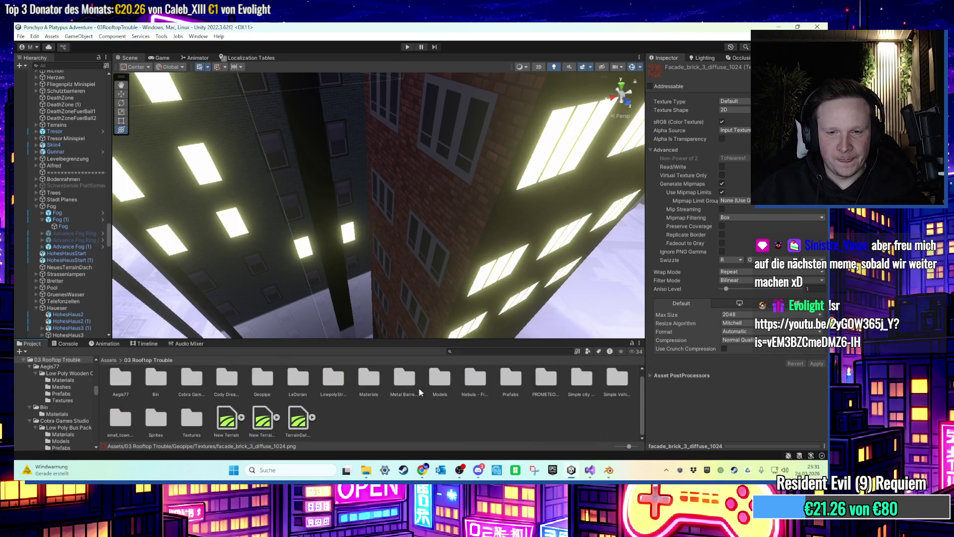
Import Mauer.fbx from the desktop into the Models folder.
double_click(437, 383)
key(super+d)
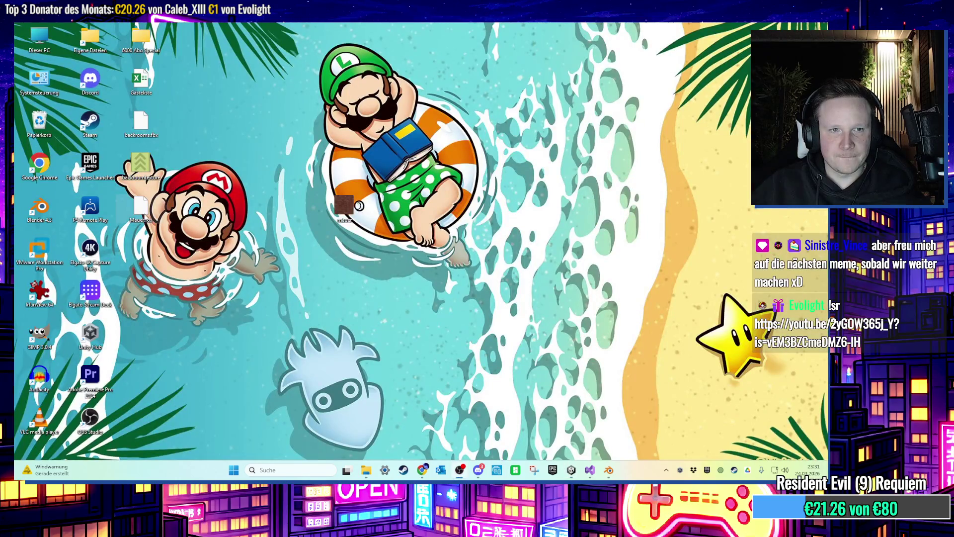
mouse_move(187, 229)
mouse_down()
mouse_move(558, 475)
mouse_move(569, 472)
mouse_move(567, 422)
mouse_move(188, 406)
mouse_up()
scroll(252, 409, up, 1)
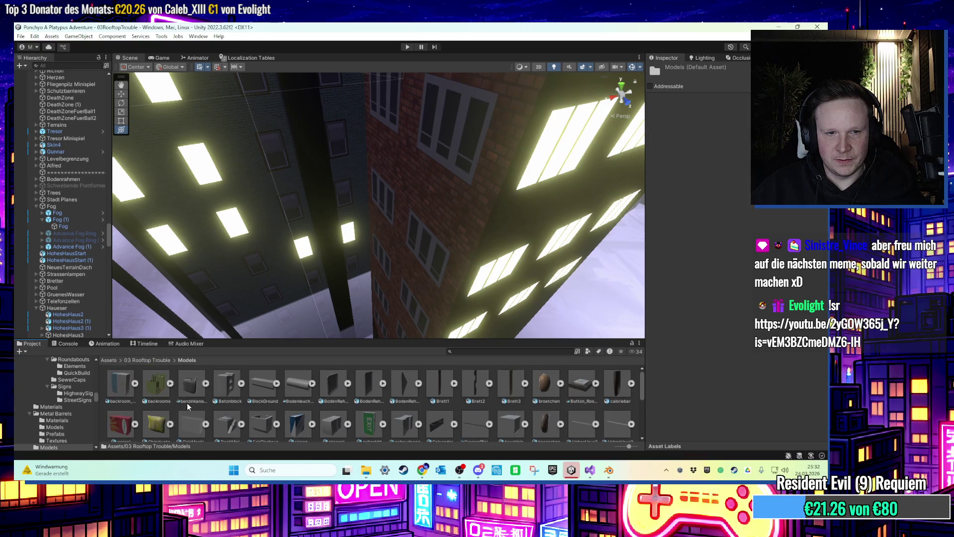
drag(251, 397, 456, 416)
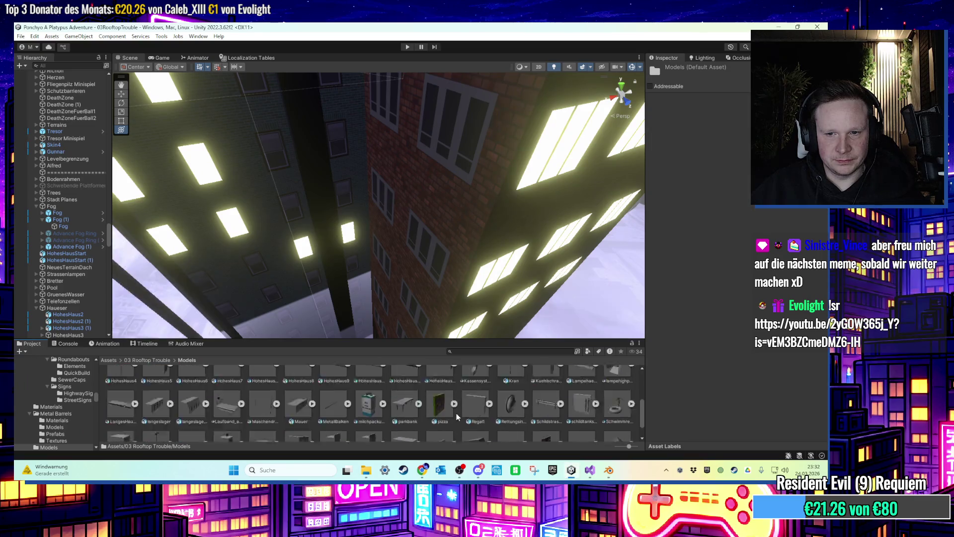
Drag the Mauer asset onto the spider enemy's rooftop in the Scene view.
scroll(456, 416, down, 1)
scroll(351, 412, down, 1)
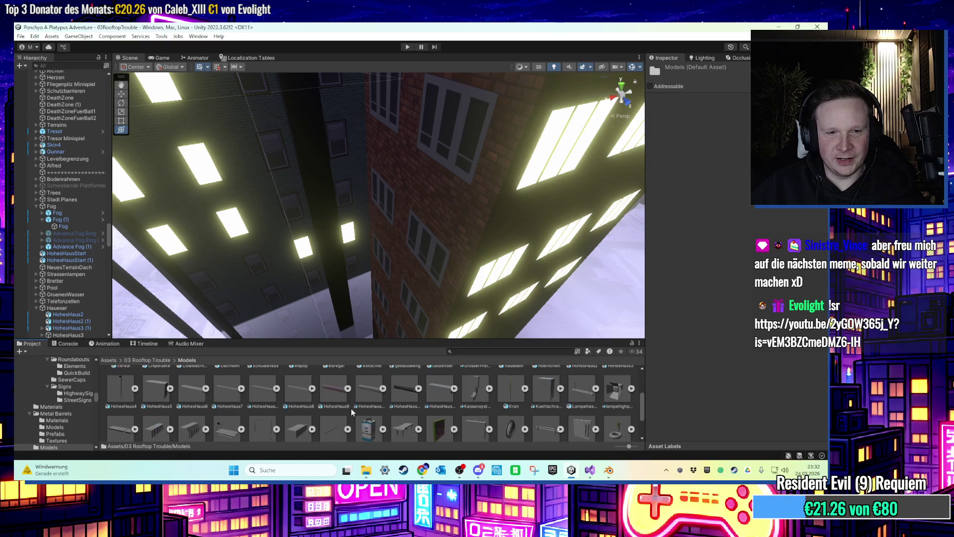
scroll(345, 411, down, 1)
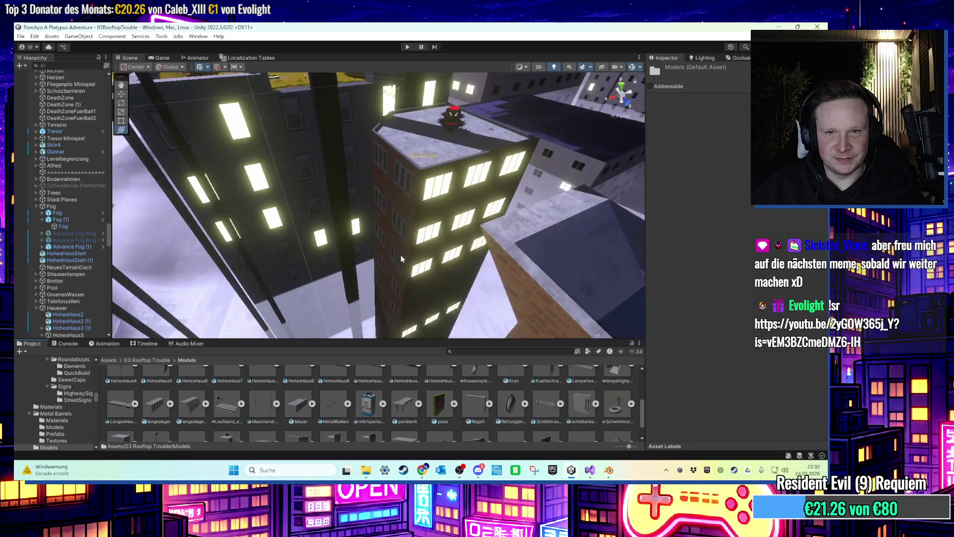
mouse_move(301, 403)
mouse_down()
mouse_move(420, 326)
mouse_move(435, 225)
mouse_move(549, 264)
mouse_move(354, 232)
mouse_up()
scroll(368, 213, up, 3)
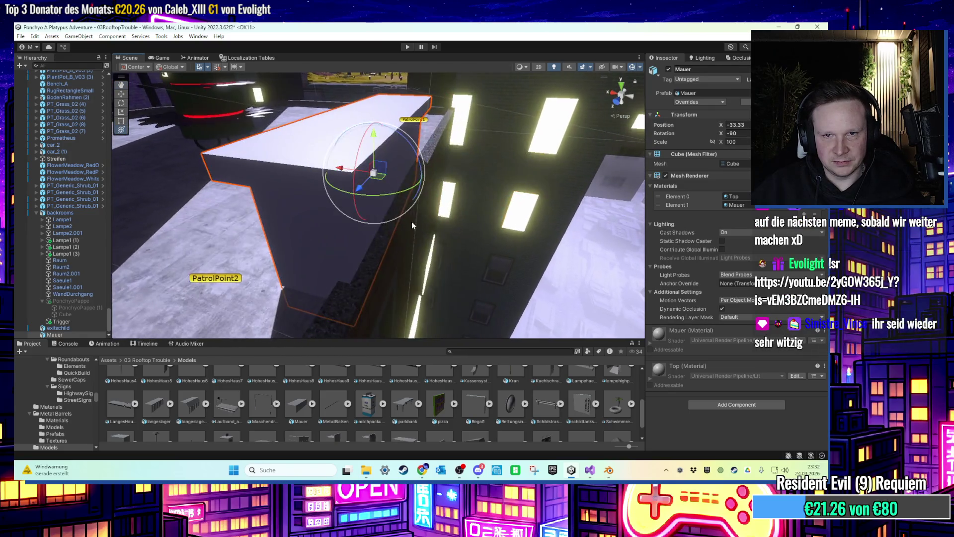
mouse_move(380, 199)
mouse_down()
mouse_move(403, 183)
mouse_move(355, 340)
mouse_up()
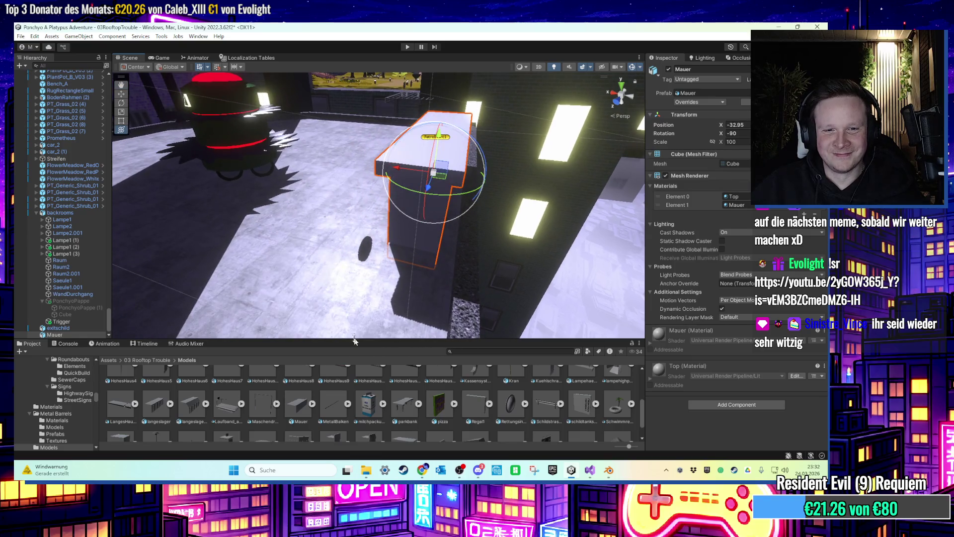
Let the Mauer wall contribute to global illumination, then search Geopipe's Materials for 'concrete'.
click(147, 360)
click(721, 249)
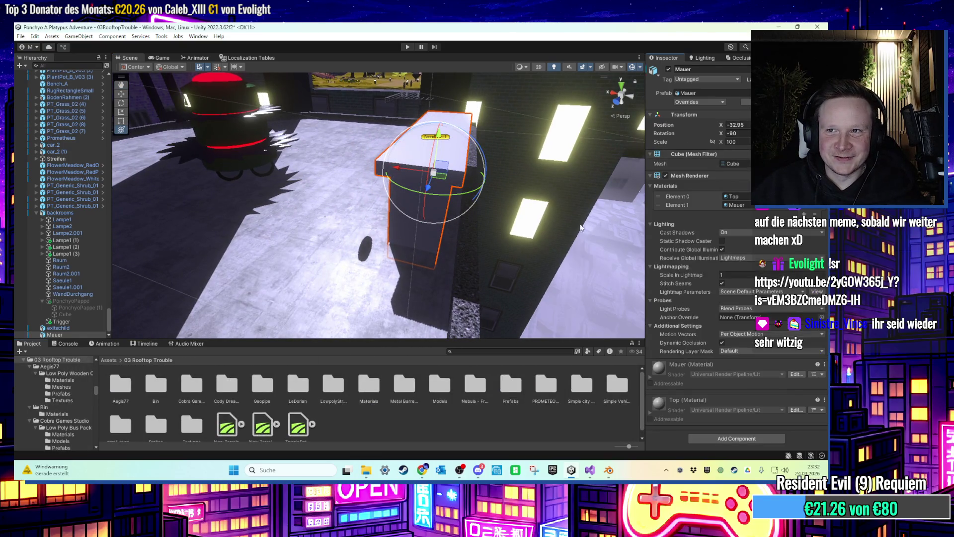
double_click(264, 383)
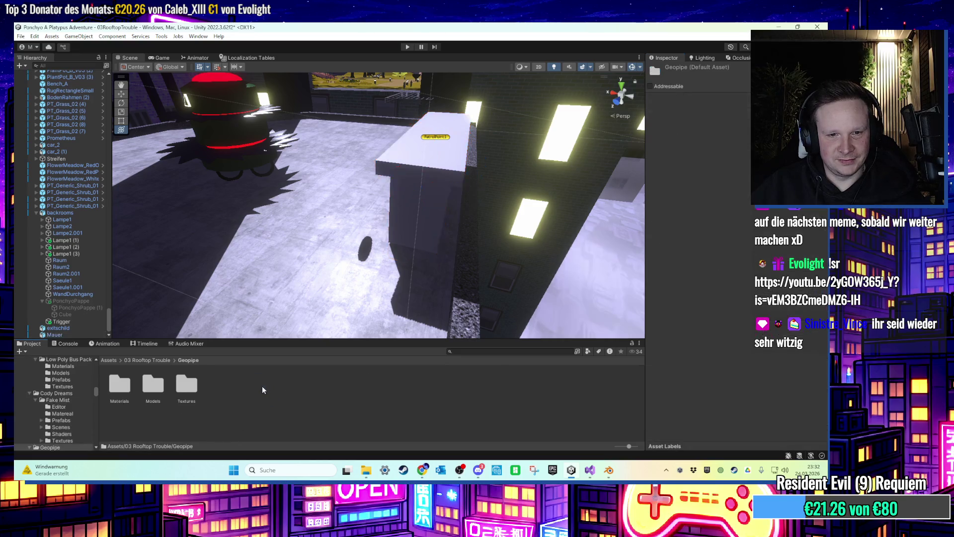
double_click(124, 390)
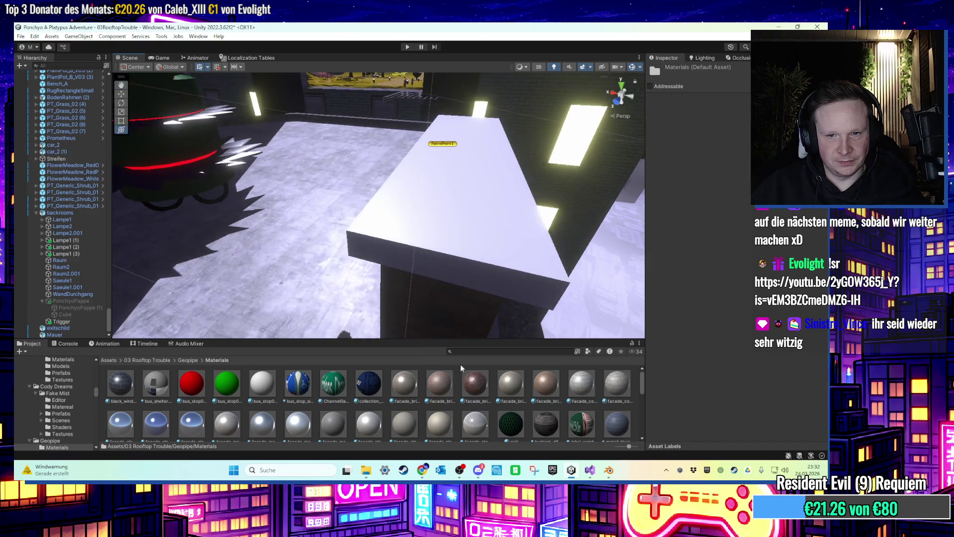
text(concrete)
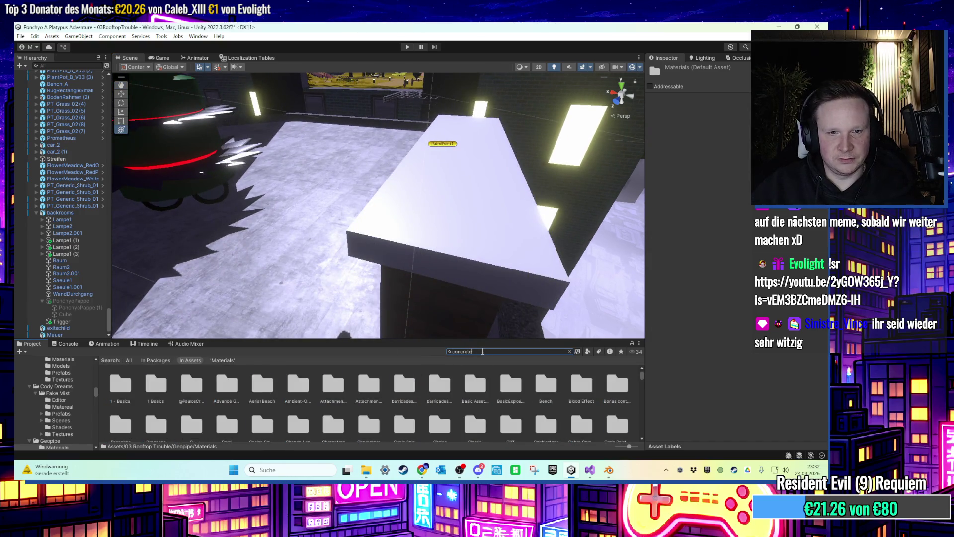
Give the wall a Concrete_mat 2 top, keep facade_brick on its sides, and duplicate it as Mauer (1).
mouse_move(352, 277)
mouse_down()
mouse_move(436, 234)
mouse_move(469, 187)
mouse_move(502, 199)
mouse_up()
click(457, 201)
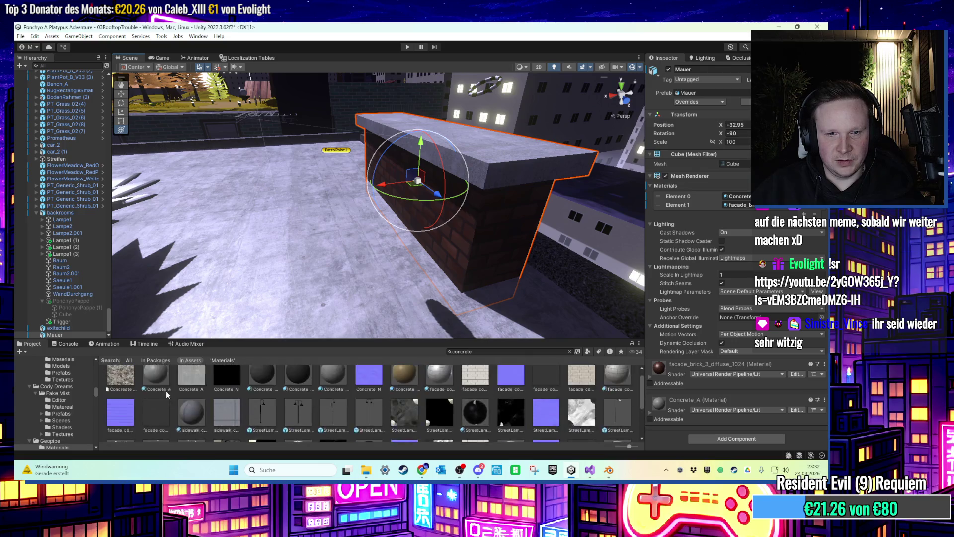
mouse_move(191, 422)
mouse_down()
mouse_move(459, 147)
mouse_move(431, 224)
mouse_up()
key(ctrl+z)
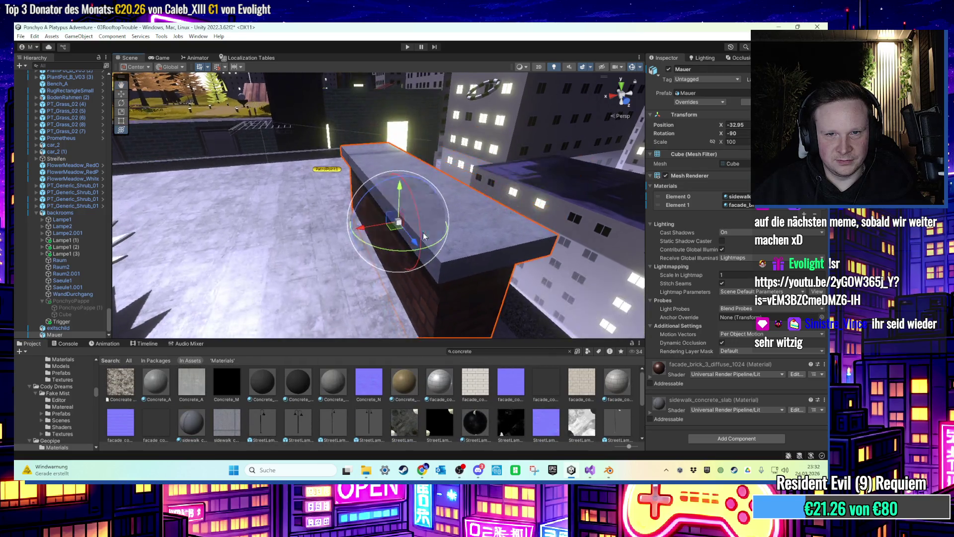
mouse_move(327, 382)
mouse_down()
mouse_move(428, 199)
mouse_move(466, 165)
mouse_move(435, 255)
mouse_move(375, 179)
mouse_move(514, 243)
mouse_move(442, 228)
mouse_move(376, 235)
mouse_move(447, 228)
mouse_move(551, 241)
mouse_up()
key(ctrl+d)
Line up wall copy Mauer (2) beside the previous one, then bring the maximized browser forward.
key(f)
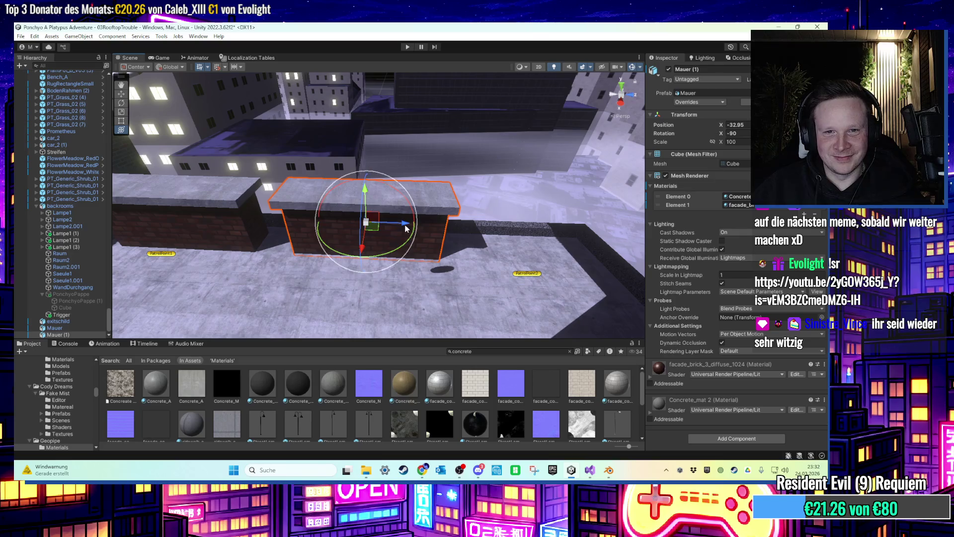
key(ctrl+d)
drag(405, 227, 574, 242)
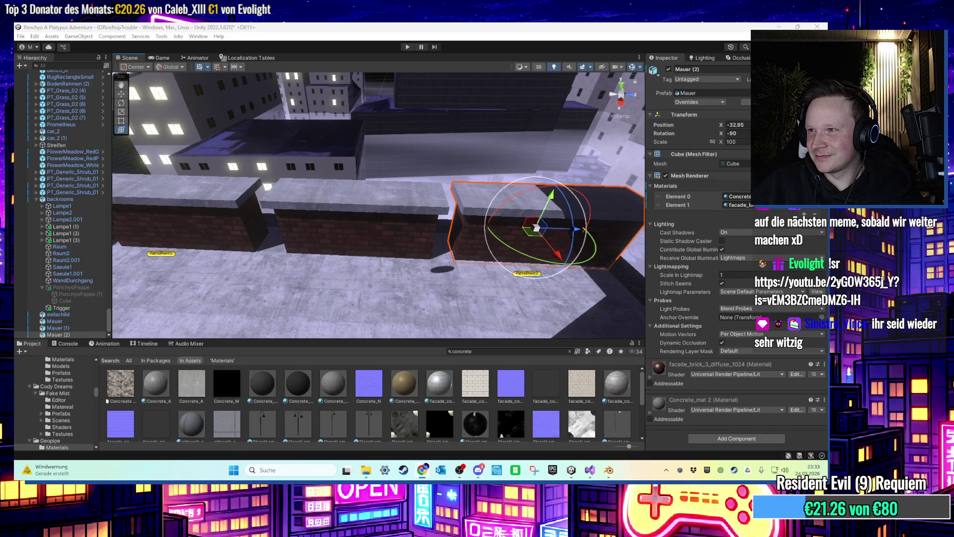
key(alt+Tab)
key(super+Up)
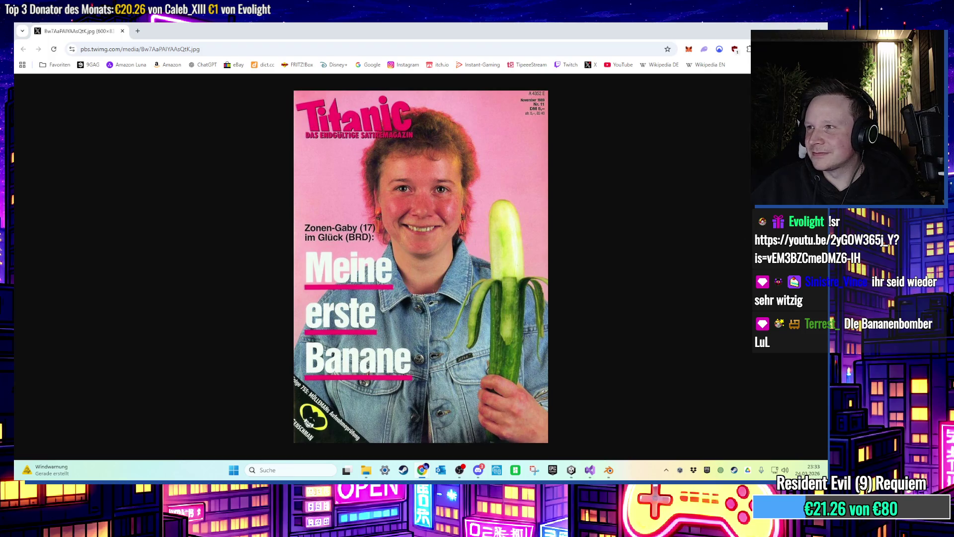
Open the YouTube Short in Chrome, pause it, resume it, then pause it again.
key(alt+Tab)
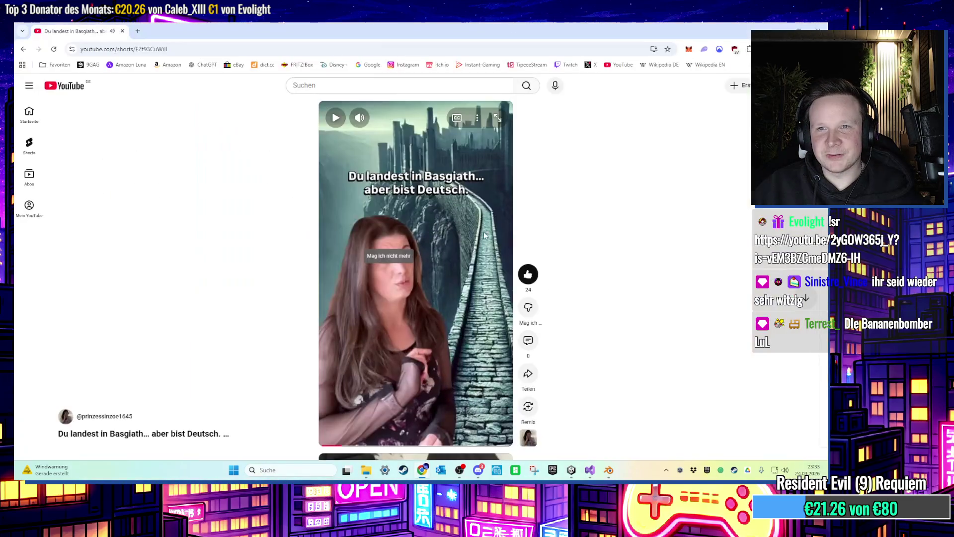
click(457, 305)
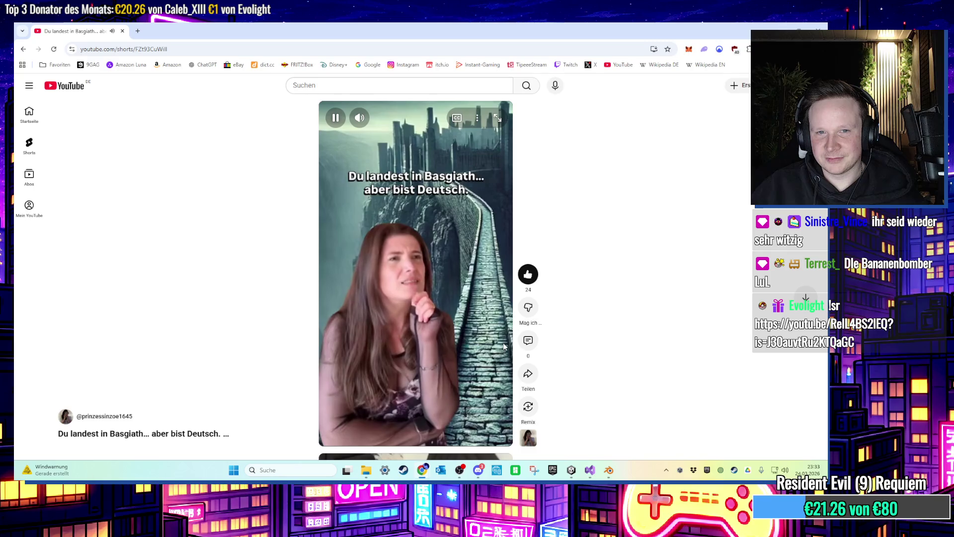
click(495, 352)
click(500, 364)
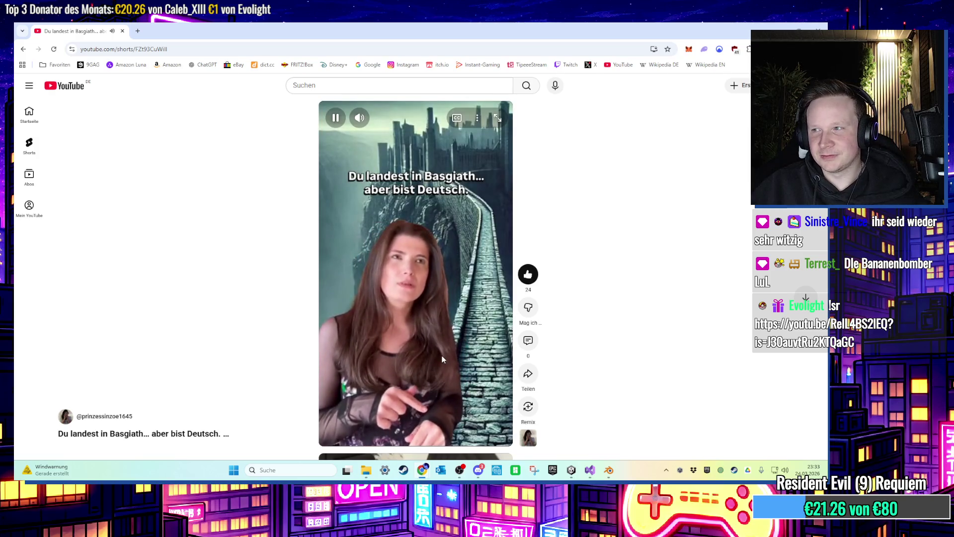
click(441, 354)
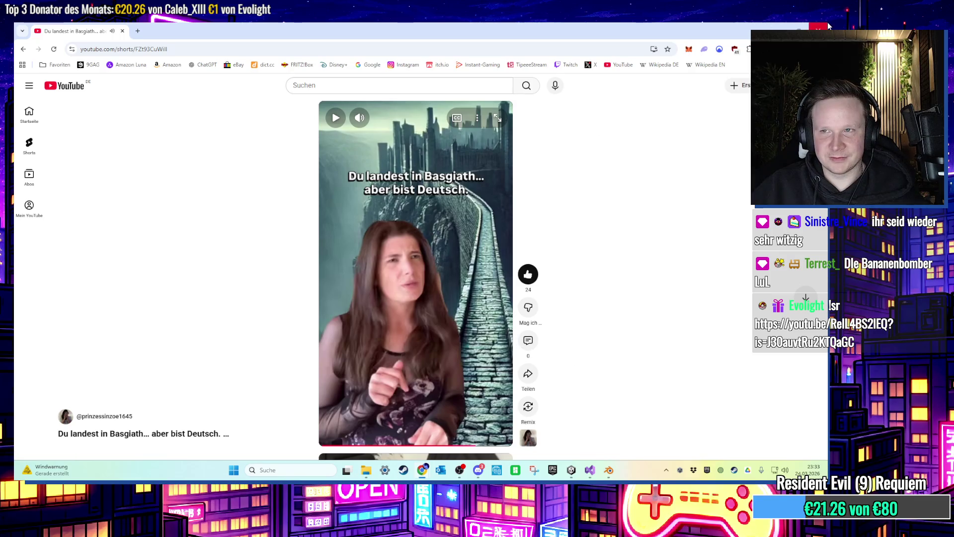
Return to Unity's rooftop scene and select the Mauer (1) wall.
key(alt+Tab)
mouse_move(525, 157)
mouse_down()
mouse_move(523, 190)
mouse_move(496, 170)
mouse_move(454, 207)
mouse_move(383, 195)
mouse_move(487, 233)
mouse_move(489, 258)
mouse_move(496, 133)
mouse_move(502, 249)
mouse_up()
click(504, 289)
mouse_move(505, 288)
mouse_down()
mouse_move(411, 290)
mouse_move(405, 277)
mouse_move(505, 273)
mouse_move(431, 241)
mouse_move(481, 232)
mouse_move(416, 218)
mouse_move(462, 201)
mouse_up()
click(460, 199)
key(f)
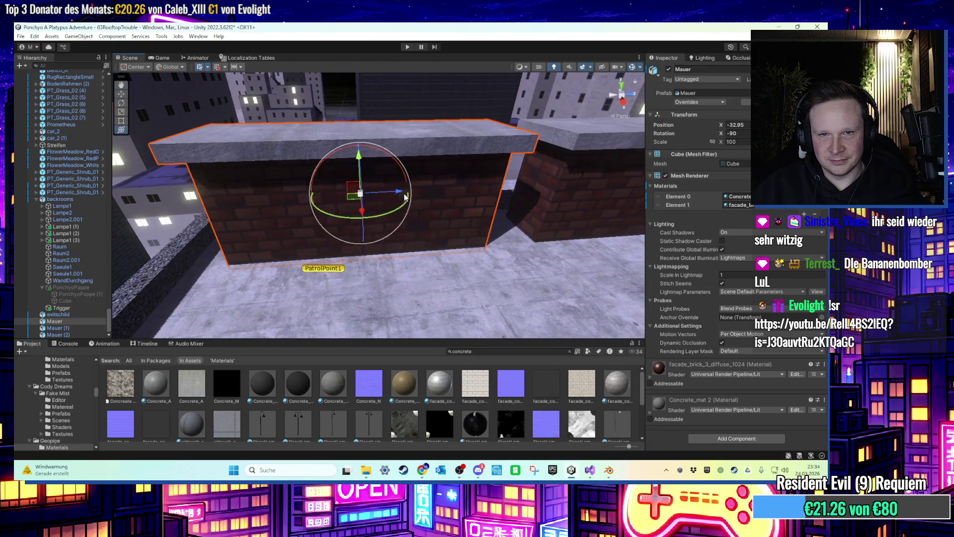
drag(383, 192, 429, 202)
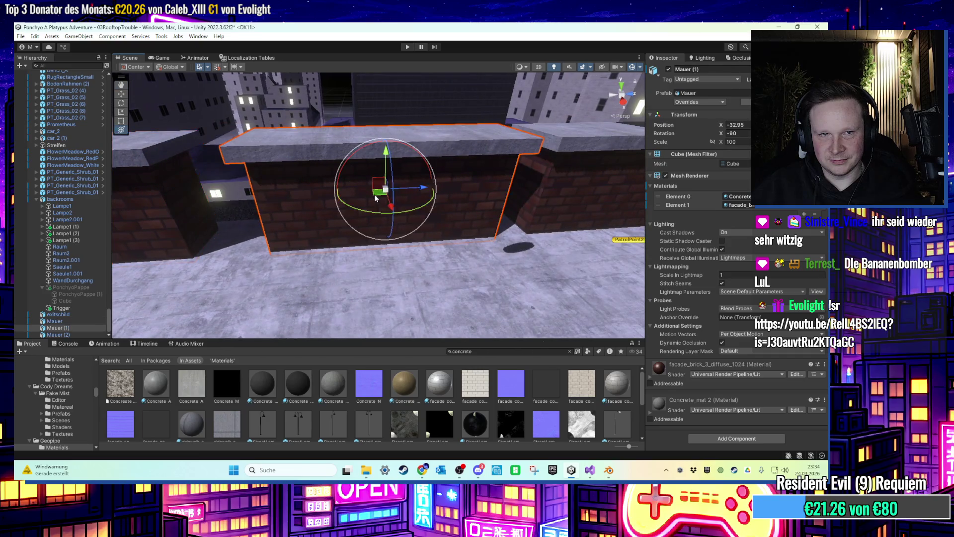
click(622, 103)
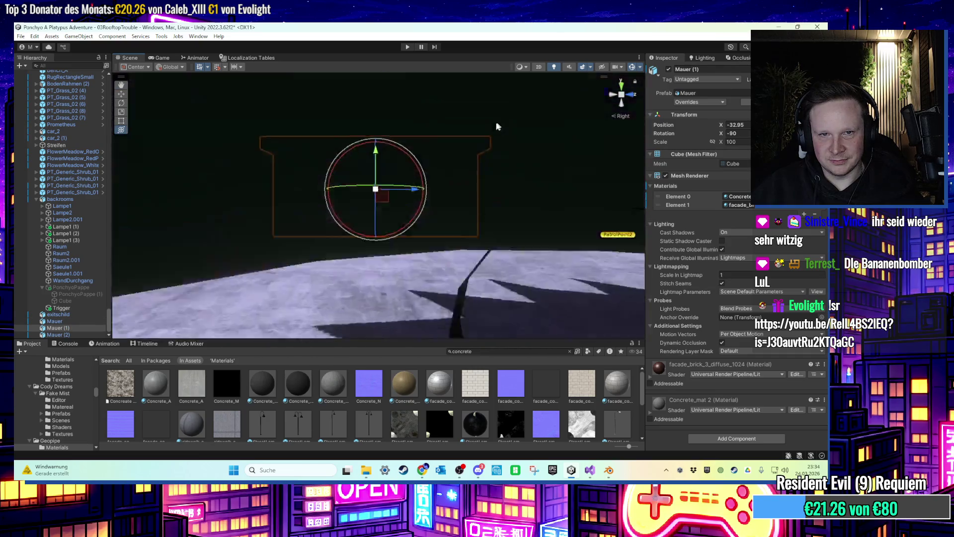
mouse_move(432, 267)
mouse_down()
mouse_move(422, 268)
mouse_move(463, 265)
mouse_move(526, 297)
mouse_up()
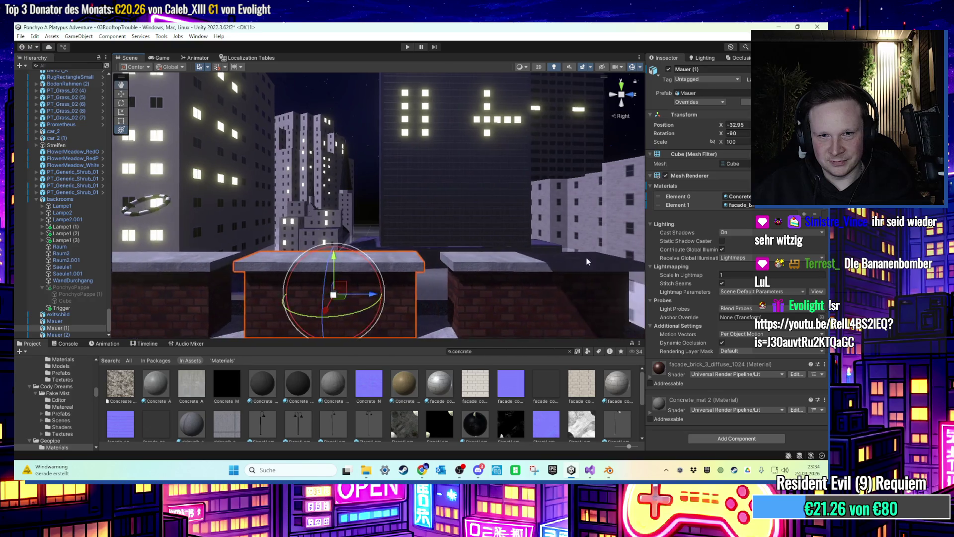
click(433, 287)
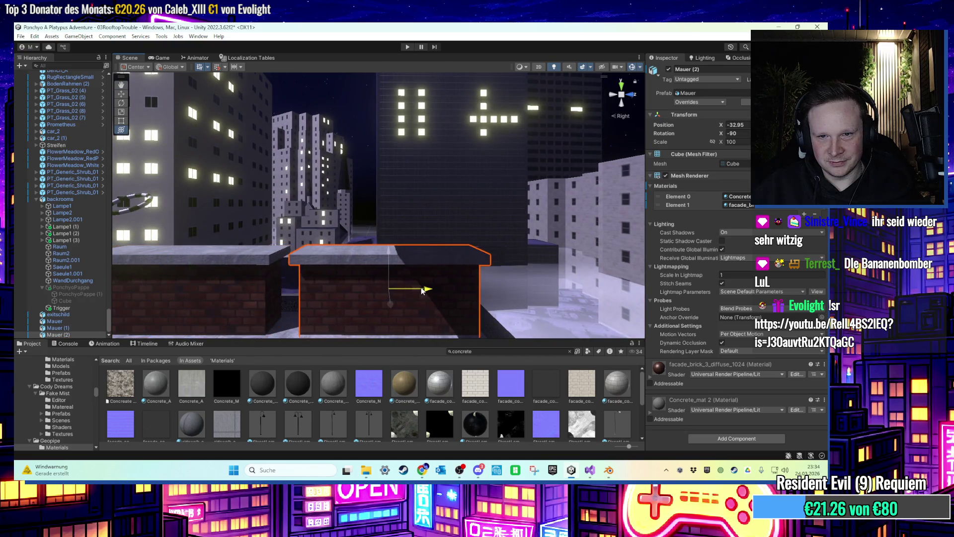
click(423, 290)
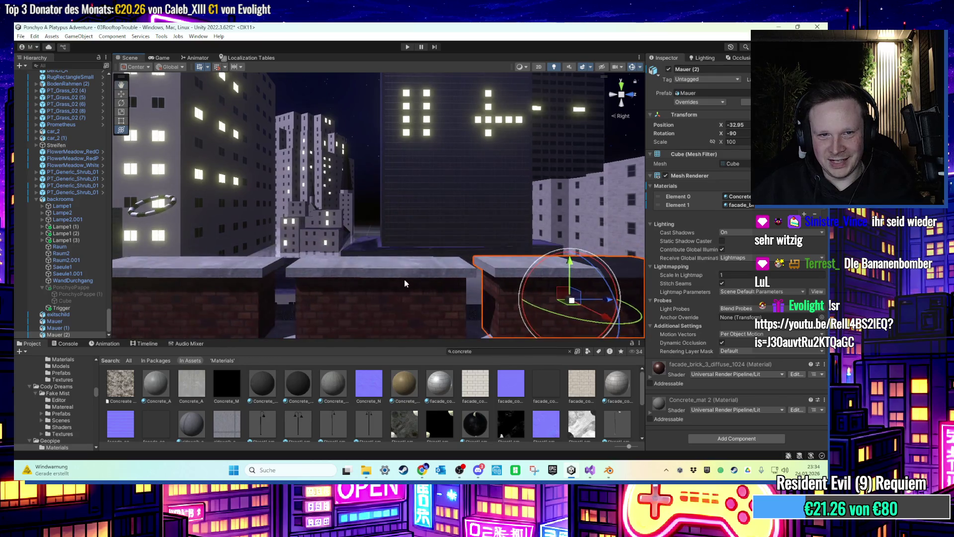
mouse_move(411, 301)
mouse_down()
mouse_move(490, 286)
mouse_move(459, 279)
mouse_move(464, 240)
mouse_move(415, 238)
mouse_move(433, 244)
mouse_move(435, 262)
mouse_up()
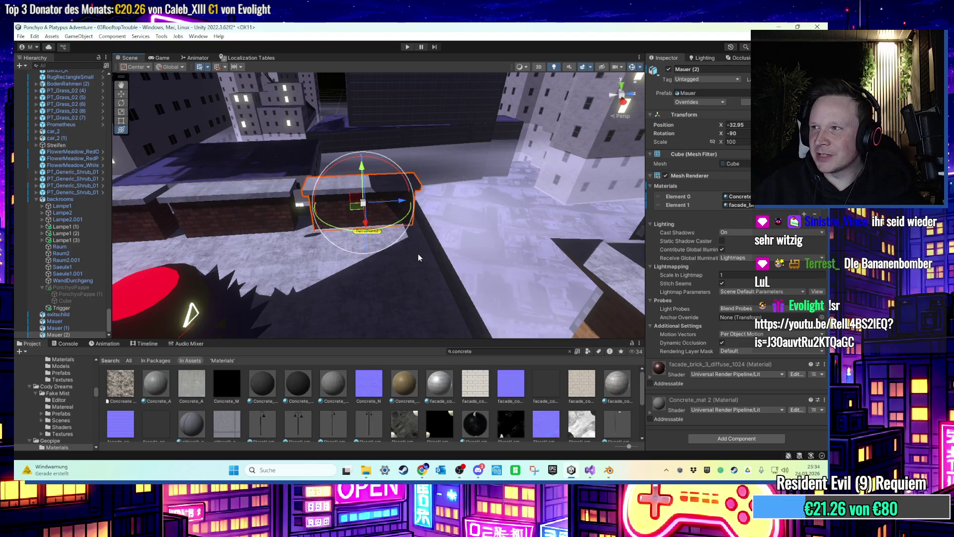
mouse_move(417, 257)
mouse_down()
mouse_move(487, 201)
mouse_move(362, 209)
mouse_move(433, 103)
mouse_up()
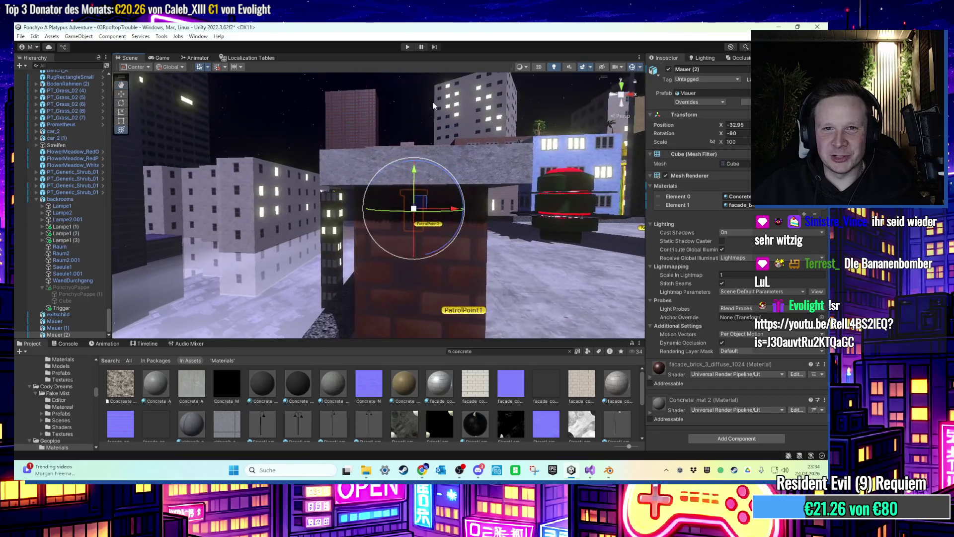
click(428, 103)
mouse_move(422, 190)
mouse_down()
mouse_move(440, 179)
mouse_move(478, 216)
mouse_move(396, 254)
mouse_move(423, 246)
mouse_move(428, 229)
mouse_move(421, 257)
mouse_up()
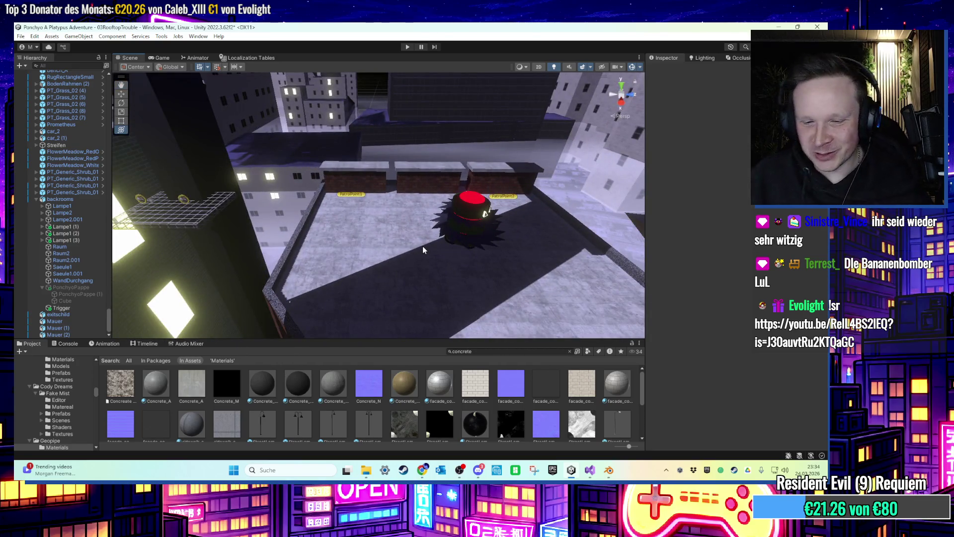
mouse_move(423, 247)
mouse_down()
mouse_move(385, 182)
mouse_move(390, 133)
mouse_move(398, 178)
mouse_up()
click(472, 219)
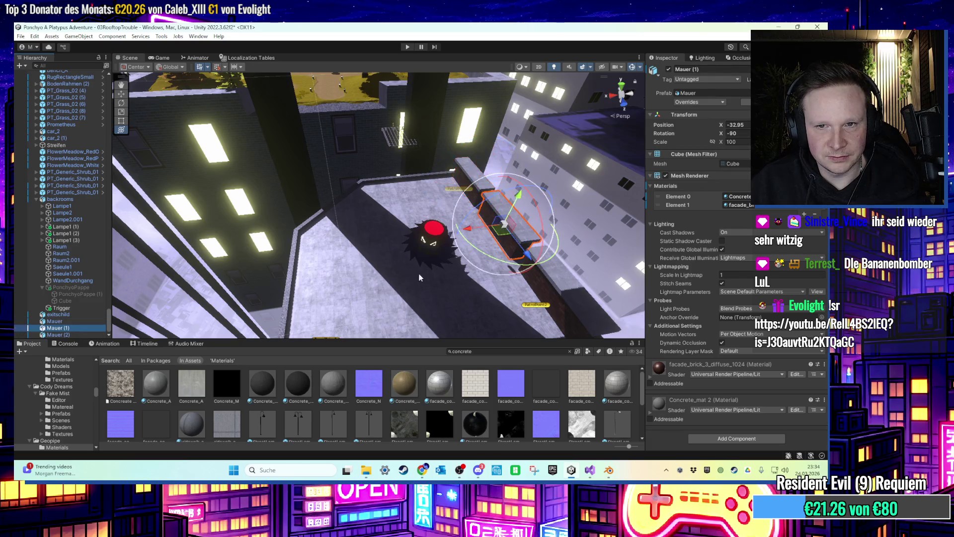
Duplicate the wall into Mauer (3) and slide it left to X -20.3 near the ledge corner.
key(ctrl+d)
mouse_move(505, 225)
mouse_down()
mouse_move(368, 221)
mouse_move(290, 252)
mouse_up()
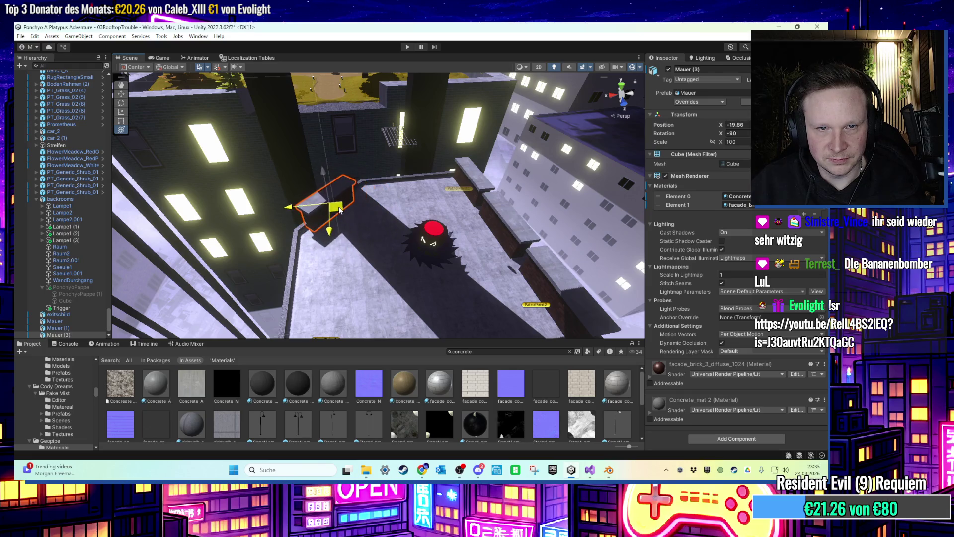
mouse_move(337, 217)
mouse_down()
mouse_move(365, 177)
mouse_move(415, 178)
mouse_move(431, 258)
mouse_move(432, 237)
mouse_up()
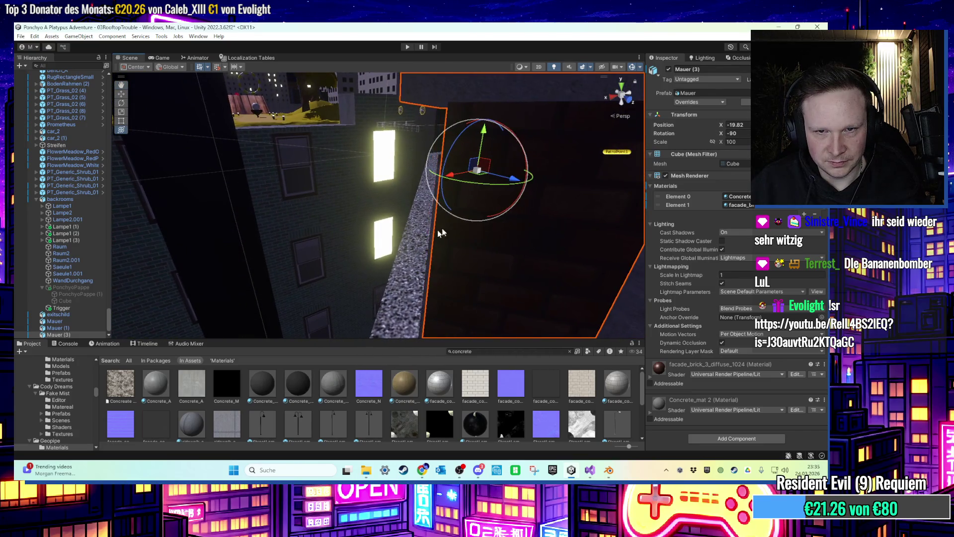
mouse_move(474, 172)
mouse_down()
mouse_move(466, 264)
mouse_move(470, 192)
mouse_move(454, 234)
mouse_move(451, 136)
mouse_move(401, 119)
mouse_up()
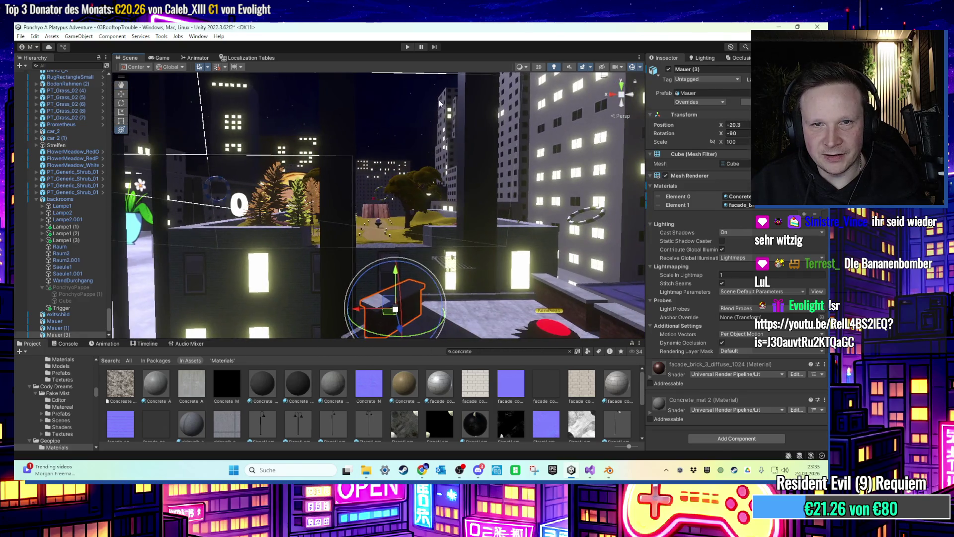
click(400, 119)
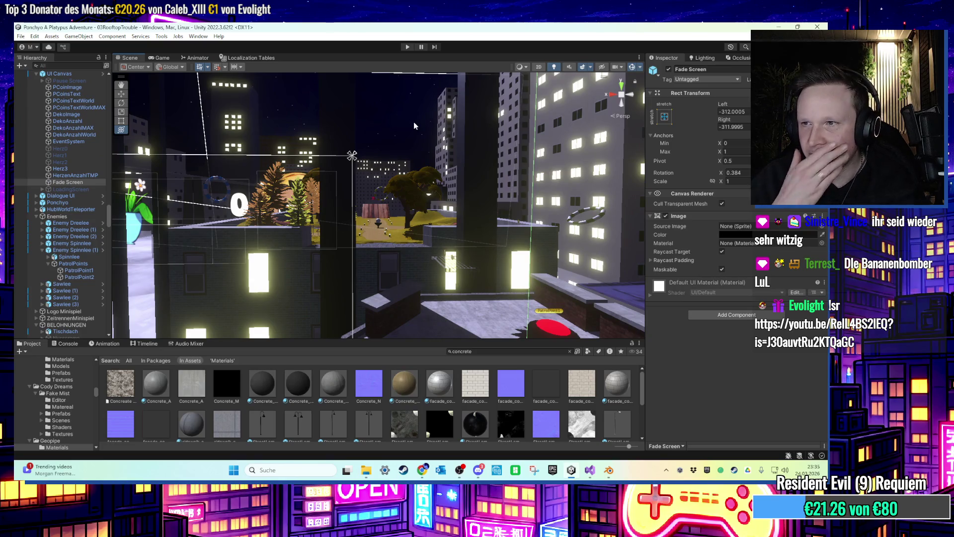
click(410, 122)
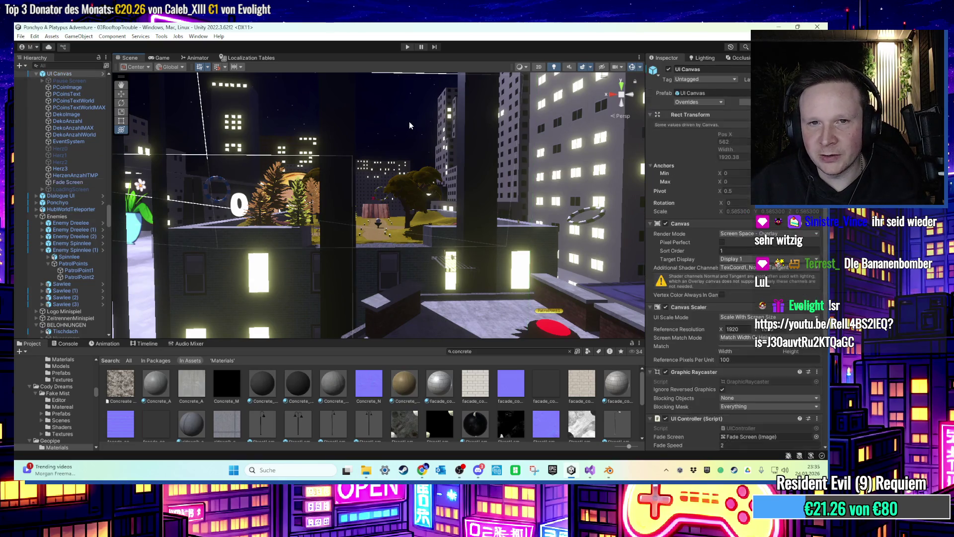
drag(408, 121, 405, 171)
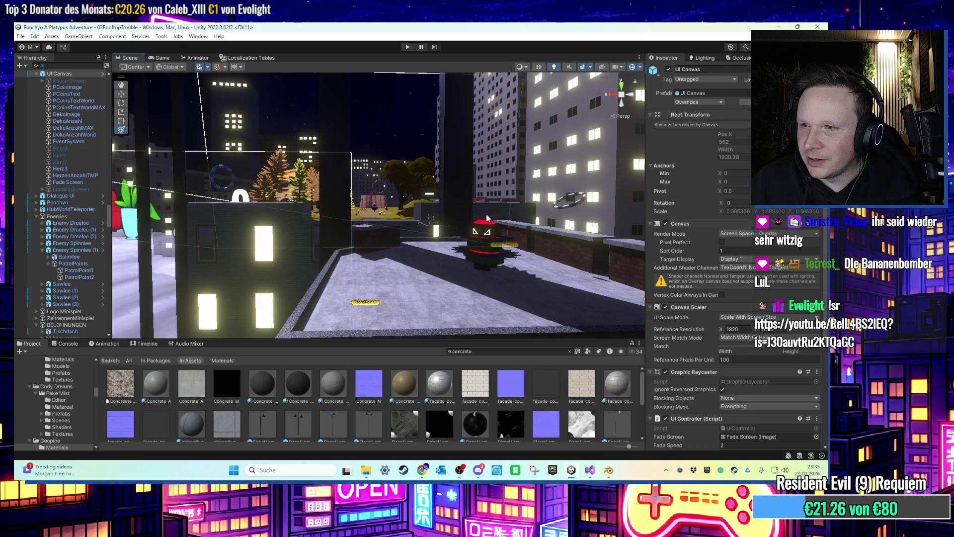
mouse_move(411, 181)
mouse_down()
mouse_move(475, 240)
mouse_move(439, 230)
mouse_up()
scroll(78, 279, down, 5)
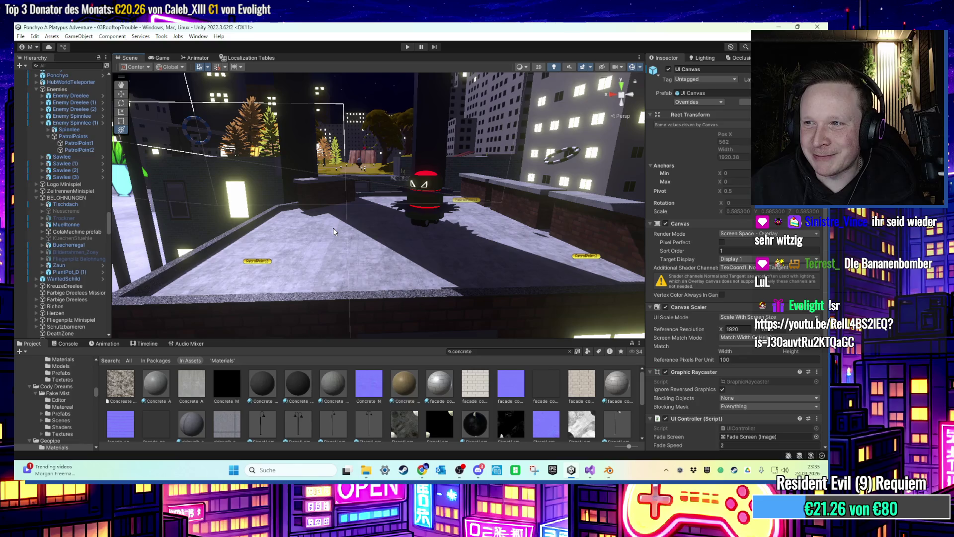
click(438, 196)
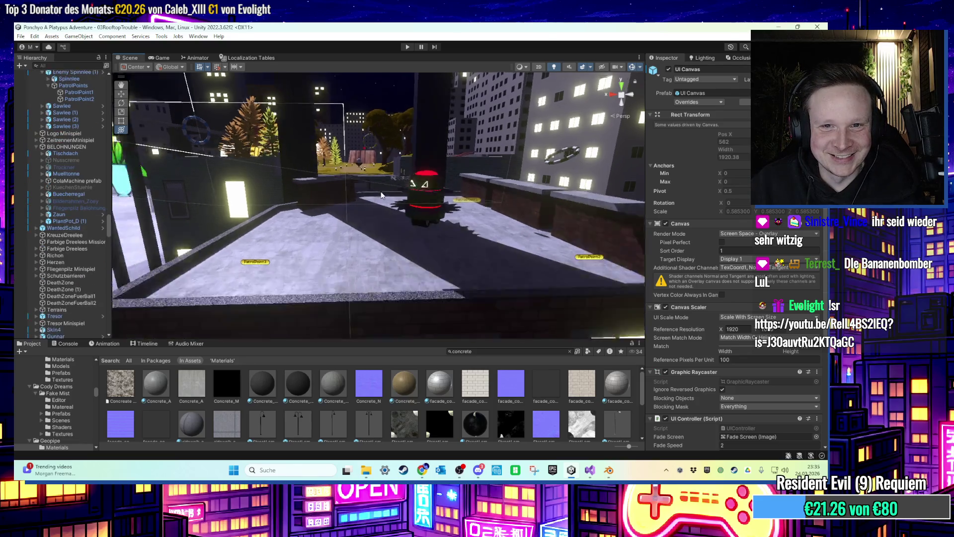
Expand Sawlee (3) and its PatrolPoints group in the Hierarchy.
mouse_move(445, 194)
mouse_down()
mouse_move(475, 186)
mouse_move(428, 238)
mouse_up()
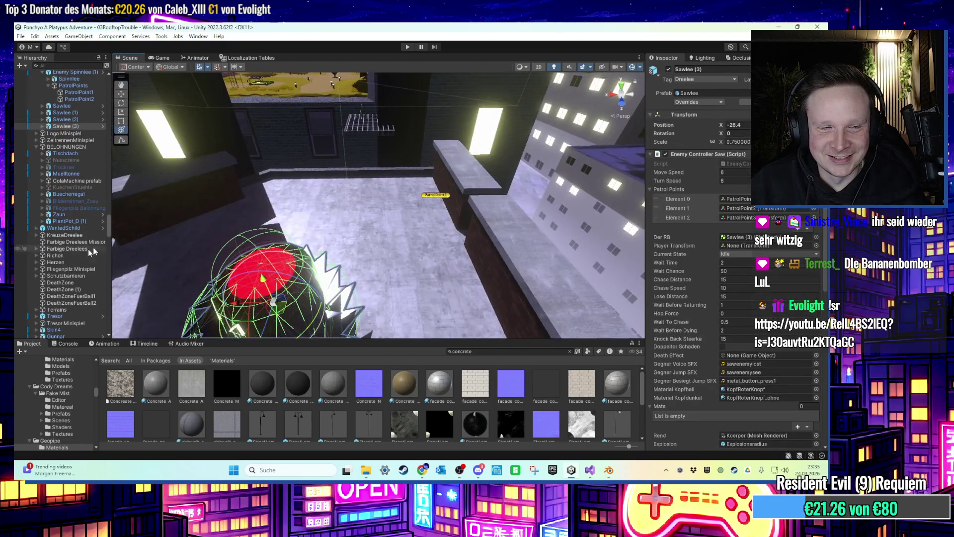
click(42, 127)
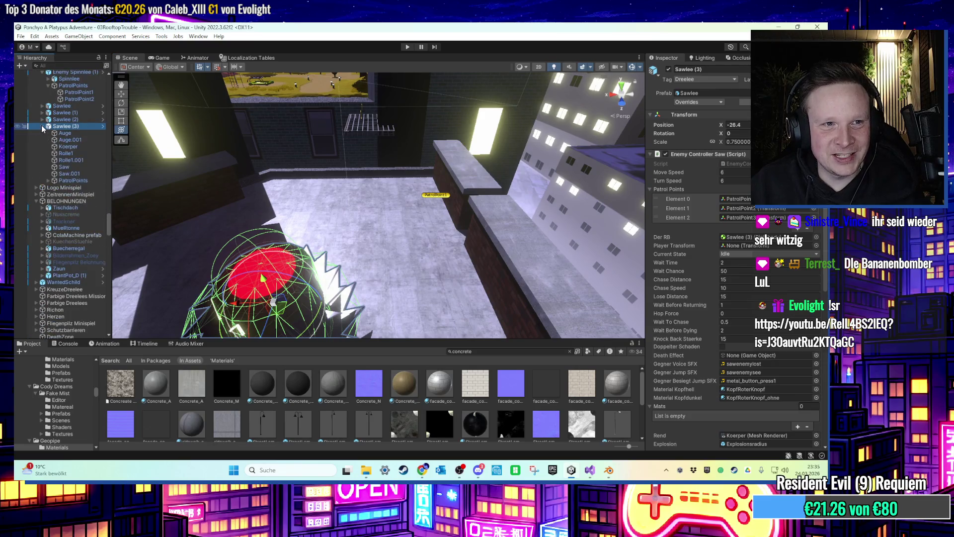
click(48, 181)
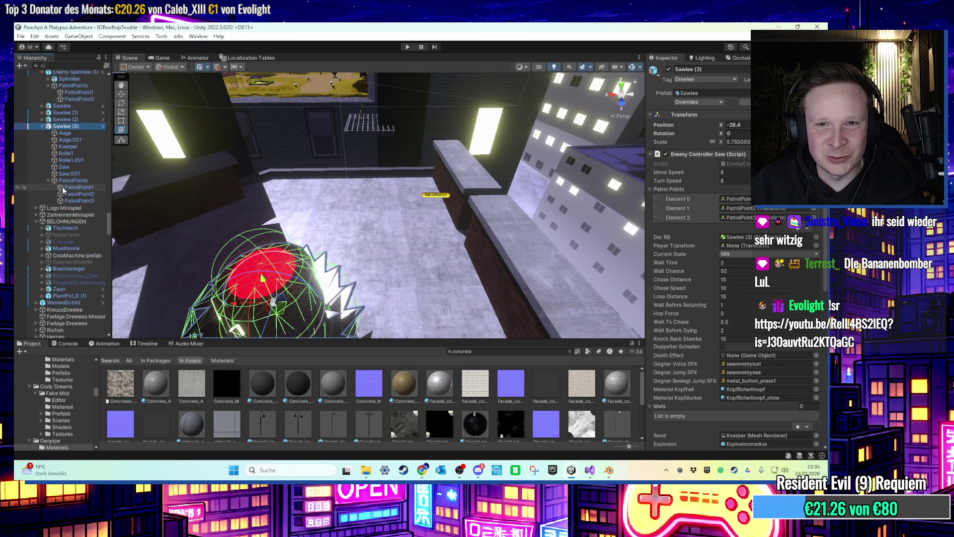
Select and frame PatrolPoint1, PatrolPoint2 and PatrolPoint3 in turn.
click(65, 188)
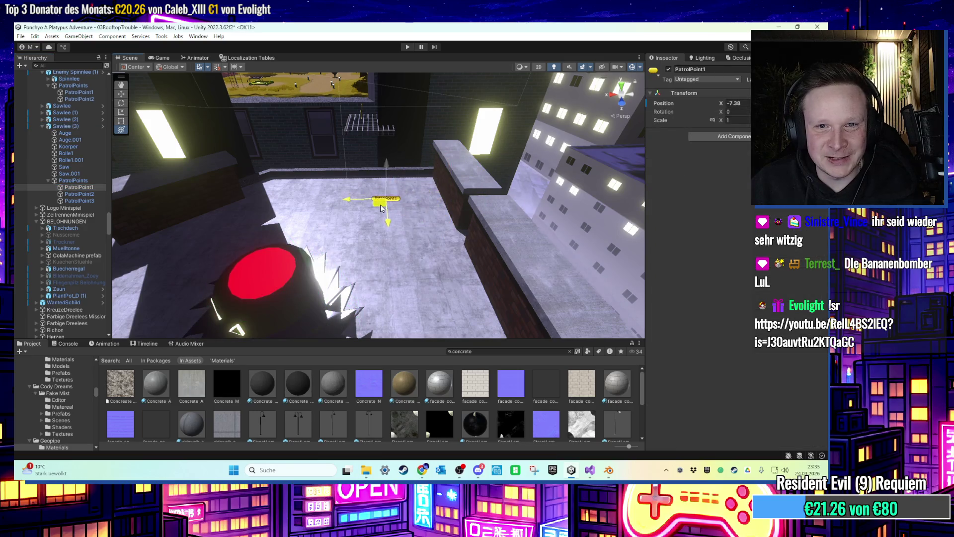
key(f)
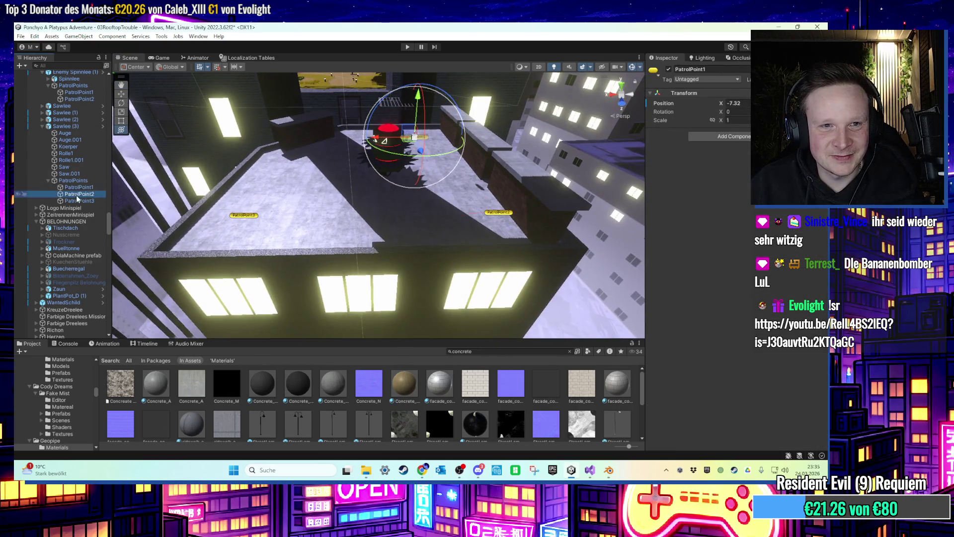
click(77, 195)
drag(348, 218, 148, 213)
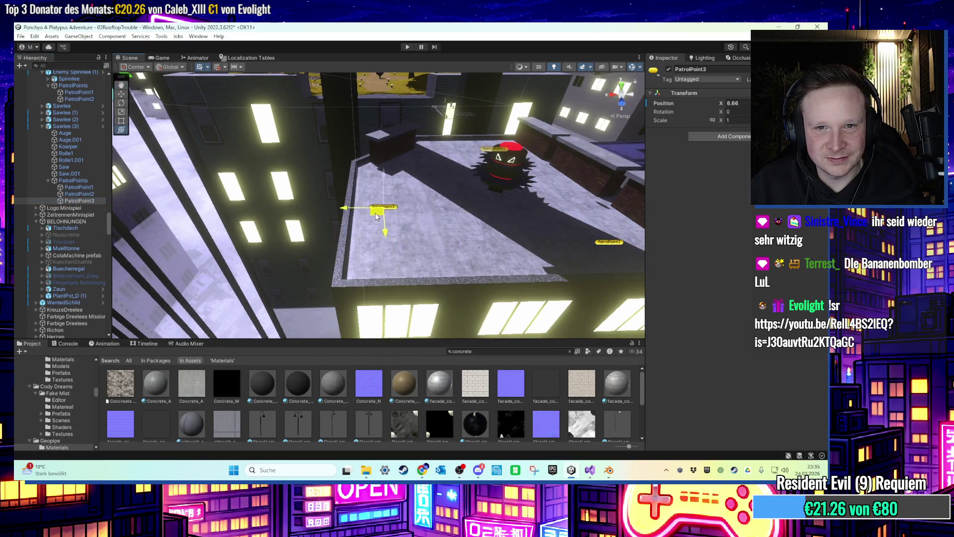
key(f)
mouse_move(445, 243)
mouse_down()
mouse_move(437, 186)
mouse_move(403, 121)
mouse_move(396, 147)
mouse_up()
click(397, 147)
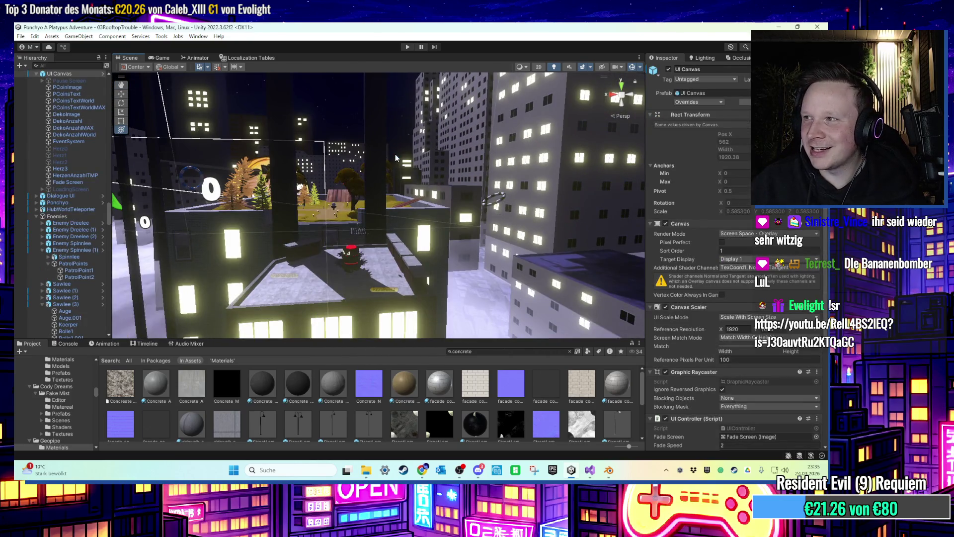
mouse_move(376, 172)
mouse_down()
mouse_move(404, 263)
mouse_move(390, 234)
mouse_up()
scroll(377, 273, down, 3)
scroll(390, 233, down, 6)
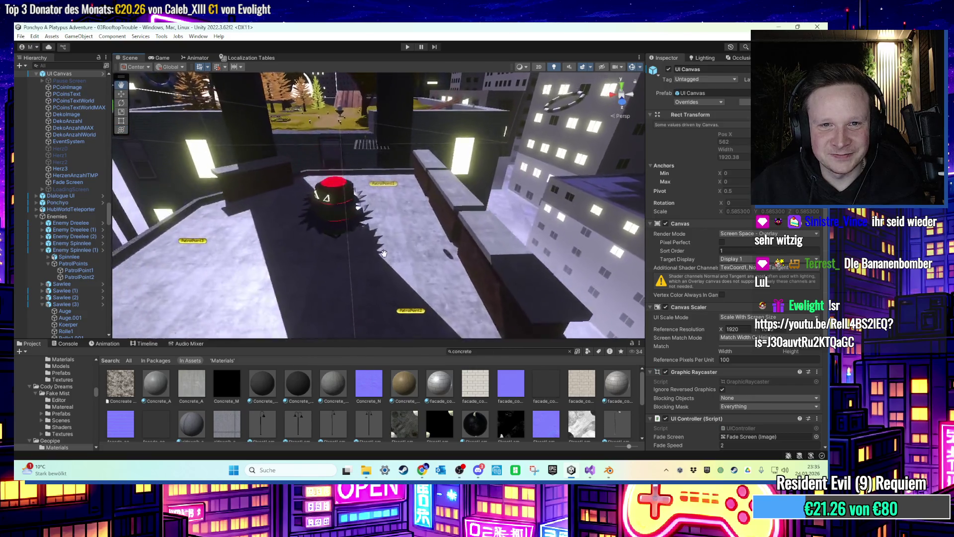
scroll(434, 258, up, 5)
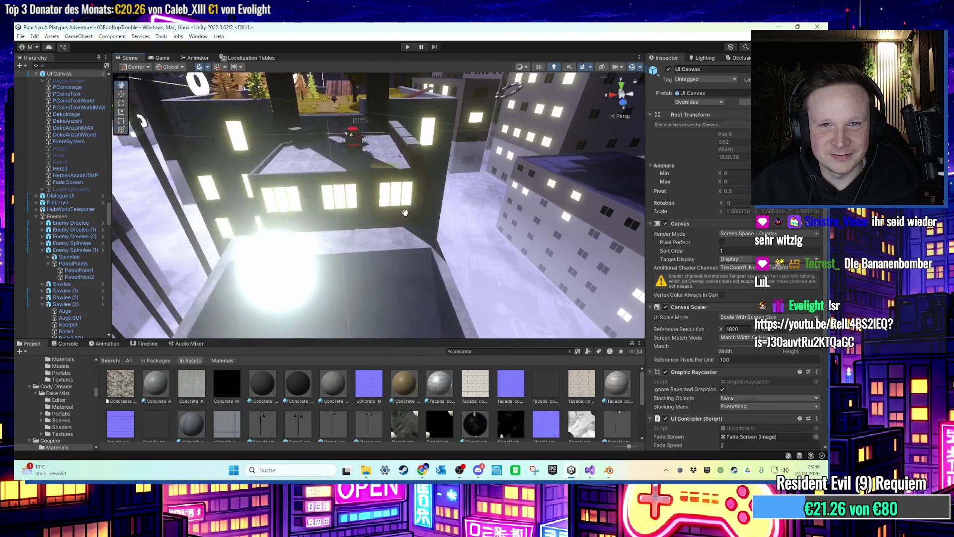
drag(434, 258, 343, 260)
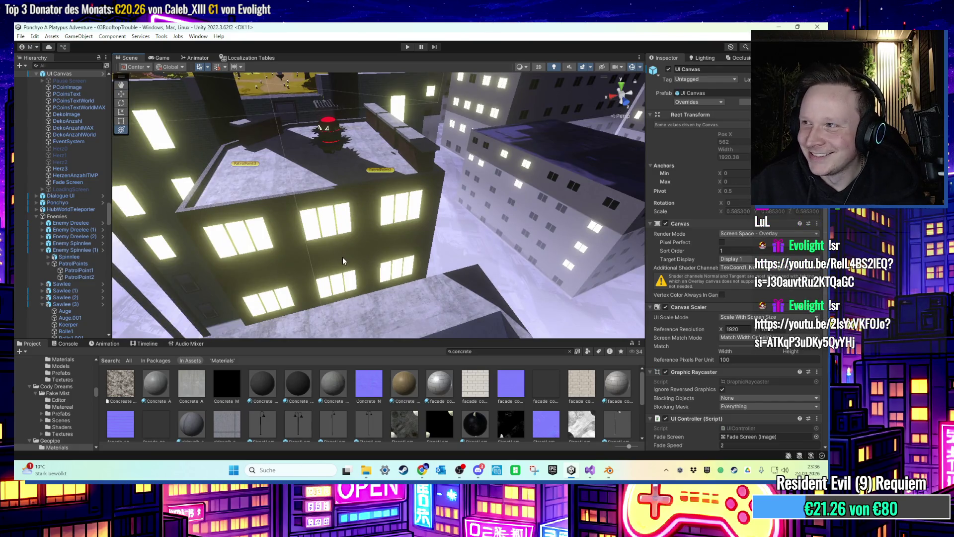
scroll(342, 258, up, 5)
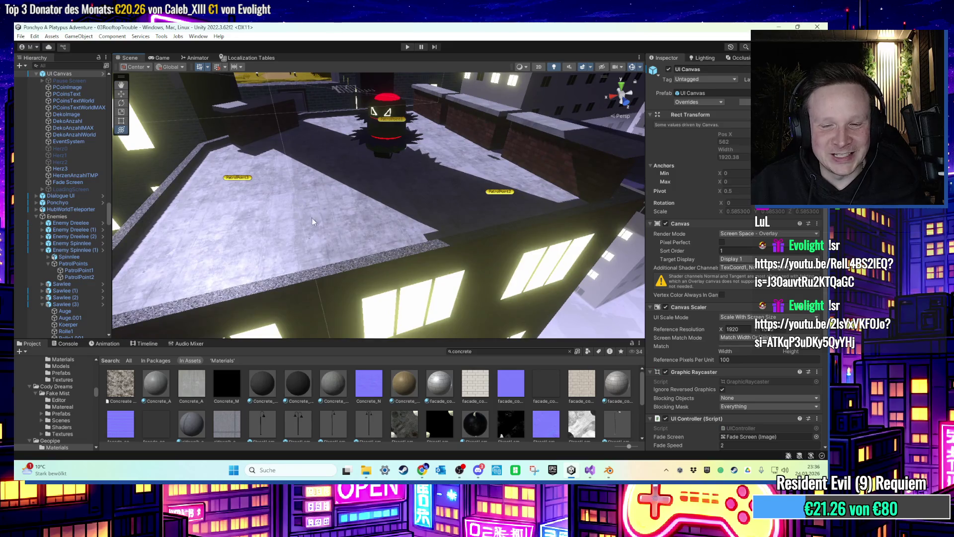
drag(312, 220, 362, 226)
scroll(410, 409, down, 2)
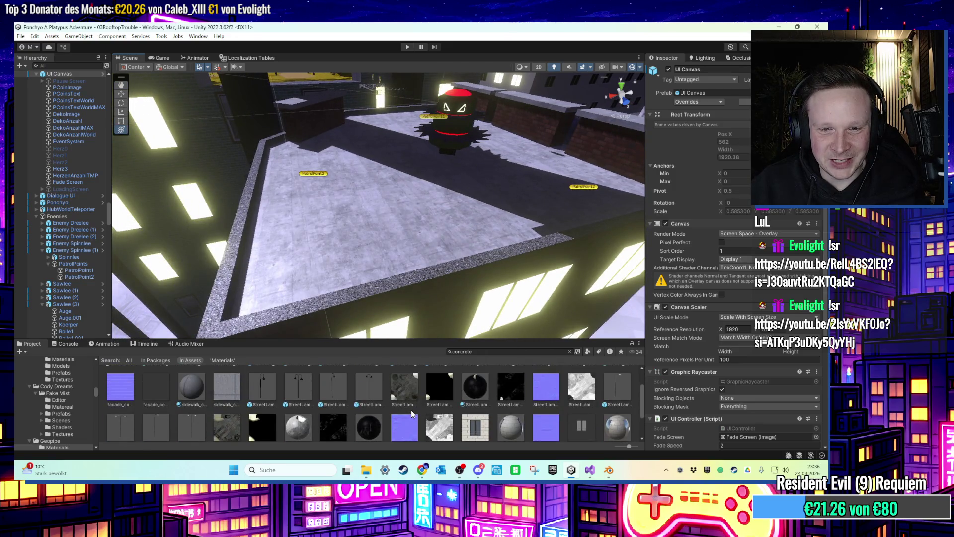
mouse_move(399, 195)
mouse_down()
mouse_move(317, 205)
mouse_move(303, 187)
mouse_move(312, 209)
mouse_move(428, 224)
mouse_move(337, 221)
mouse_move(472, 258)
mouse_move(454, 238)
mouse_move(396, 237)
mouse_move(405, 250)
mouse_move(381, 250)
mouse_up()
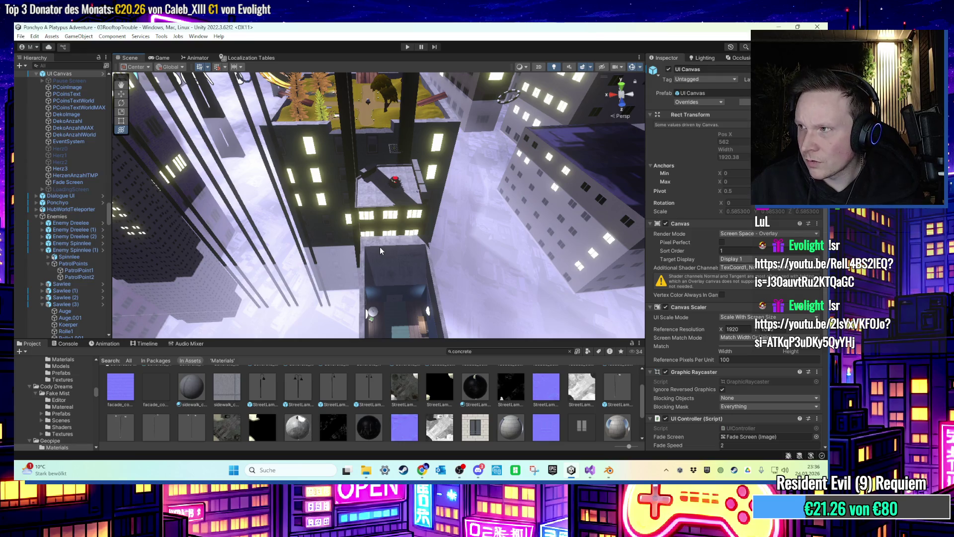
mouse_move(380, 246)
mouse_down()
mouse_move(356, 245)
mouse_move(455, 246)
mouse_move(374, 223)
mouse_move(360, 144)
mouse_move(420, 281)
mouse_move(324, 207)
mouse_move(330, 213)
mouse_move(317, 225)
mouse_move(354, 203)
mouse_move(359, 214)
mouse_move(333, 210)
mouse_move(352, 219)
mouse_move(395, 177)
mouse_move(341, 229)
mouse_move(352, 242)
mouse_move(286, 229)
mouse_move(349, 250)
mouse_move(369, 234)
mouse_move(394, 264)
mouse_up()
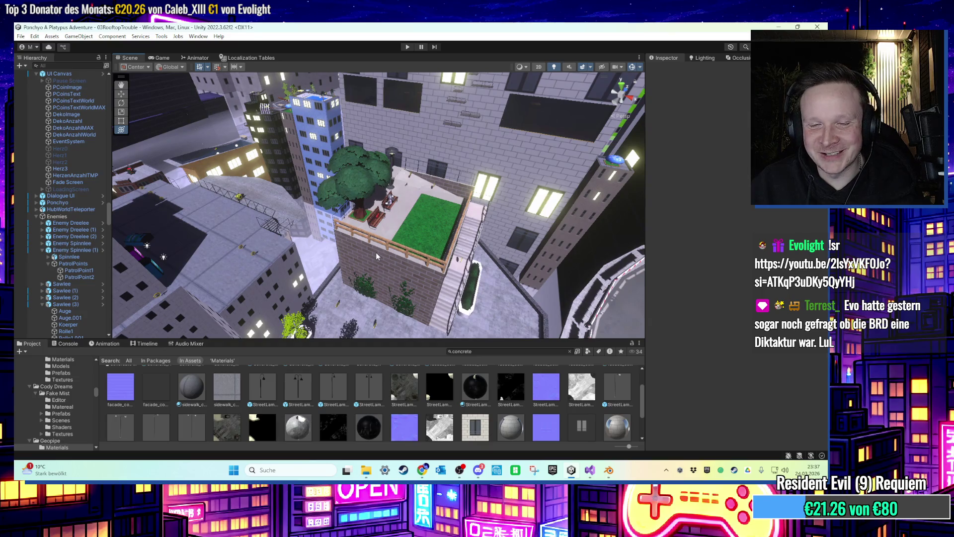
scroll(397, 248, up, 5)
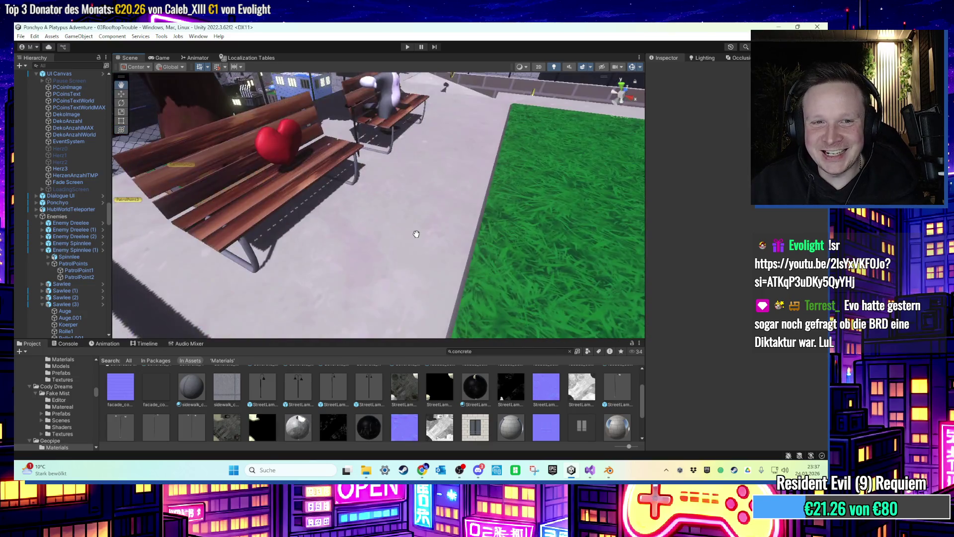
scroll(416, 233, down, 5)
mouse_move(419, 231)
mouse_down()
mouse_move(405, 223)
mouse_move(417, 235)
mouse_up()
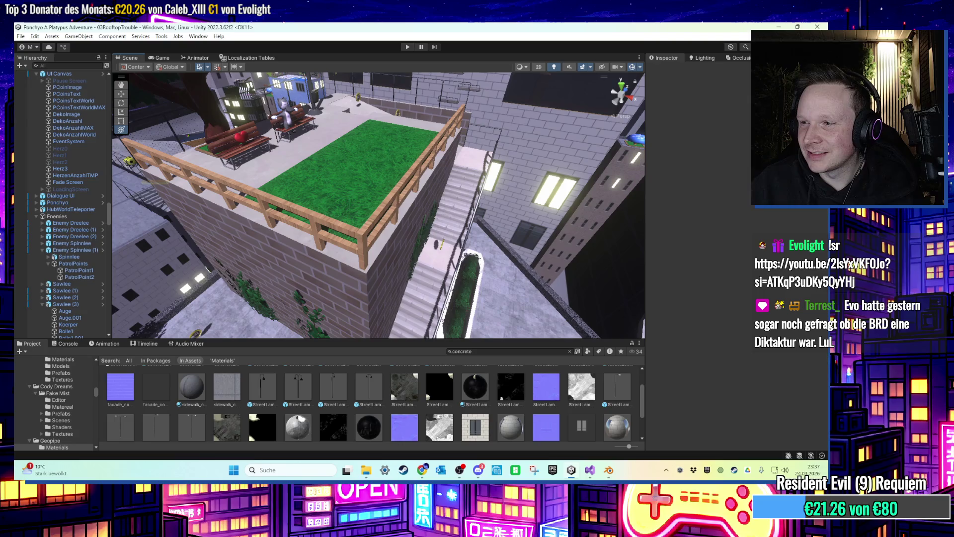
click(602, 473)
Quit Blender, answering the unsaved-file prompt, and return to the Unity editor.
key(ctrl+q)
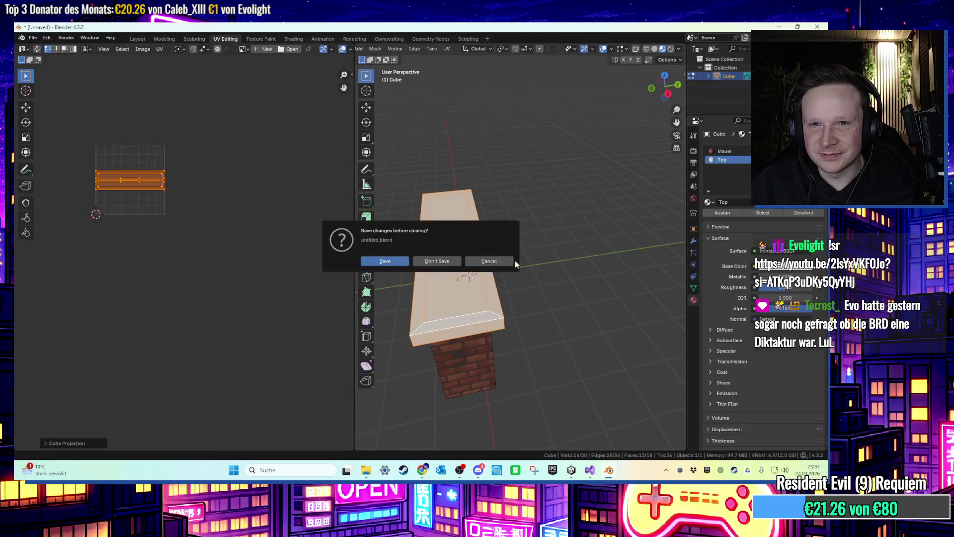
click(439, 258)
click(596, 475)
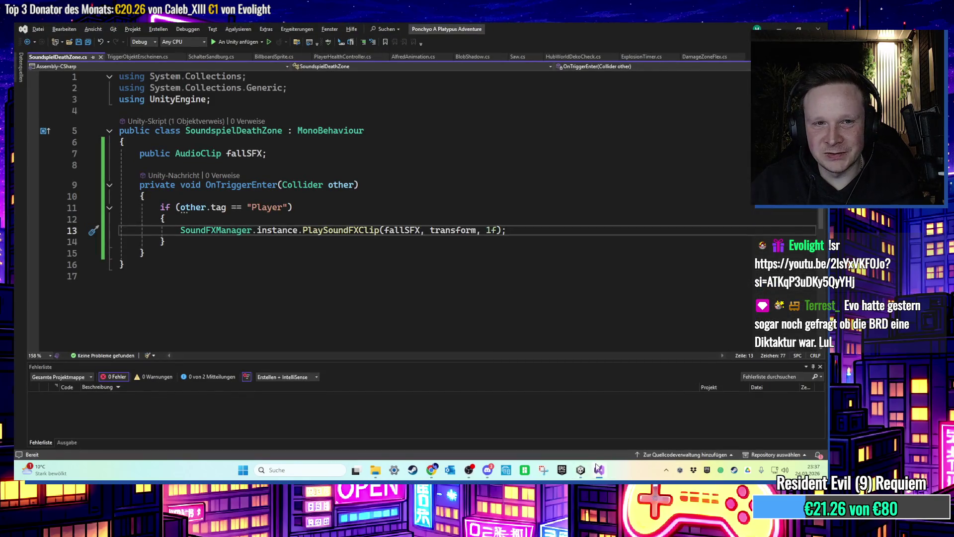
click(580, 469)
mouse_move(477, 226)
mouse_down()
mouse_move(390, 224)
mouse_move(354, 202)
mouse_move(465, 265)
mouse_up()
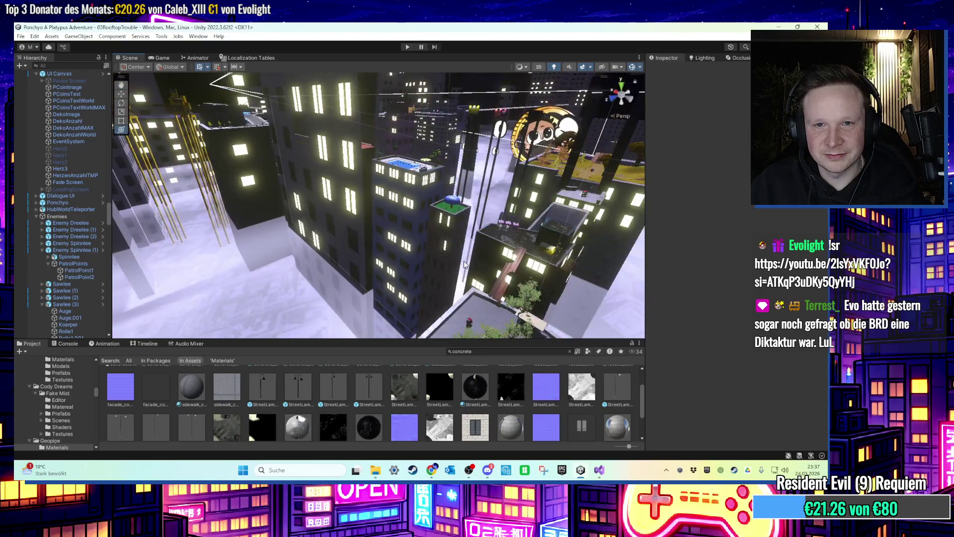
Collapse PCoins and Enemies in the Hierarchy and frame DeathZone (1) in the scene.
mouse_move(253, 287)
mouse_down()
mouse_move(122, 214)
mouse_move(112, 76)
mouse_up()
click(37, 135)
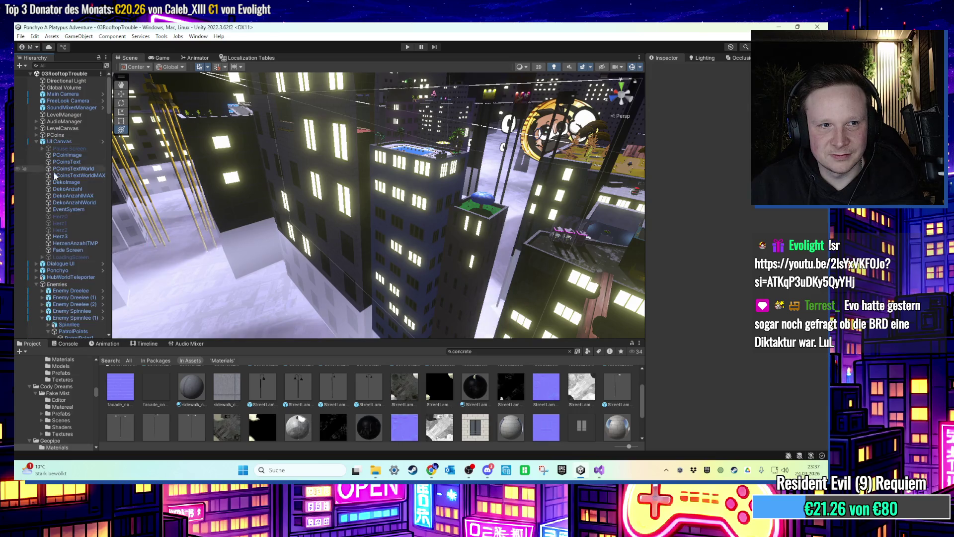
click(36, 168)
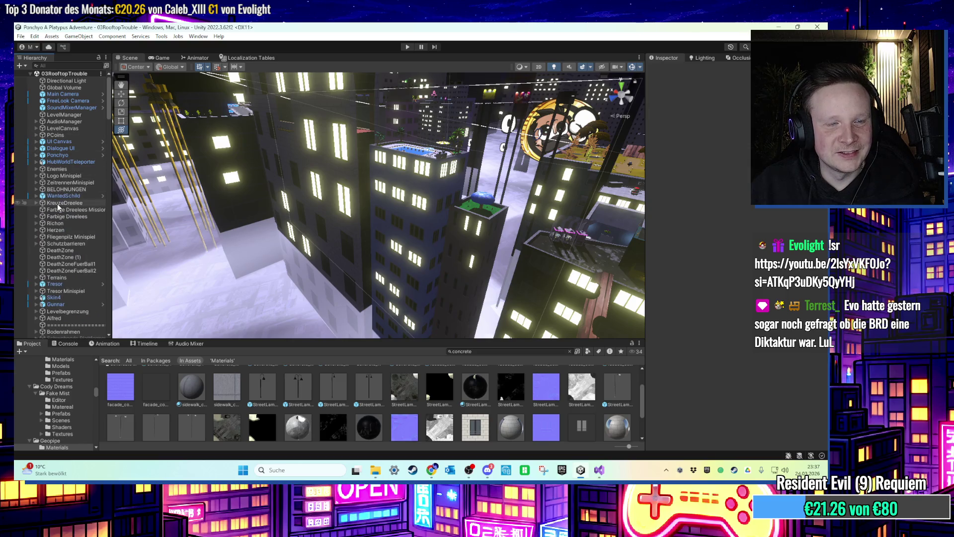
double_click(63, 257)
drag(462, 239, 432, 259)
drag(504, 236, 247, 276)
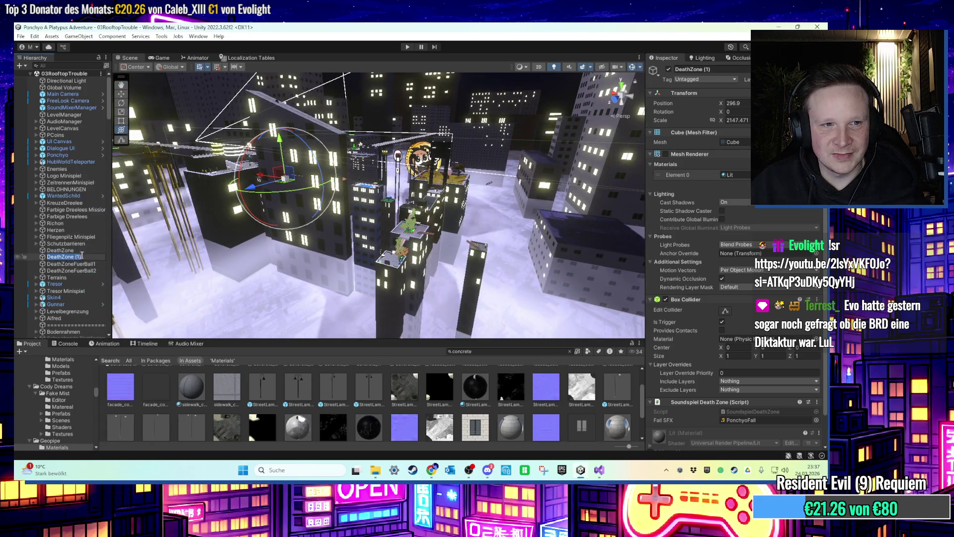
Rename DeathZone (1) to DeathZoneSound.
text(Sound)
key(Return)
mouse_move(145, 268)
mouse_down()
mouse_move(490, 104)
mouse_move(444, 134)
mouse_move(426, 223)
mouse_move(415, 230)
mouse_move(466, 168)
mouse_move(432, 132)
mouse_move(511, 151)
mouse_move(438, 141)
mouse_move(361, 163)
mouse_move(409, 189)
mouse_move(460, 178)
mouse_move(448, 96)
mouse_move(425, 128)
mouse_move(407, 220)
mouse_move(265, 203)
mouse_move(585, 175)
mouse_up()
mouse_move(264, 191)
mouse_down()
mouse_move(170, 174)
mouse_move(188, 151)
mouse_up()
mouse_move(288, 160)
mouse_down()
mouse_move(318, 180)
mouse_move(297, 292)
mouse_move(388, 251)
mouse_move(282, 253)
mouse_move(320, 243)
mouse_move(304, 227)
mouse_move(304, 244)
mouse_up()
click(298, 234)
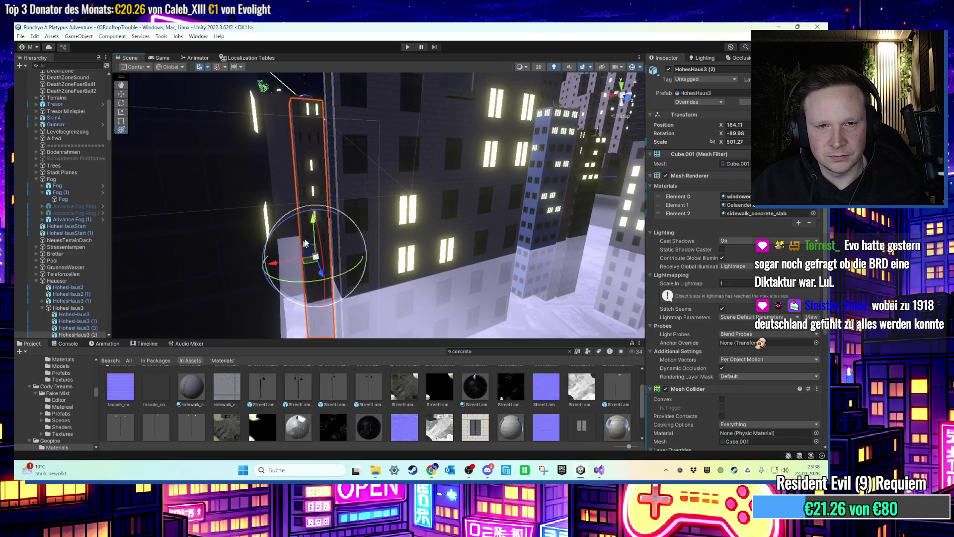
mouse_move(303, 327)
mouse_down()
mouse_move(318, 210)
mouse_move(300, 189)
mouse_move(351, 155)
mouse_move(334, 149)
mouse_move(336, 140)
mouse_up()
key(y)
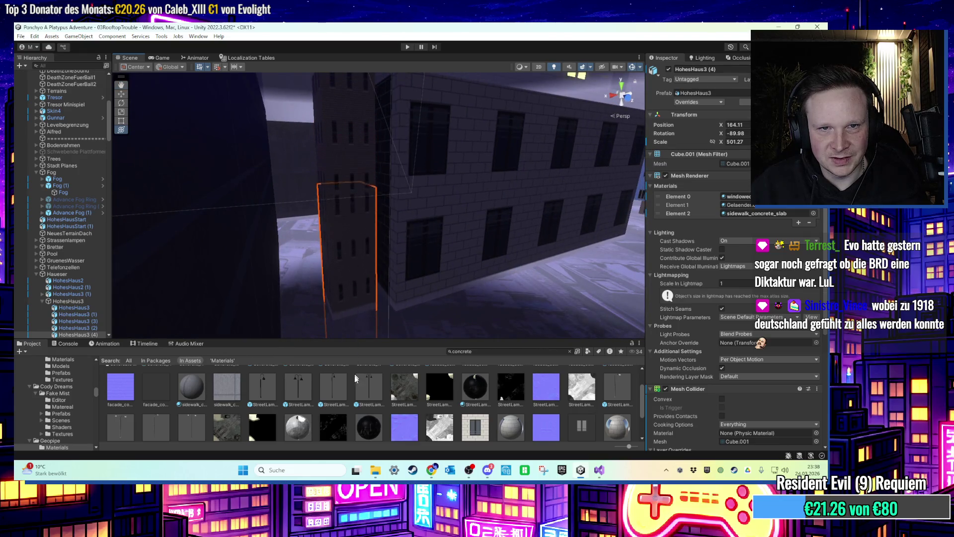
mouse_move(234, 209)
mouse_down()
mouse_move(249, 194)
mouse_move(223, 184)
mouse_move(194, 239)
mouse_move(213, 230)
mouse_move(296, 247)
mouse_move(341, 262)
mouse_move(334, 272)
mouse_up()
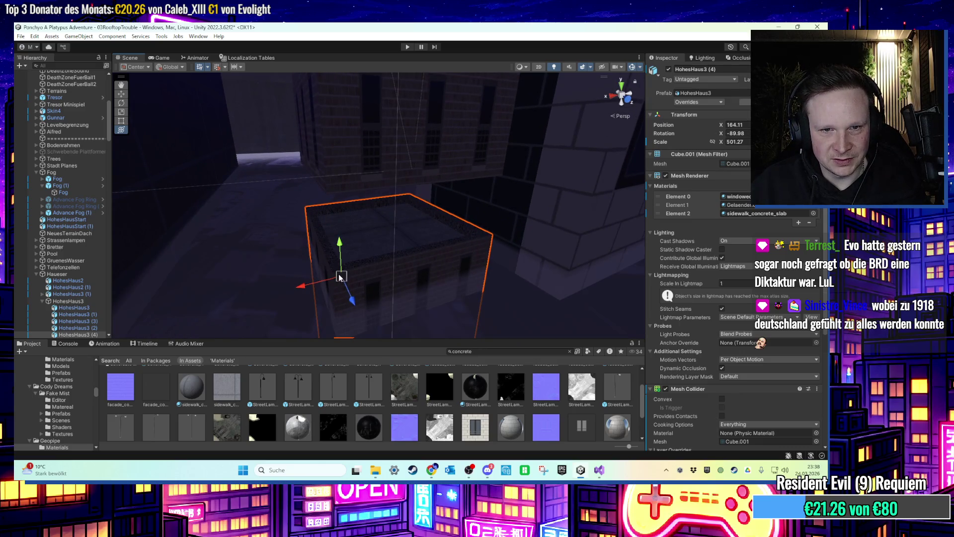
drag(431, 203, 288, 211)
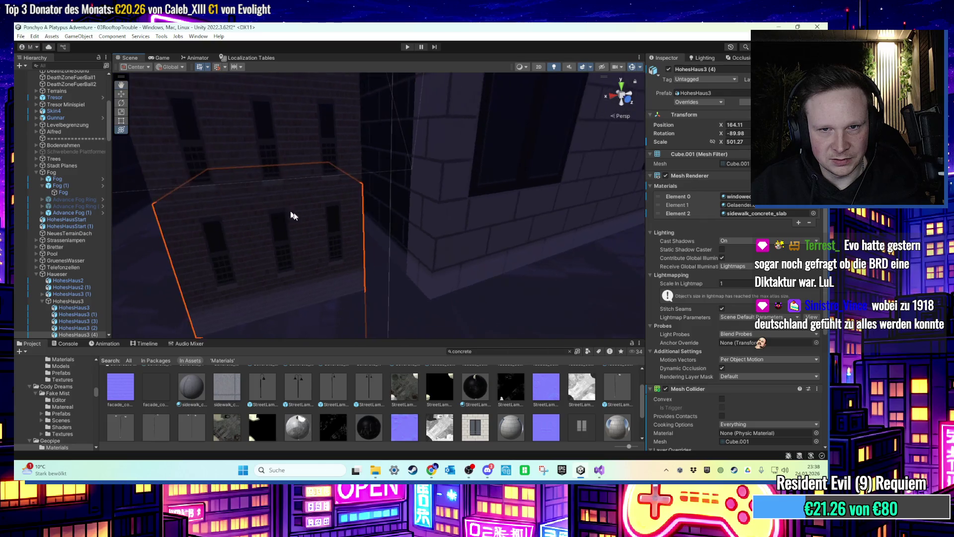
mouse_move(410, 215)
mouse_down()
mouse_move(287, 195)
mouse_move(186, 252)
mouse_move(298, 224)
mouse_move(422, 159)
mouse_up()
click(422, 161)
key(f)
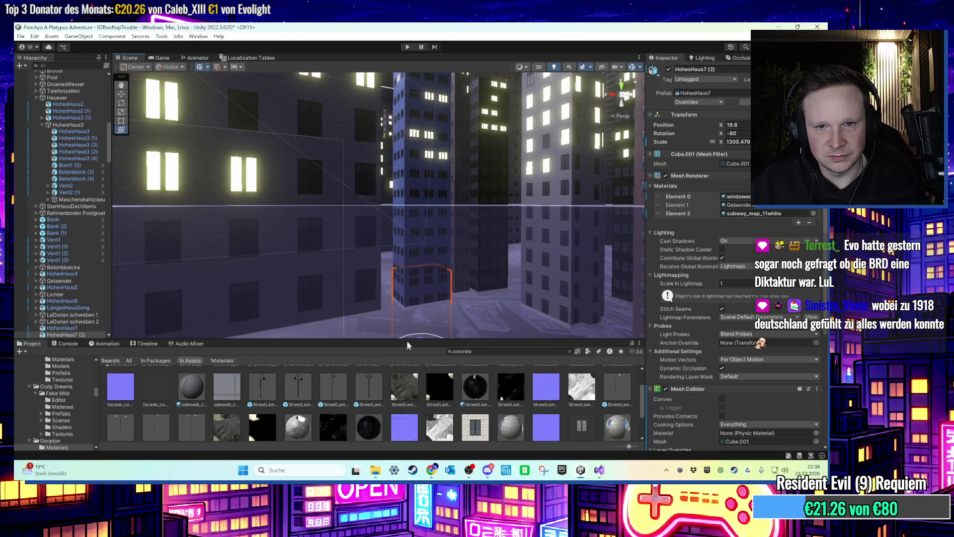
key(f)
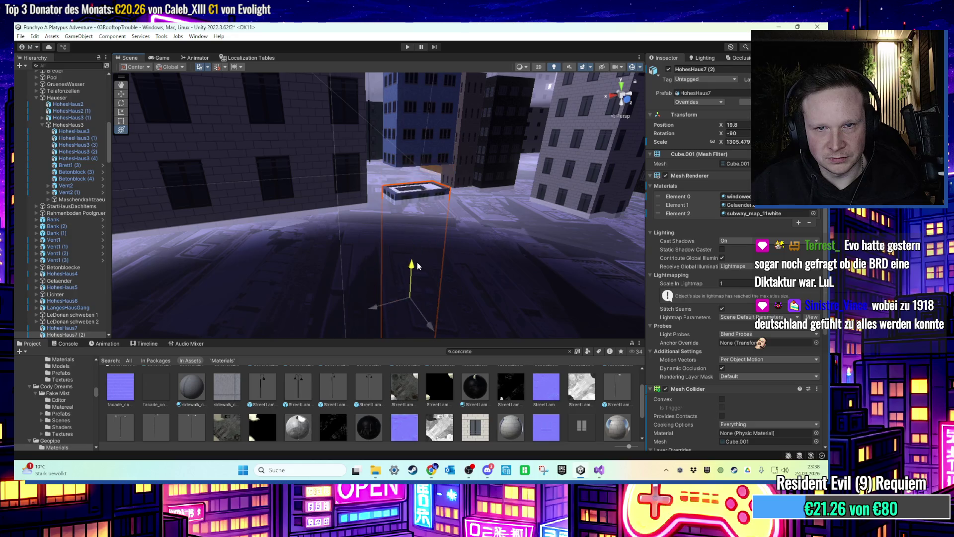
mouse_move(421, 210)
mouse_down()
mouse_move(360, 209)
mouse_move(378, 215)
mouse_move(392, 240)
mouse_move(348, 236)
mouse_move(406, 227)
mouse_move(267, 152)
mouse_move(384, 269)
mouse_move(391, 297)
mouse_move(419, 130)
mouse_move(387, 241)
mouse_move(331, 259)
mouse_move(374, 246)
mouse_move(572, 307)
mouse_move(302, 215)
mouse_move(464, 253)
mouse_move(390, 216)
mouse_move(404, 223)
mouse_move(267, 255)
mouse_move(381, 233)
mouse_move(437, 252)
mouse_move(444, 245)
mouse_move(291, 182)
mouse_up()
click(391, 122)
click(410, 226)
click(362, 153)
Look around the gas station shop's tyre shelf, shelves and vending machines, then minimise Unity.
mouse_move(362, 153)
mouse_down()
mouse_move(386, 247)
mouse_move(420, 271)
mouse_move(356, 257)
mouse_move(411, 252)
mouse_move(412, 231)
mouse_move(520, 250)
mouse_move(302, 230)
mouse_move(487, 228)
mouse_move(488, 247)
mouse_move(471, 194)
mouse_move(409, 242)
mouse_move(258, 231)
mouse_move(302, 188)
mouse_move(232, 193)
mouse_move(363, 186)
mouse_move(619, 253)
mouse_move(335, 208)
mouse_move(466, 250)
mouse_move(567, 204)
mouse_up()
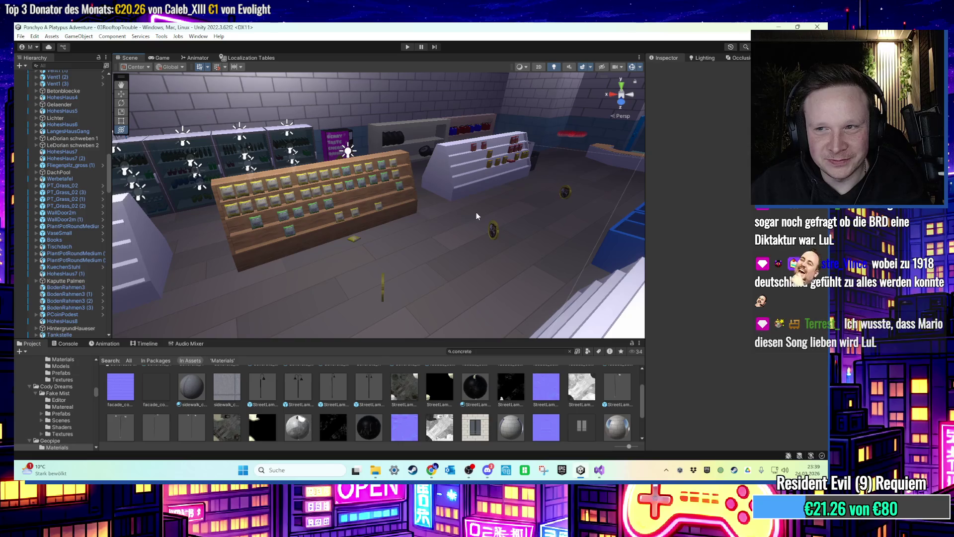
mouse_move(482, 210)
mouse_down()
mouse_move(355, 250)
mouse_move(392, 192)
mouse_move(467, 208)
mouse_move(456, 303)
mouse_up()
mouse_move(432, 211)
mouse_down()
mouse_move(362, 243)
mouse_move(377, 241)
mouse_move(243, 220)
mouse_move(500, 225)
mouse_move(437, 199)
mouse_move(402, 213)
mouse_move(360, 207)
mouse_up()
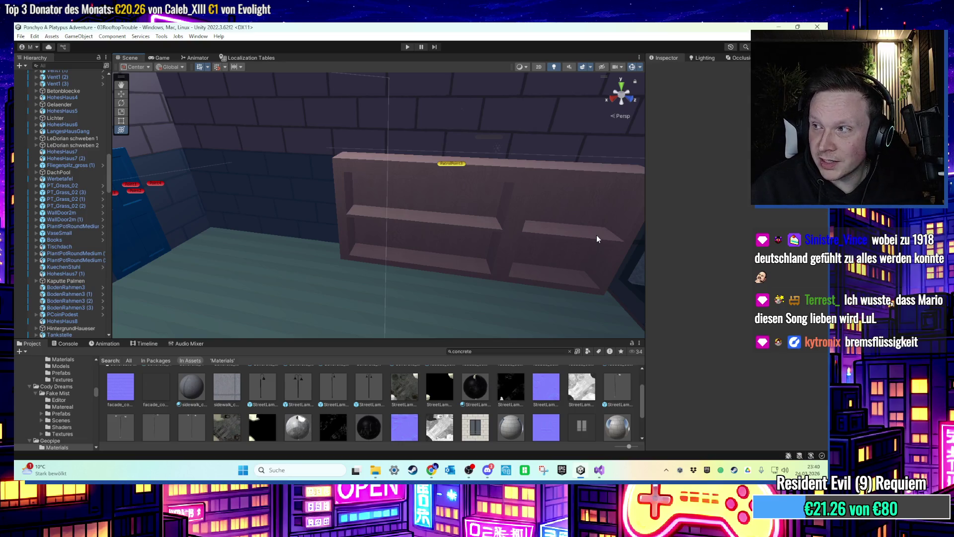
mouse_move(596, 239)
mouse_down()
mouse_move(511, 247)
mouse_move(521, 249)
mouse_move(510, 230)
mouse_move(547, 219)
mouse_move(531, 246)
mouse_move(407, 253)
mouse_move(381, 219)
mouse_up()
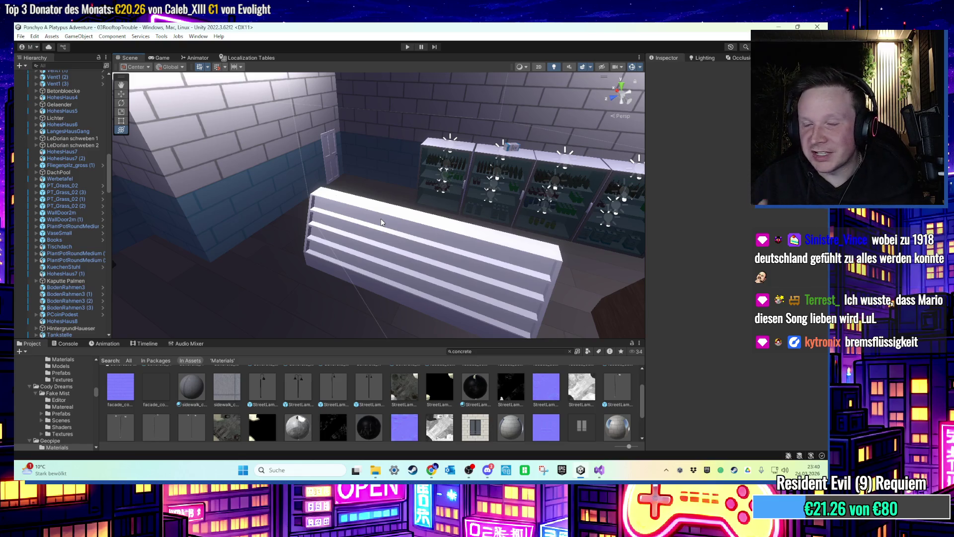
scroll(401, 241, up, 3)
mouse_move(423, 248)
mouse_down()
mouse_move(373, 261)
mouse_move(270, 251)
mouse_move(278, 237)
mouse_move(575, 228)
mouse_move(215, 204)
mouse_move(243, 264)
mouse_move(496, 197)
mouse_move(404, 250)
mouse_move(444, 260)
mouse_move(315, 262)
mouse_move(363, 234)
mouse_move(426, 226)
mouse_move(341, 228)
mouse_move(369, 209)
mouse_move(382, 212)
mouse_move(341, 221)
mouse_move(486, 216)
mouse_up()
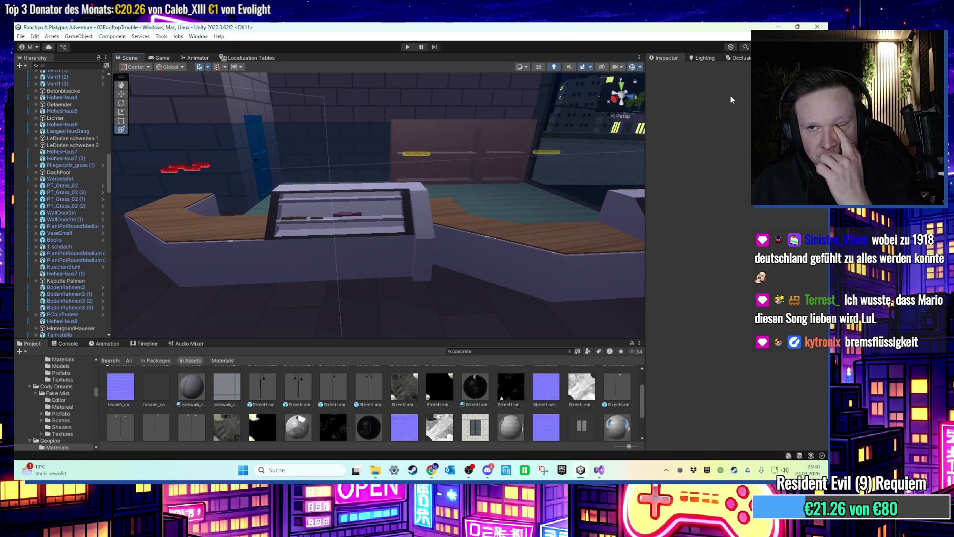
click(778, 26)
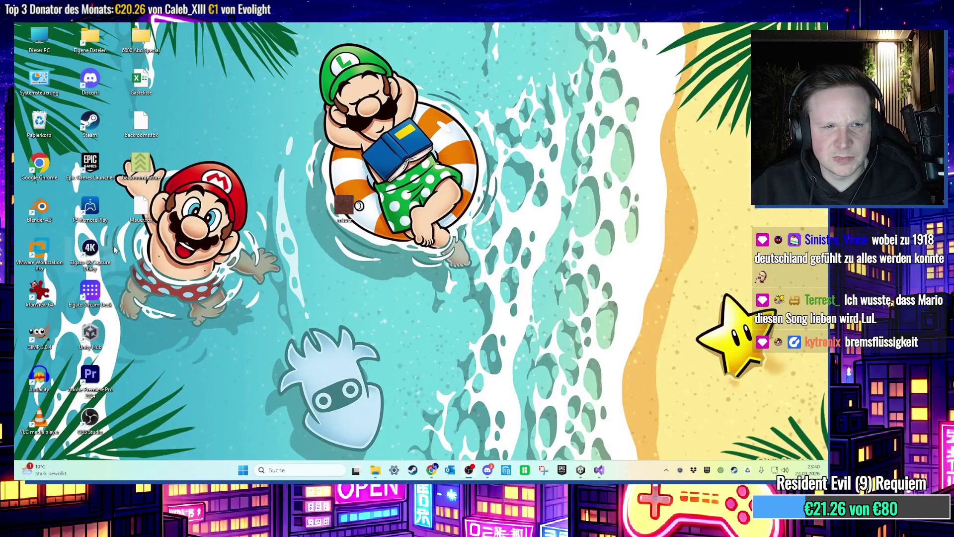
Launch Blender and box-select the default camera and light for deletion.
double_click(39, 216)
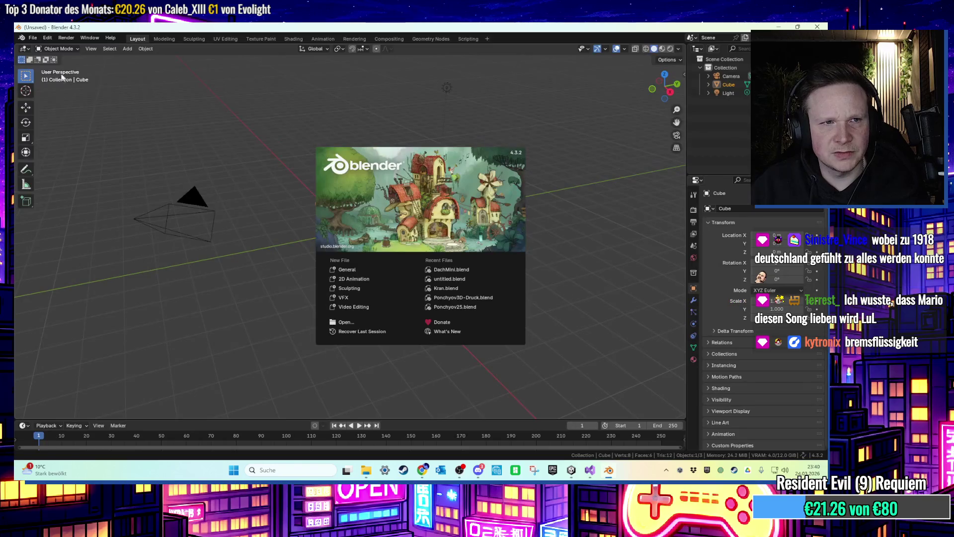
drag(165, 151, 275, 219)
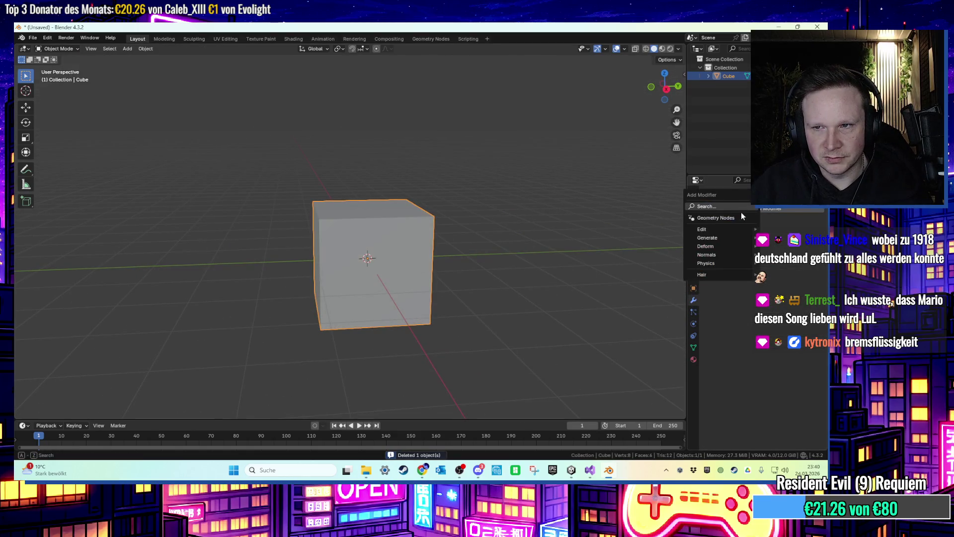
Add a Subdivision modifier to the cube and stretch one end face along Y.
text(subd)
key(Return)
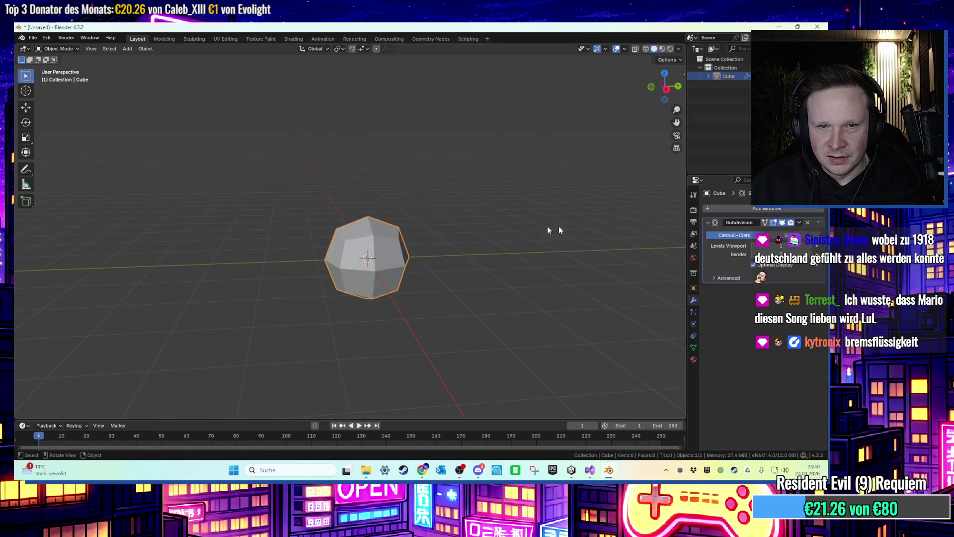
key(Tab)
click(426, 260)
click(392, 251)
key(g)
key(y)
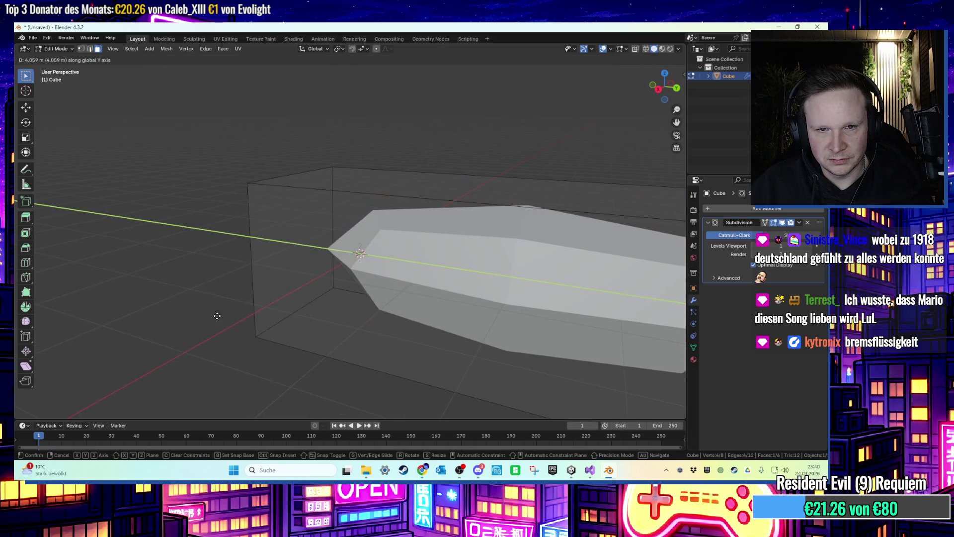
click(219, 315)
Apply the Subdivision modifier and give the sausage Shade Auto Smooth at 173°.
key(Tab)
right_click(443, 260)
click(430, 276)
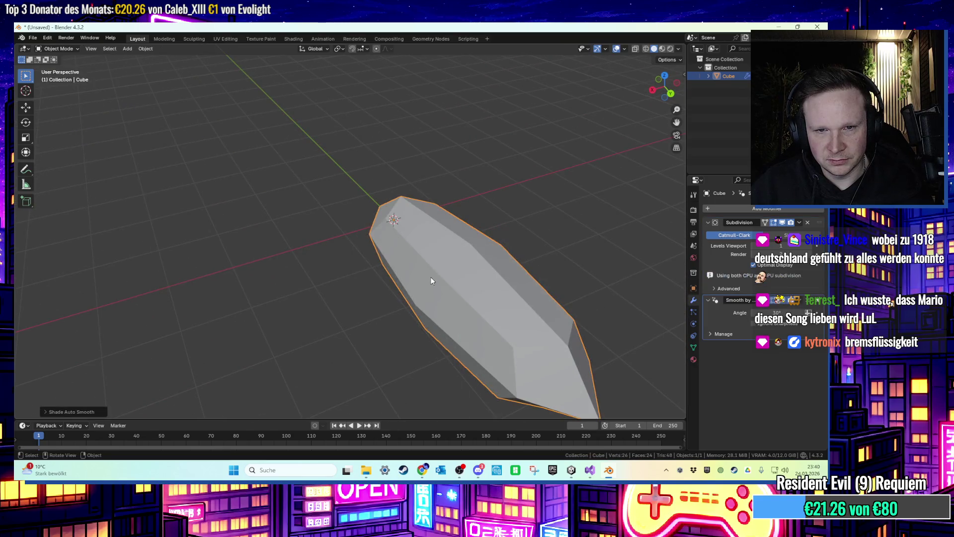
click(800, 223)
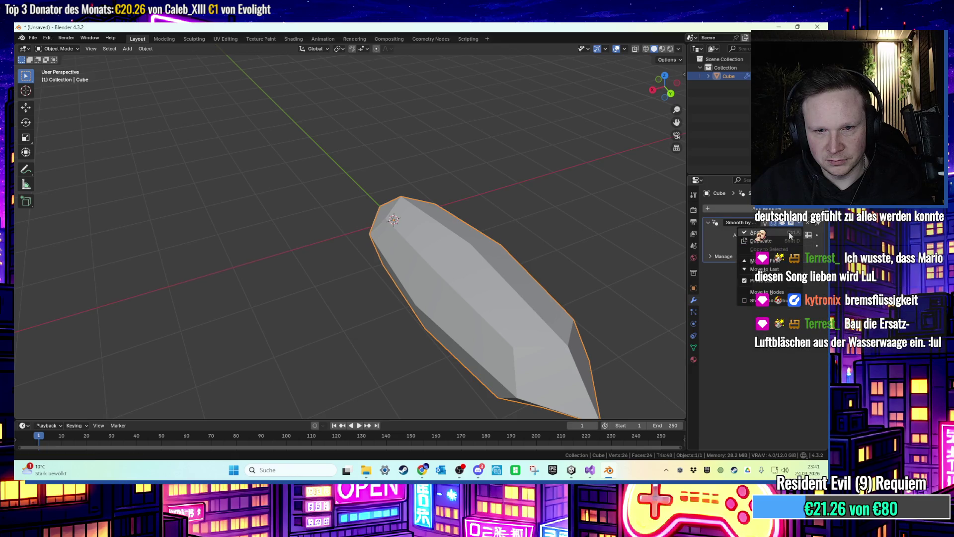
right_click(487, 310)
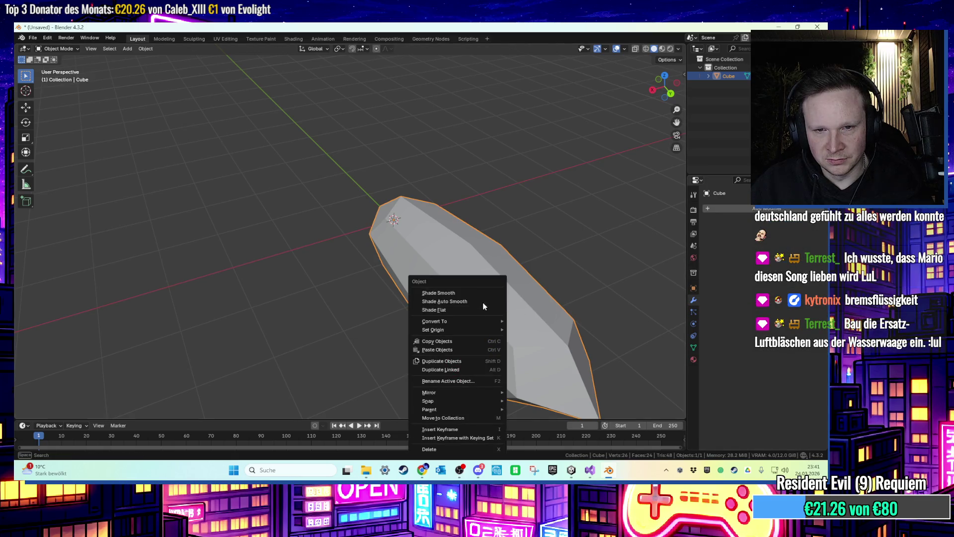
click(482, 302)
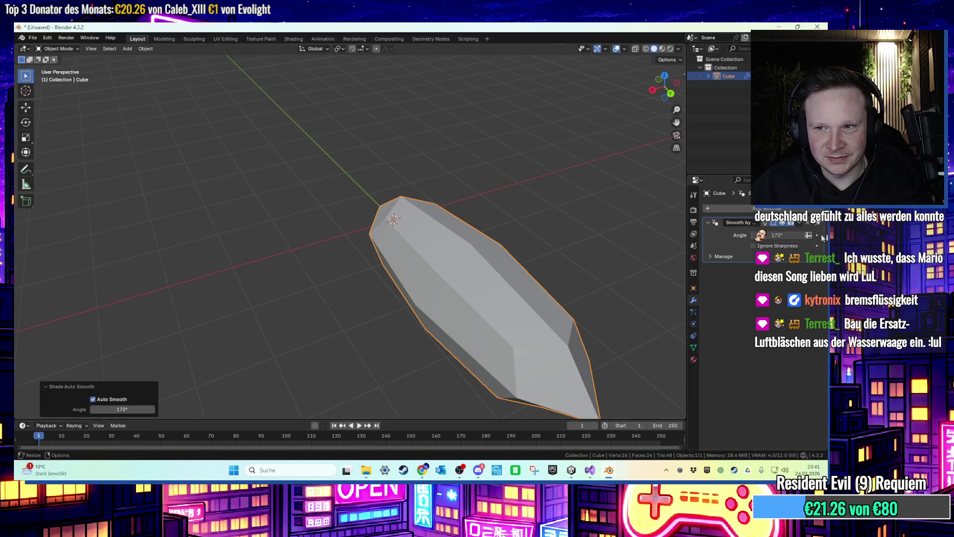
drag(518, 306, 526, 304)
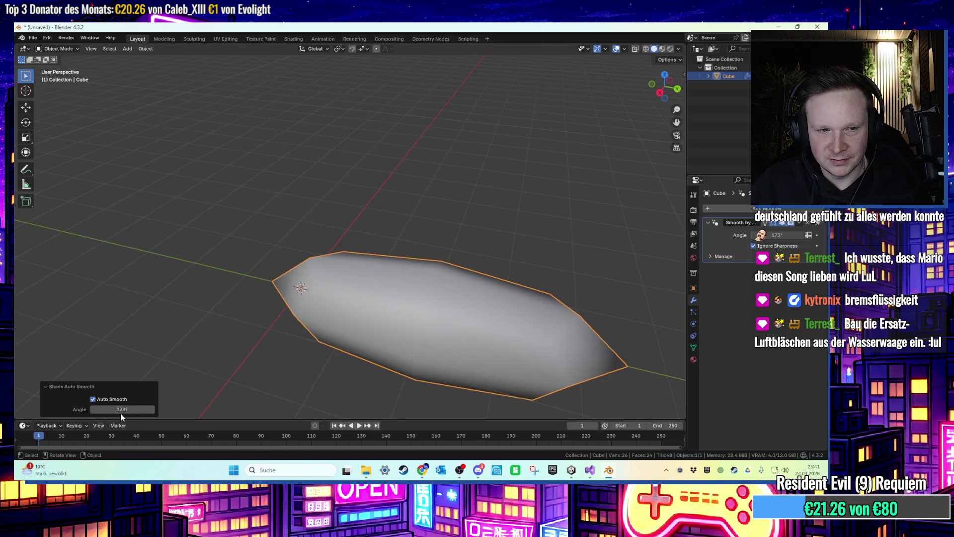
drag(116, 409, 139, 406)
drag(128, 303, 189, 277)
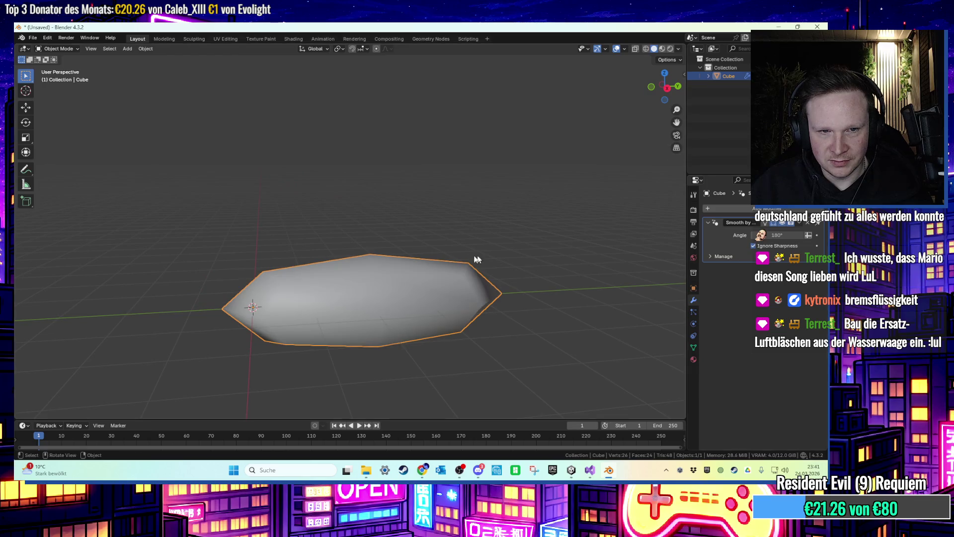
drag(485, 259, 497, 256)
key(Tab)
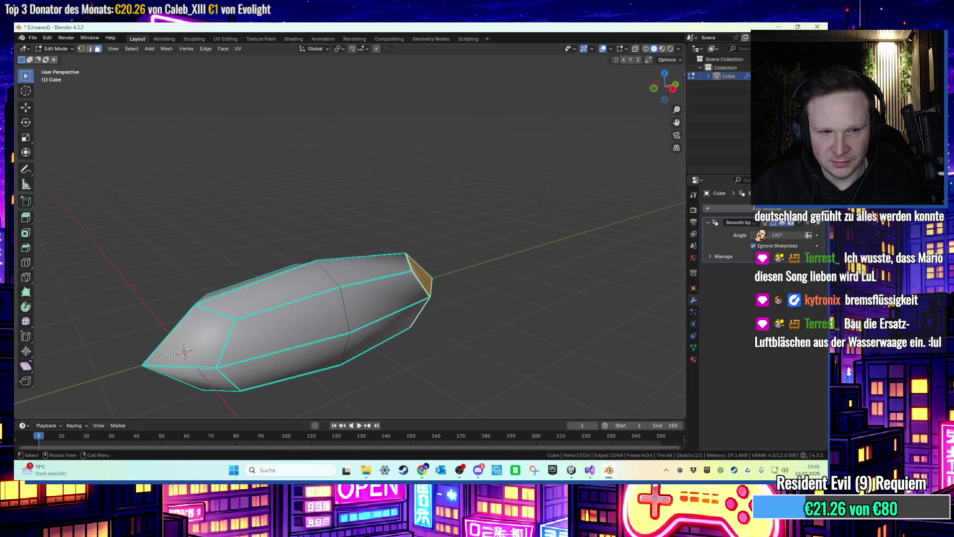
drag(165, 360, 470, 360)
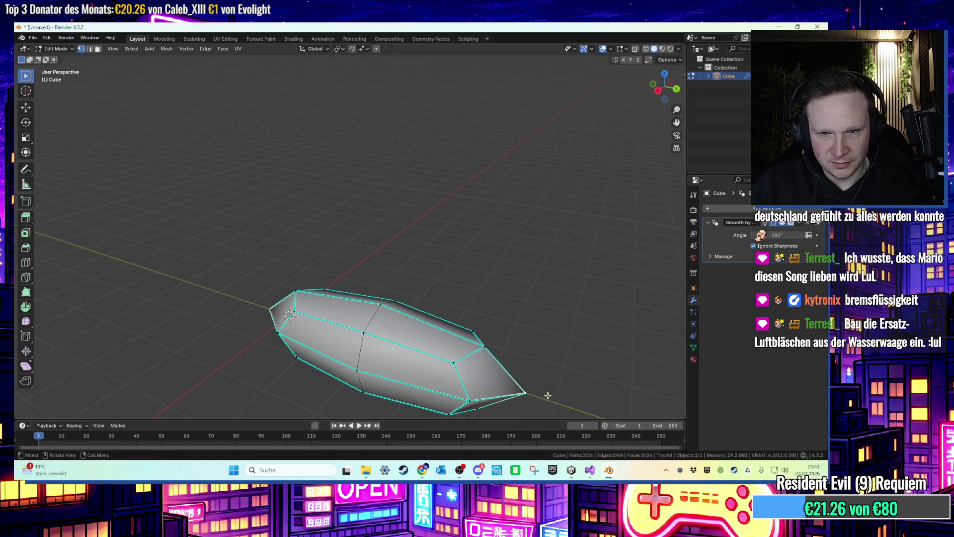
click(498, 390)
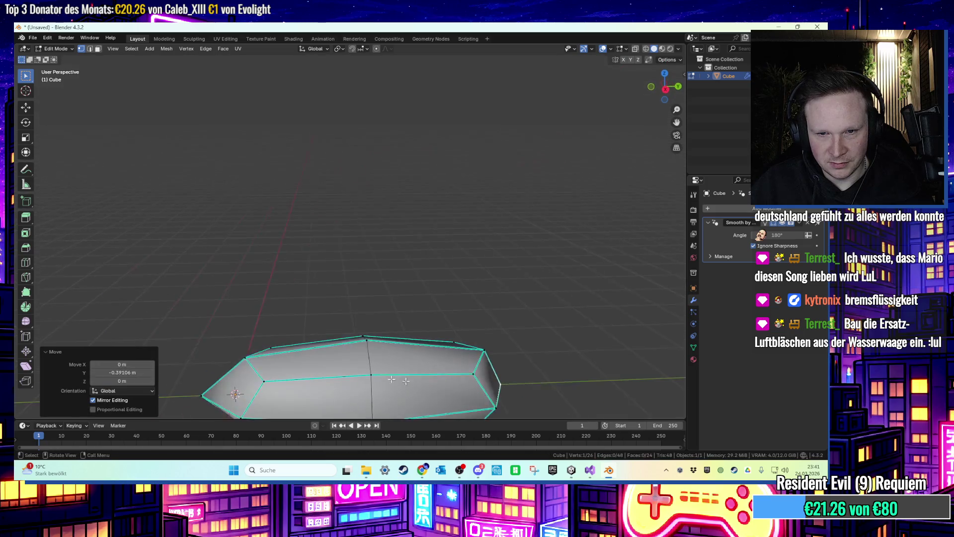
key(g)
key(y)
click(348, 383)
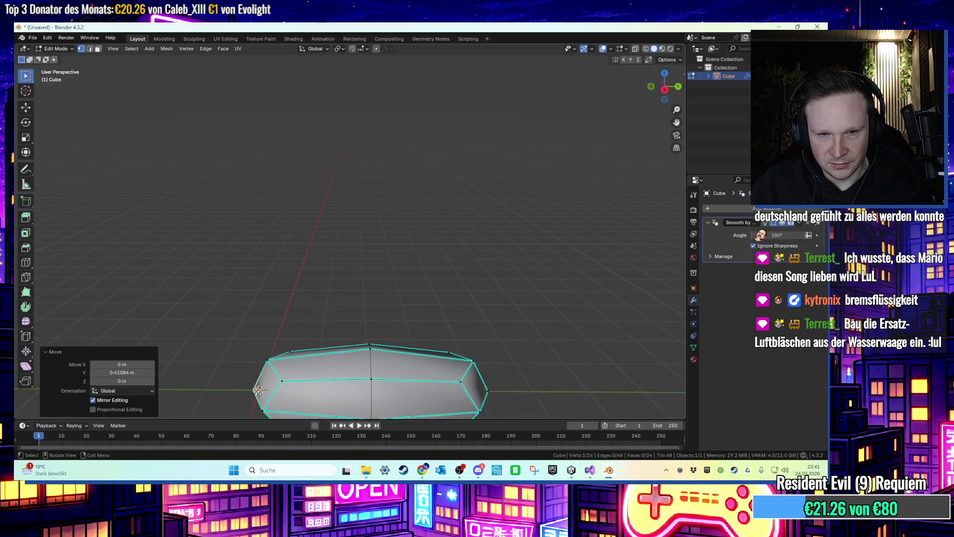
mouse_move(360, 327)
mouse_down()
mouse_move(330, 247)
mouse_move(345, 269)
mouse_up()
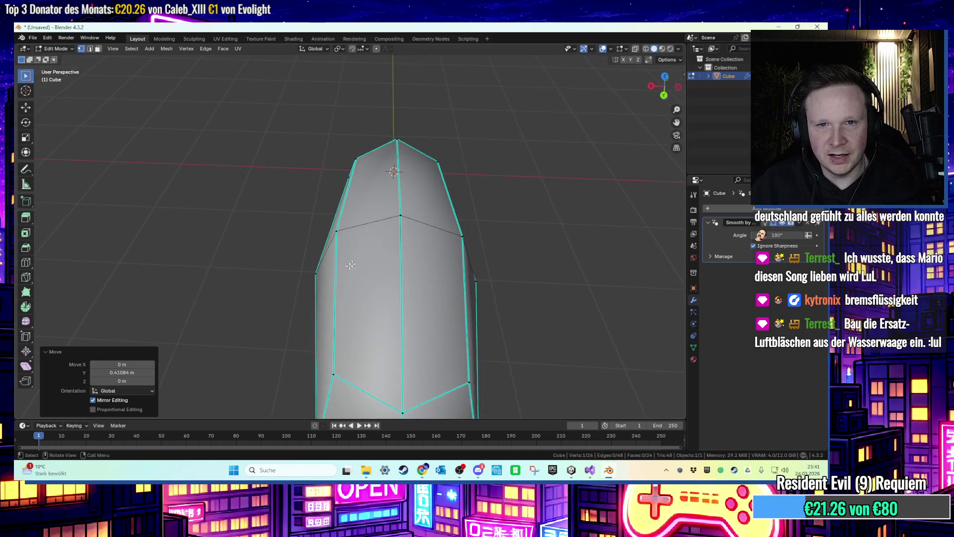
key(3)
click(388, 201)
shift+click(398, 257)
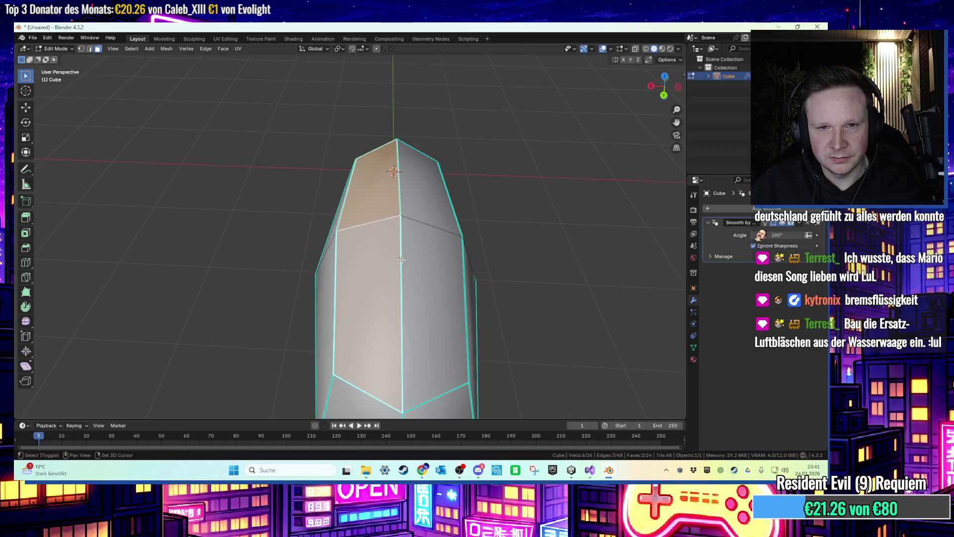
key(x)
click(398, 247)
drag(397, 247, 362, 197)
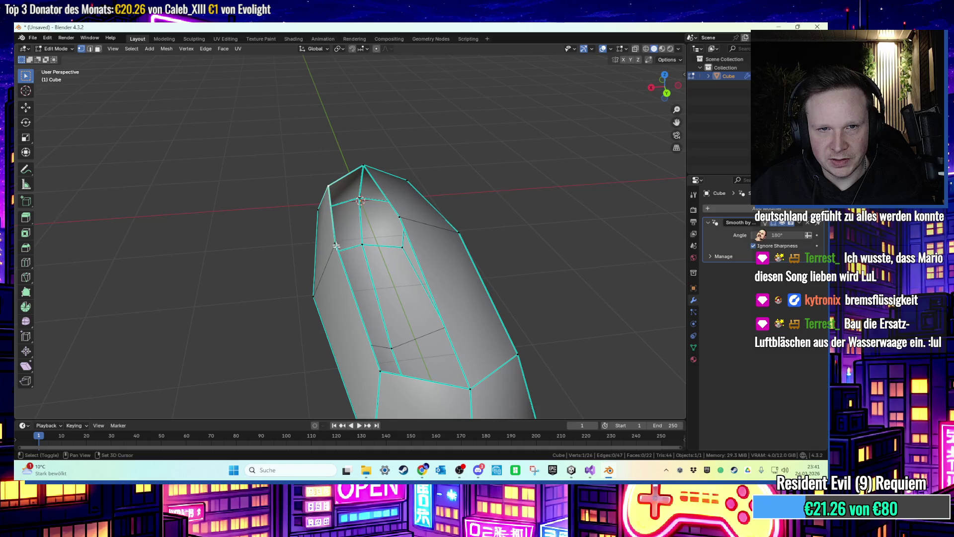
shift+click(386, 371)
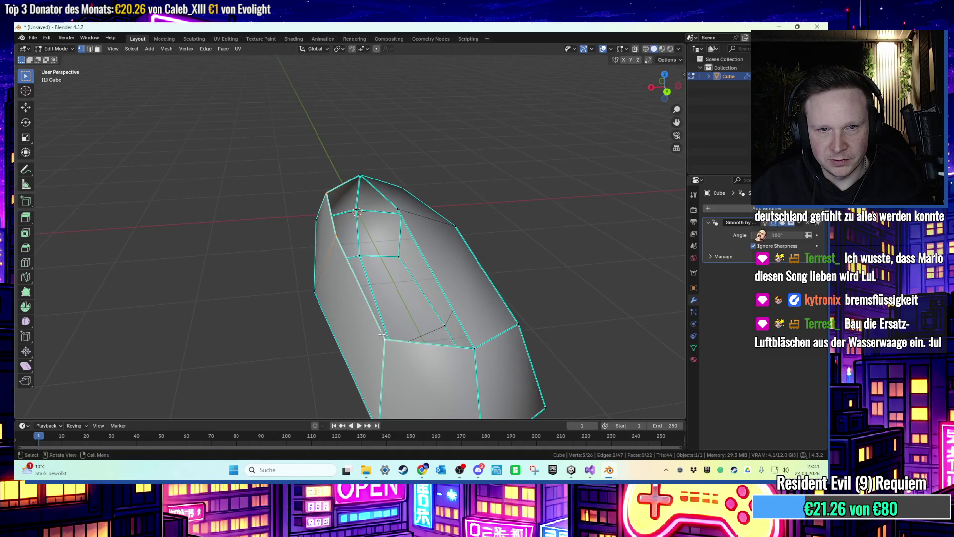
key(e)
key(x)
click(412, 312)
key(ctrl+z)
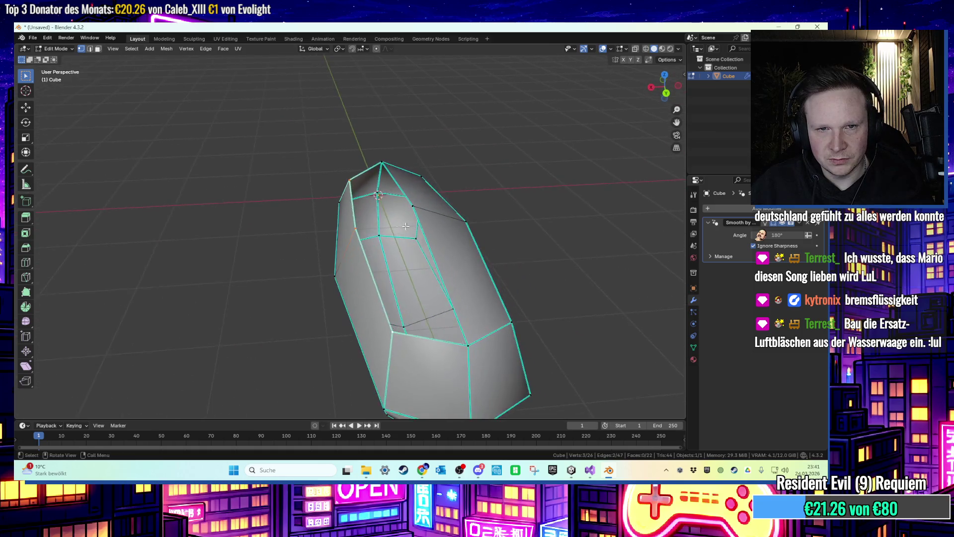
scroll(369, 213, up, 2)
key(e)
key(x)
click(407, 196)
key(e)
key(z)
key(Escape)
key(ctrl+z)
key(ctrl+z)
key(e)
key(x)
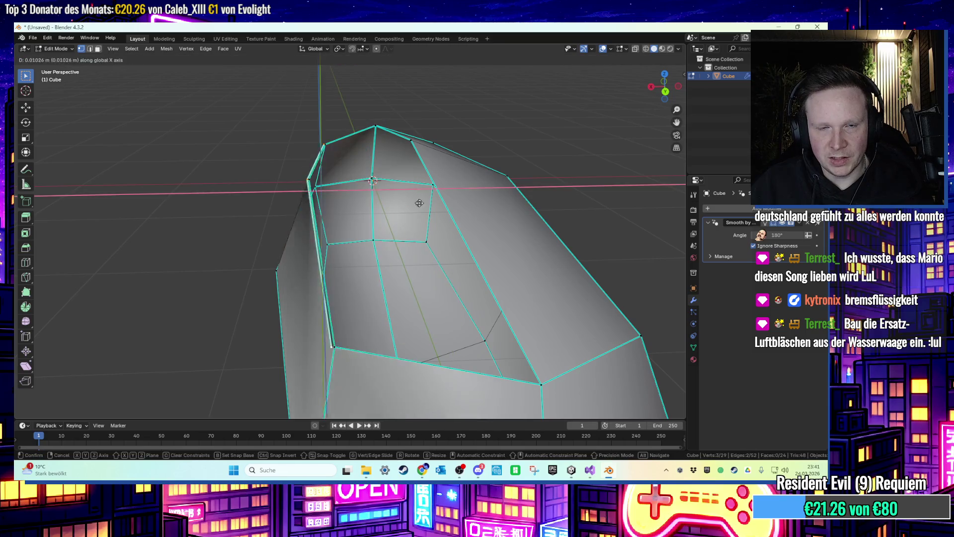
click(468, 202)
key(z)
click(441, 220)
scroll(441, 220, down, 2)
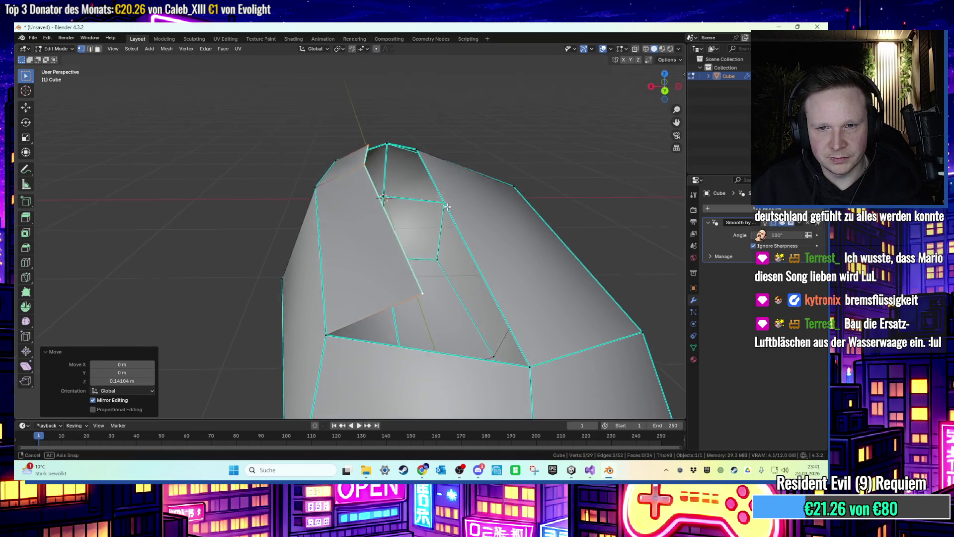
drag(441, 220, 440, 217)
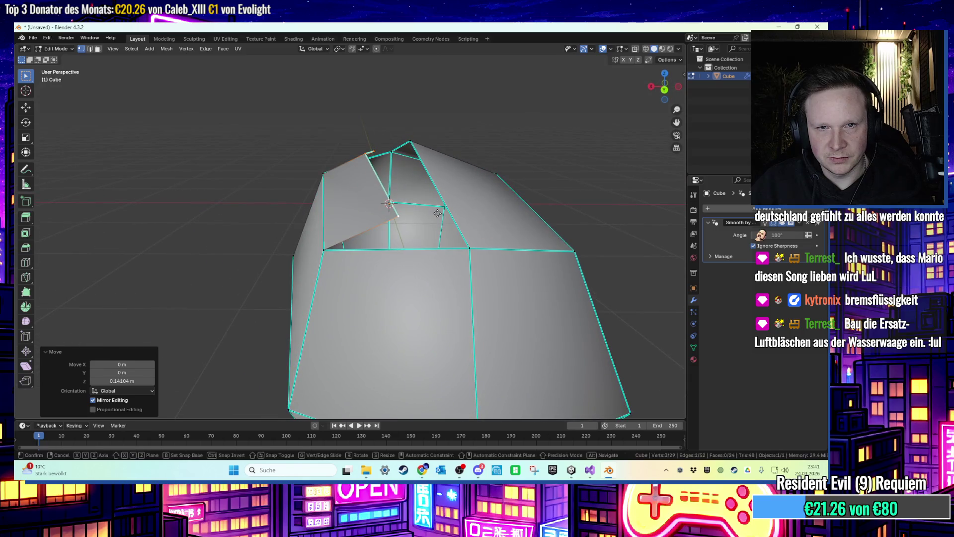
key(ctrl+z)
key(ctrl+z)
mouse_move(423, 201)
mouse_down()
mouse_move(436, 166)
mouse_move(519, 263)
mouse_up()
shift+click(460, 183)
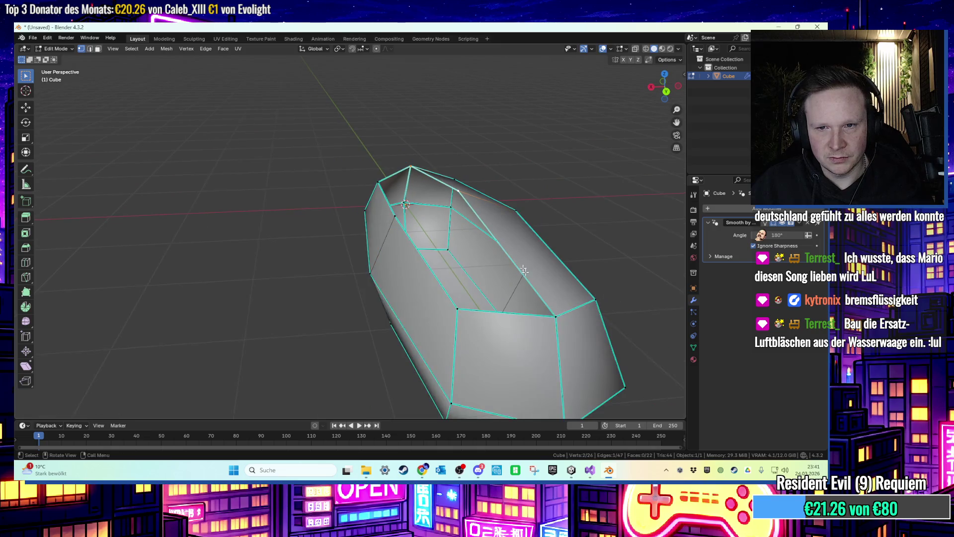
mouse_move(554, 312)
mouse_down()
mouse_move(450, 246)
mouse_move(520, 250)
mouse_move(422, 276)
mouse_up()
Delete the front faces of the bun in face select mode.
click(474, 259)
key(3)
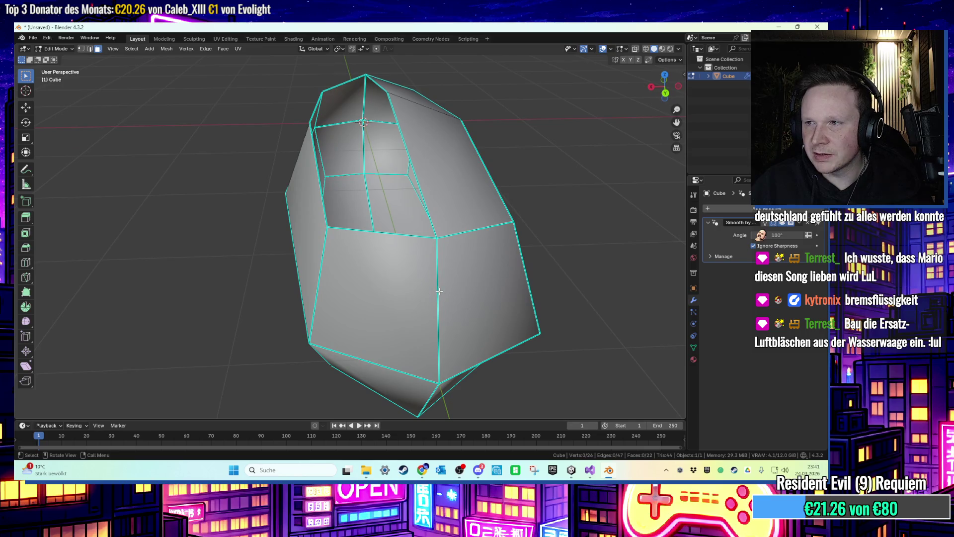
click(407, 287)
shift+click(463, 285)
shift+click(442, 277)
mouse_move(442, 277)
mouse_down()
mouse_move(388, 260)
mouse_move(498, 240)
mouse_up()
key(x)
click(401, 258)
key(x)
click(352, 258)
Fill a new face between selected vertices on the cut-open side.
drag(352, 258, 330, 285)
key(1)
drag(356, 211, 416, 159)
drag(474, 155, 511, 137)
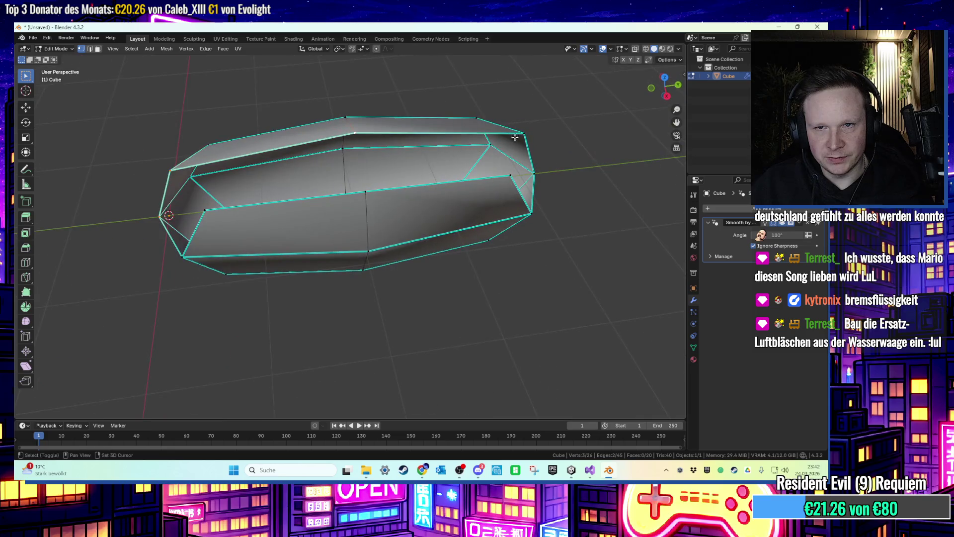
mouse_move(537, 175)
mouse_down()
mouse_move(521, 163)
mouse_move(540, 132)
mouse_move(409, 207)
mouse_move(374, 174)
mouse_move(393, 146)
mouse_up()
key(f)
click(565, 145)
Select one bun face and shift it along the X axis.
key(3)
click(390, 189)
click(26, 123)
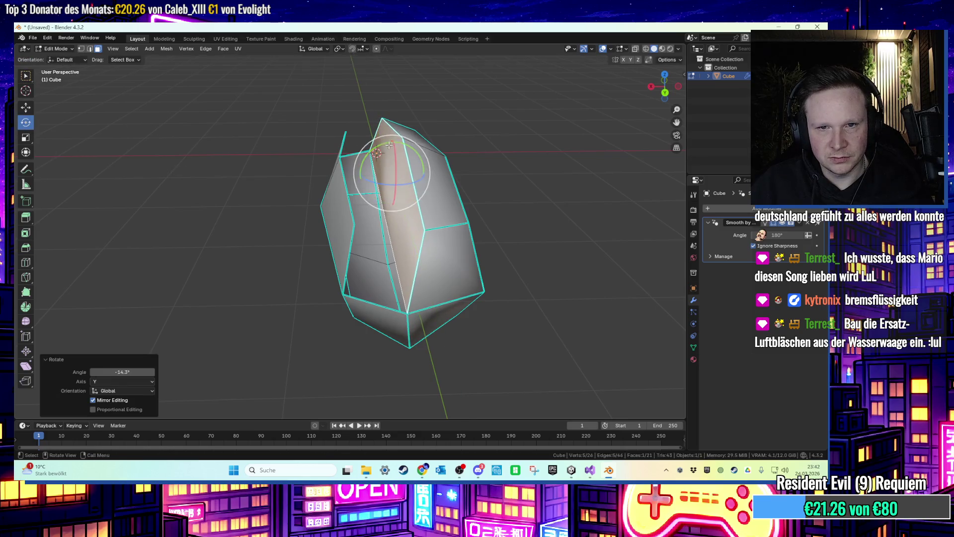
key(g)
key(x)
click(397, 145)
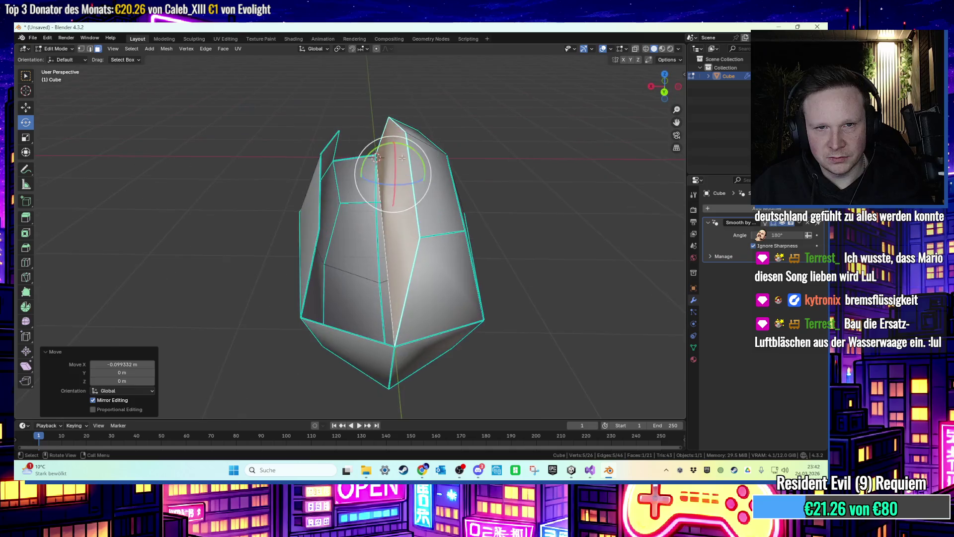
Join three vertices with an edge, then undo the new edge.
key(1)
click(318, 248)
shift+click(305, 312)
shift+click(319, 230)
key(j)
mouse_move(322, 228)
mouse_down()
mouse_move(442, 218)
mouse_move(338, 179)
mouse_up()
key(ctrl+z)
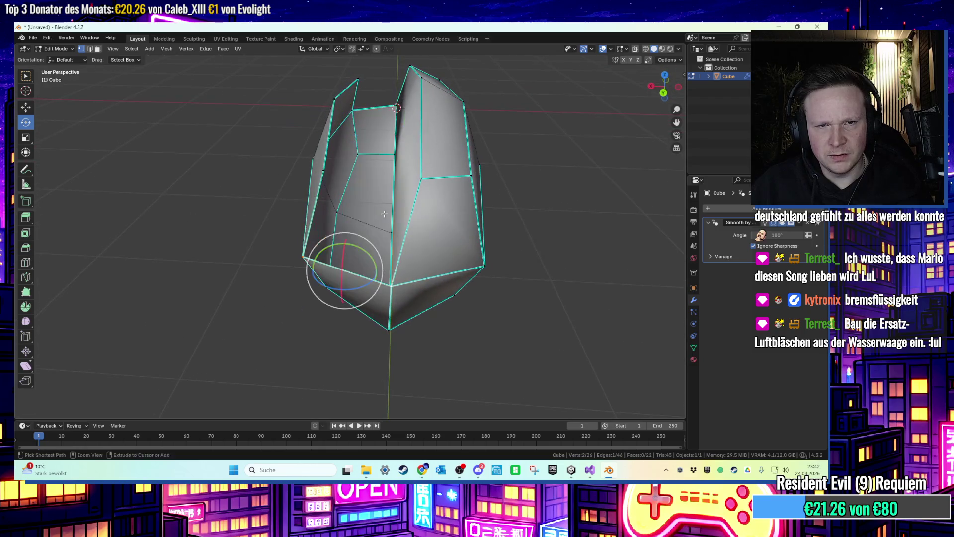
Fill a triangle between three vertices, then remove the unwanted face.
click(323, 171)
shift+click(303, 256)
shift+click(391, 285)
key(f)
mouse_move(445, 252)
mouse_down()
mouse_move(518, 164)
mouse_move(550, 156)
mouse_move(458, 182)
mouse_move(456, 257)
mouse_up()
mouse_move(405, 193)
mouse_down()
mouse_move(374, 177)
mouse_move(425, 207)
mouse_up()
mouse_move(476, 183)
mouse_down()
mouse_move(492, 211)
mouse_move(511, 219)
mouse_up()
key(ctrl+z)
key(ctrl+z)
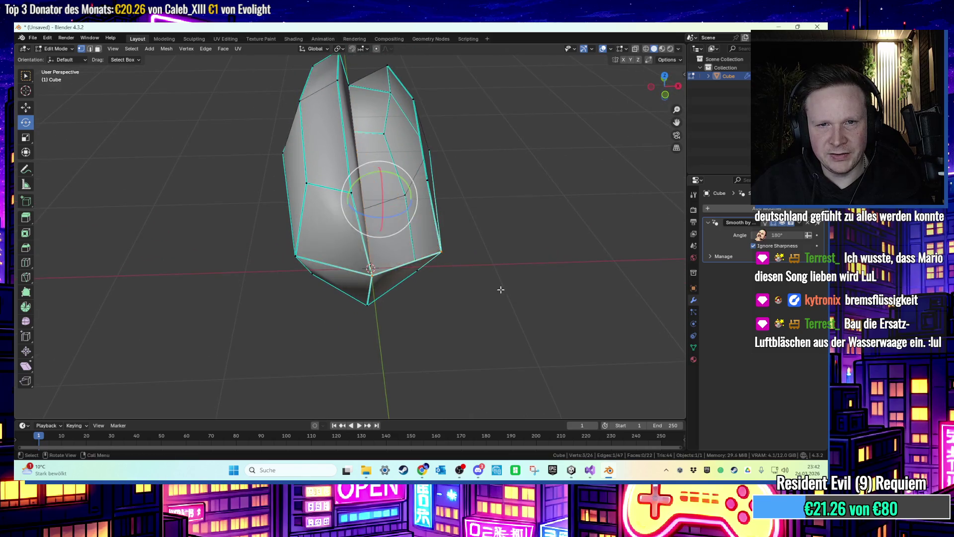
Fill the gap between the bottom tip vertex and the right vertex.
scroll(500, 289, up, 3)
click(334, 328)
shift+click(468, 228)
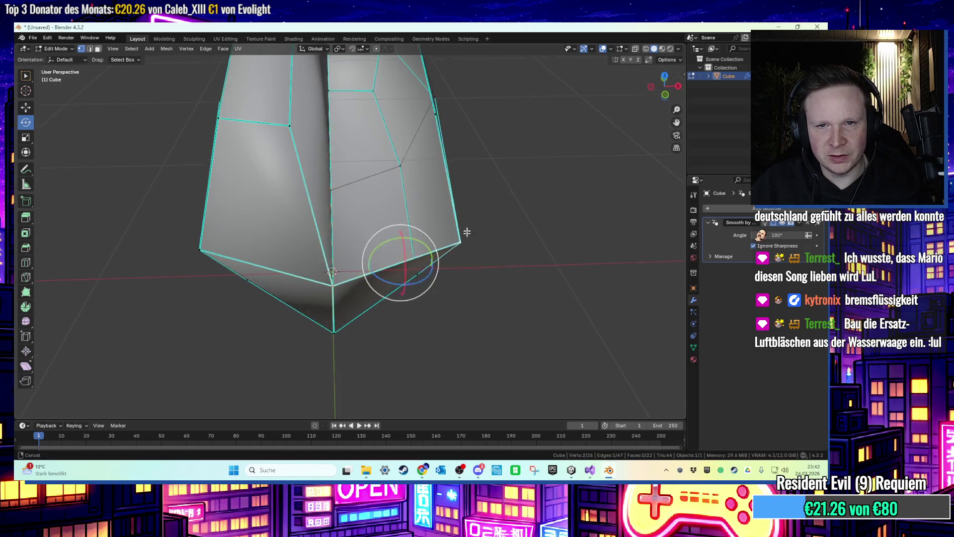
key(f)
key(alt+a)
mouse_move(467, 228)
mouse_down()
mouse_move(475, 161)
mouse_move(483, 166)
mouse_move(374, 164)
mouse_up()
Fill a face across the four vertices along the remaining gap.
click(329, 160)
shift+click(373, 128)
shift+click(405, 134)
shift+click(430, 203)
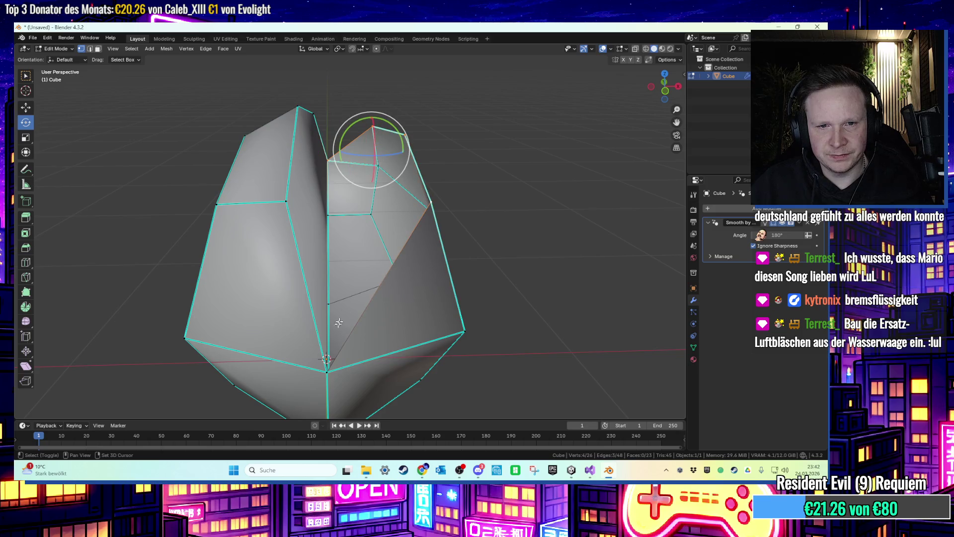
key(f)
key(alt+a)
mouse_move(498, 283)
mouse_down()
mouse_move(478, 268)
mouse_move(347, 272)
mouse_move(303, 239)
mouse_up()
click(56, 48)
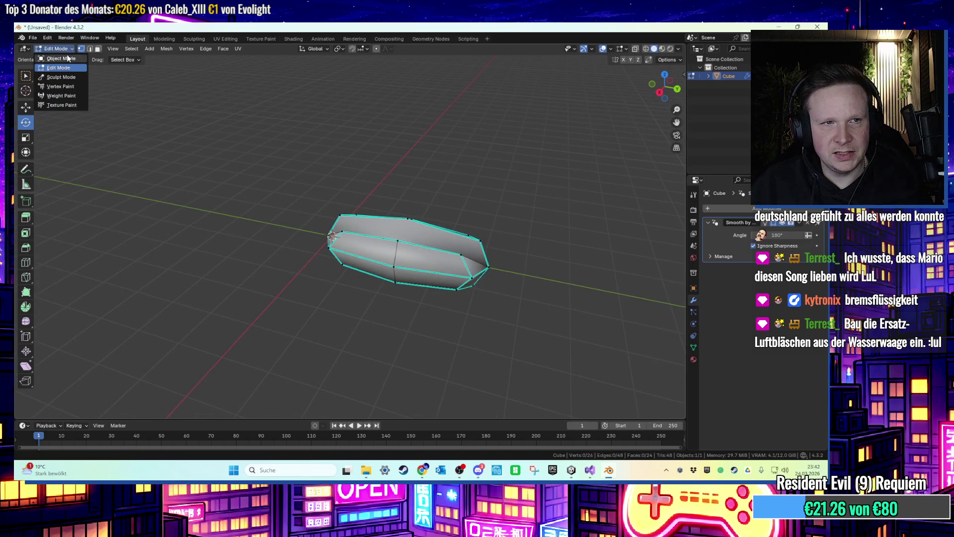
Name the bun object Brötchen in Object Mode and add a UV sphere.
click(55, 59)
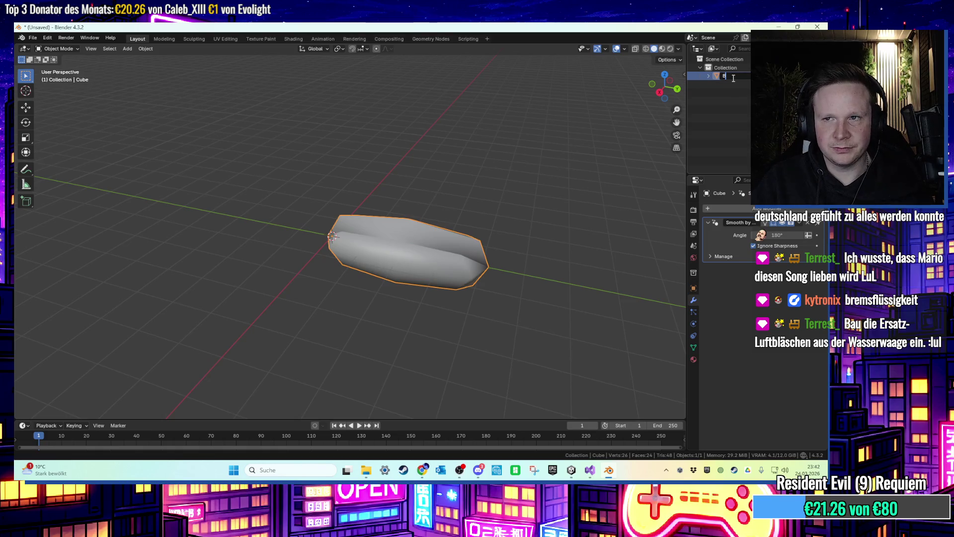
key(Return)
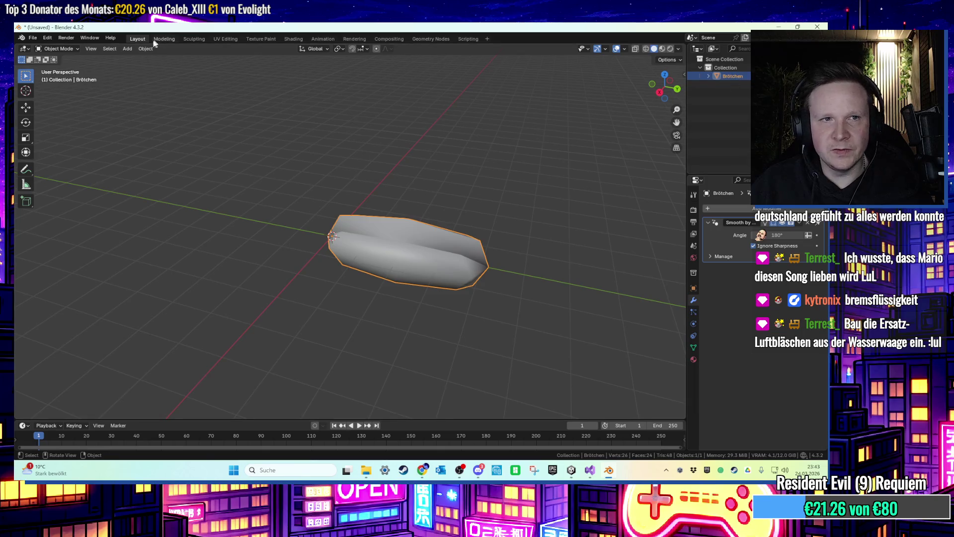
click(128, 48)
mouse_move(159, 58)
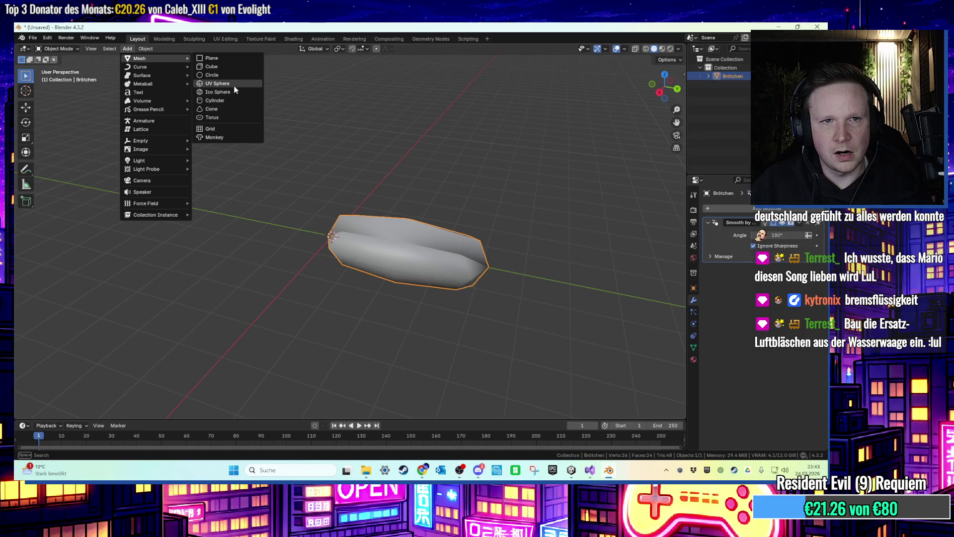
click(234, 87)
Set the UV sphere to 6 segments and 6 rings.
scroll(293, 149, up, 4)
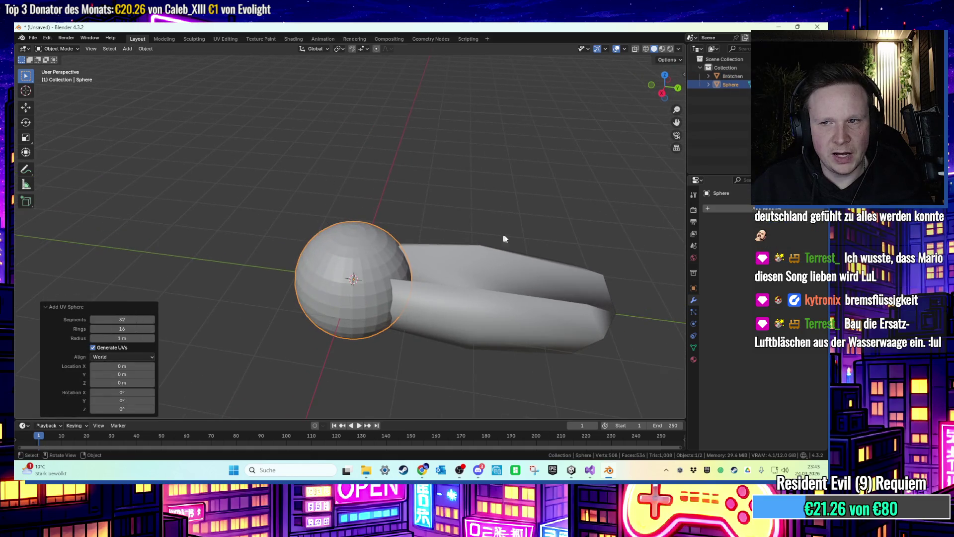
key(Return)
click(118, 329)
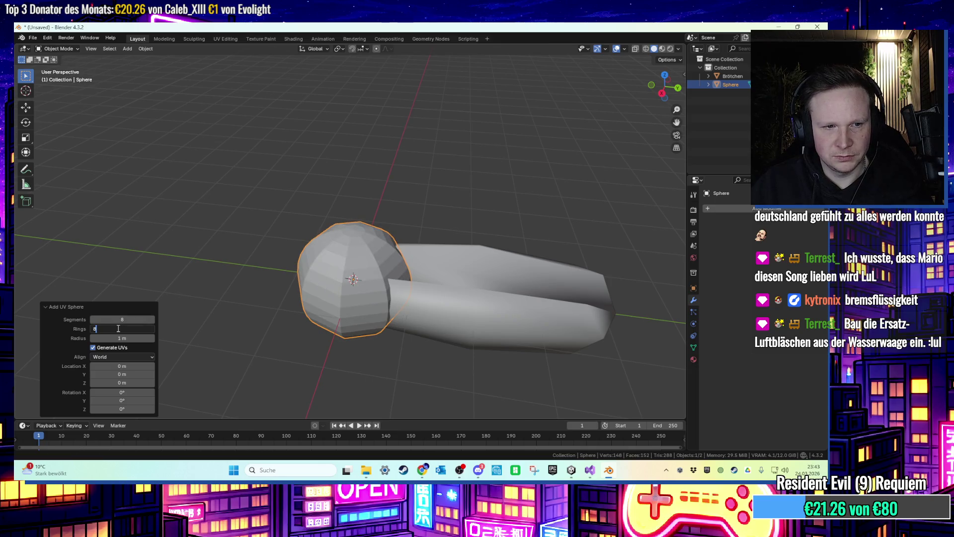
key(Return)
scroll(198, 258, up, 1)
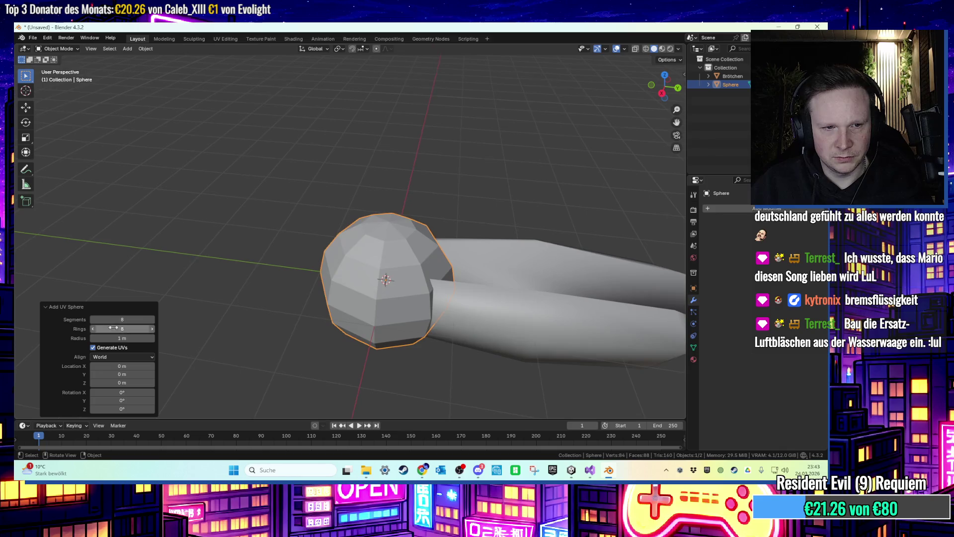
text(6)
key(Return)
drag(159, 300, 189, 262)
click(133, 320)
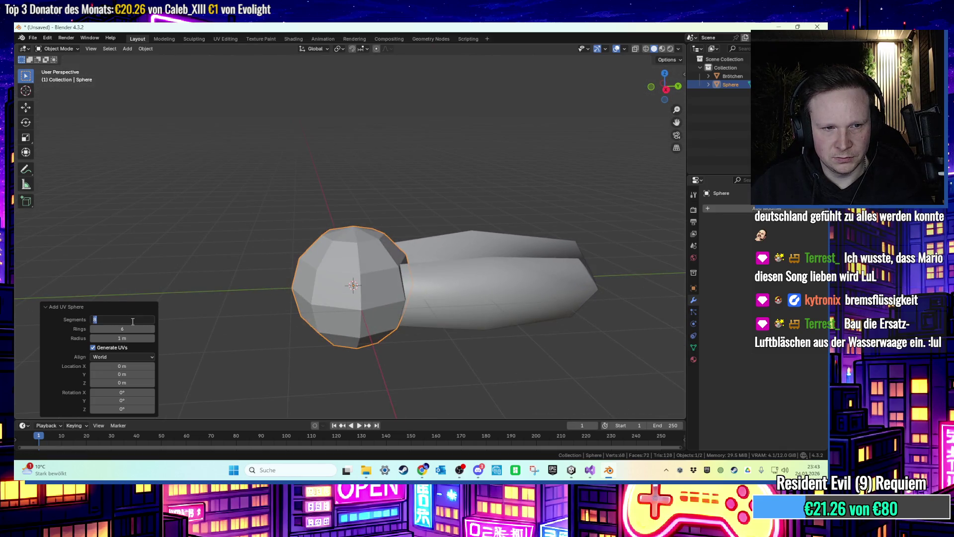
text(6)
key(Return)
Try enlarging the sphere, undoing both scaling attempts.
click(268, 263)
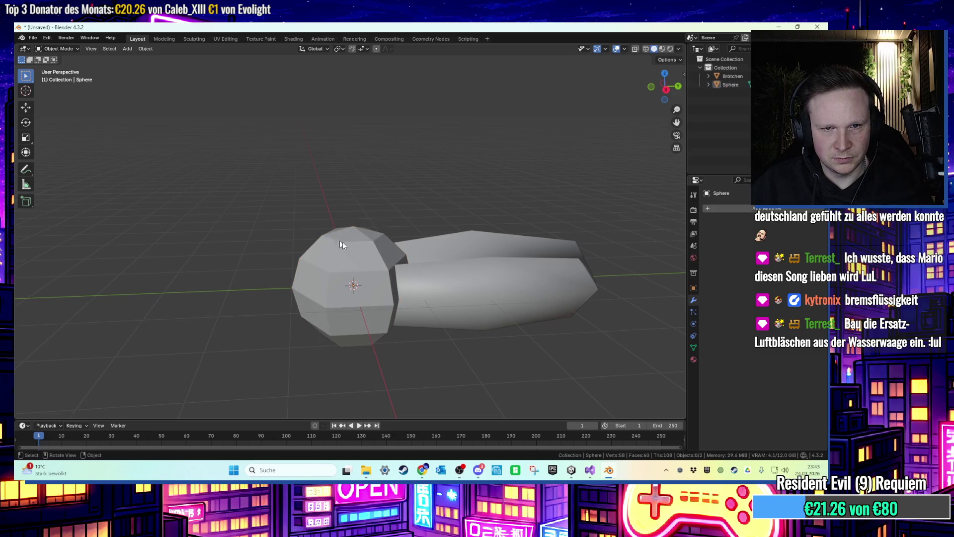
key(Tab)
key(Tab)
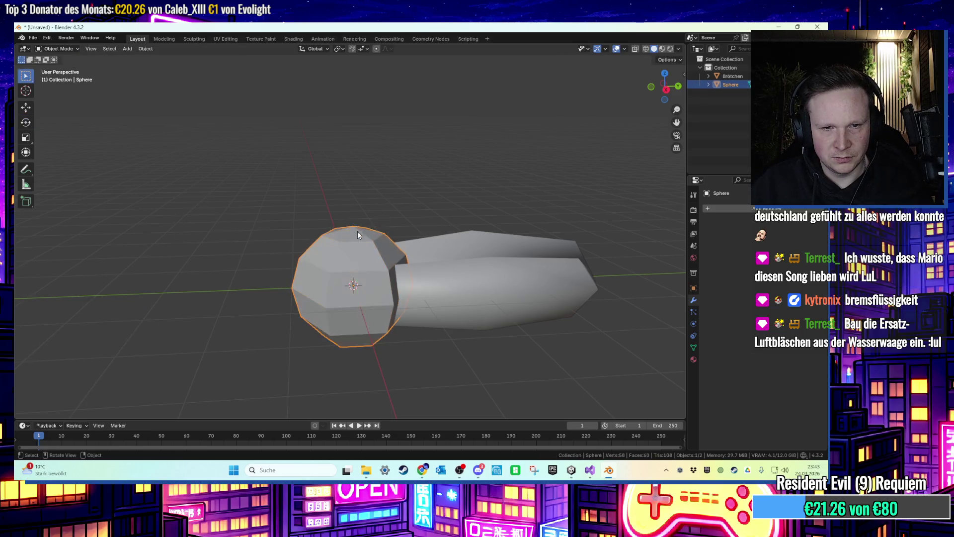
click(26, 137)
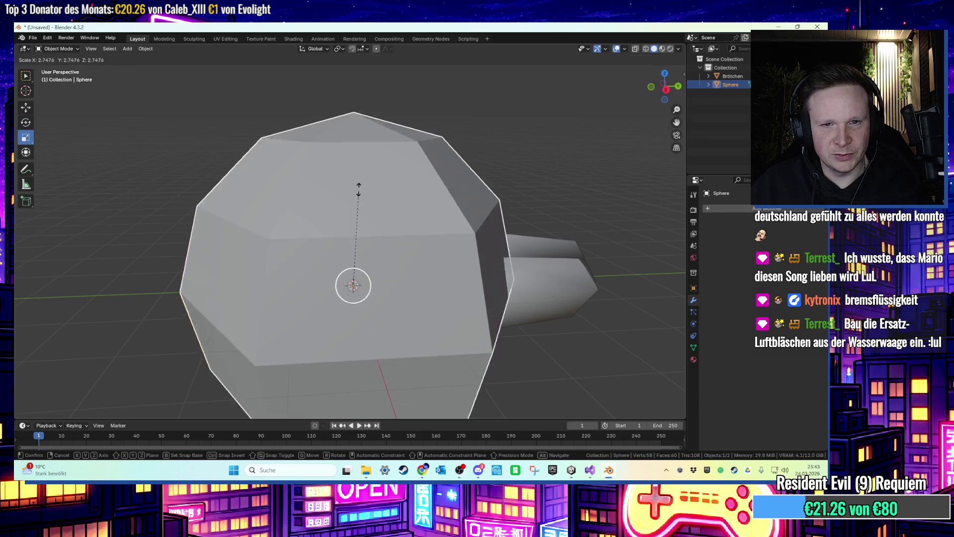
drag(354, 247, 354, 208)
key(ctrl+z)
drag(354, 248, 375, 208)
key(ctrl+z)
key(Tab)
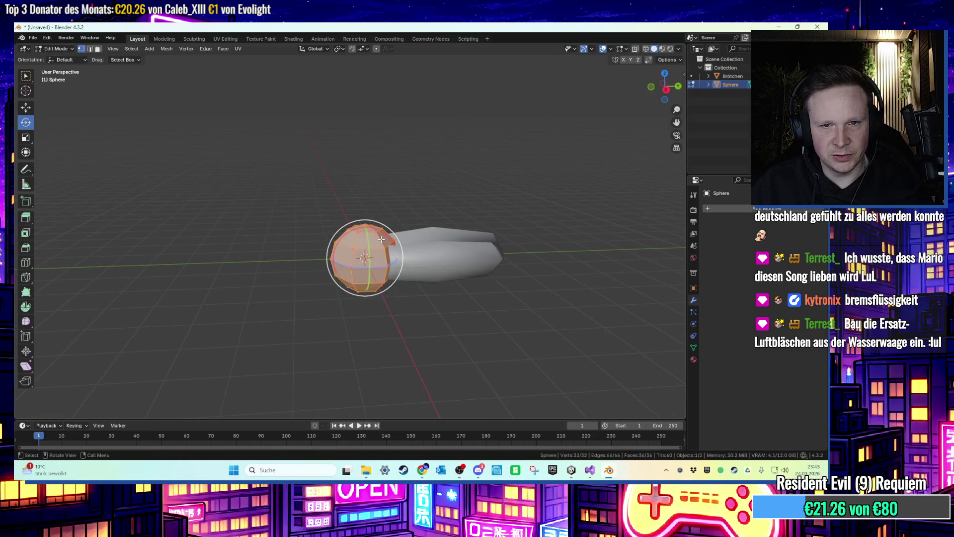
key(Tab)
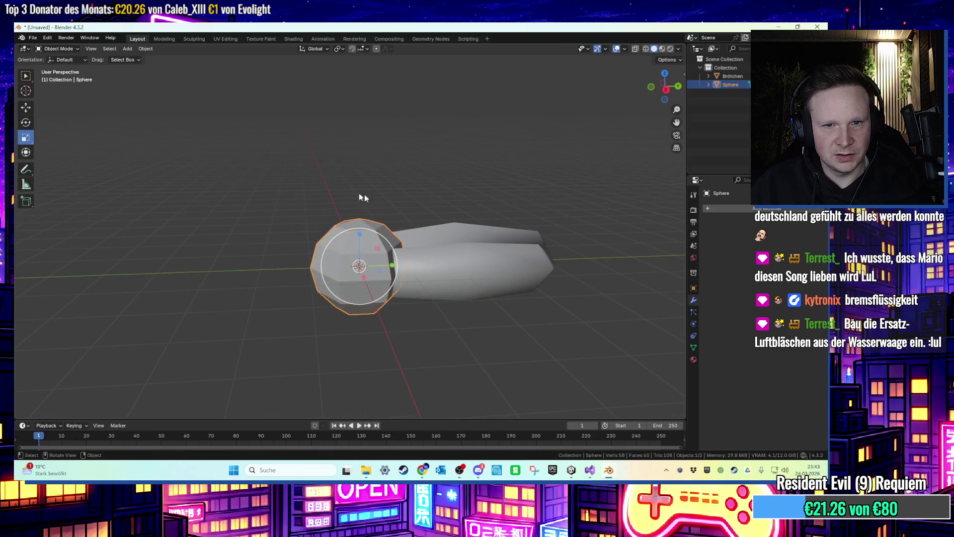
Shrink the sphere, stretch it along Z to 3.760, then delete it.
key(s)
click(393, 249)
scroll(368, 244, up, 2)
drag(353, 242, 362, 150)
scroll(368, 162, down, 2)
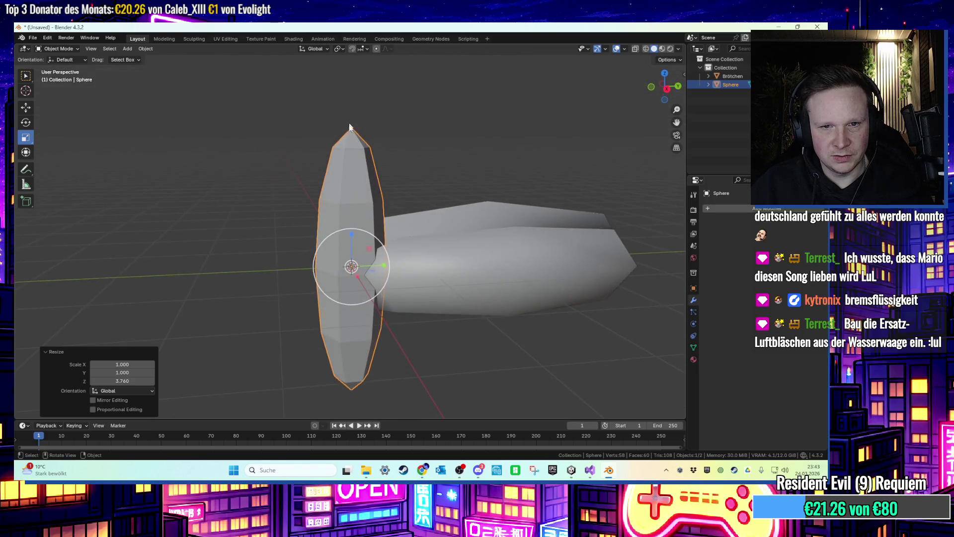
key(x)
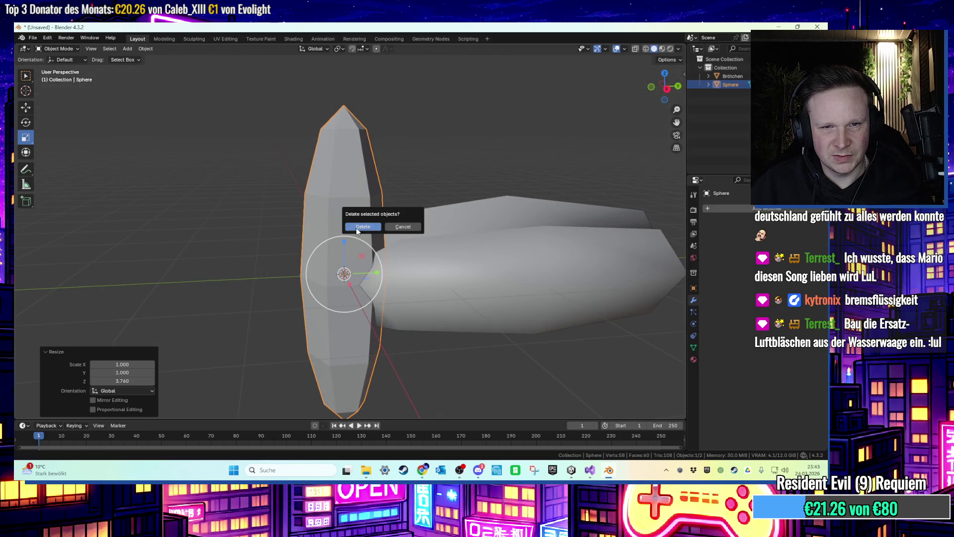
click(385, 227)
Add a cylinder, stretch it along Z and give it auto smooth shading.
click(128, 48)
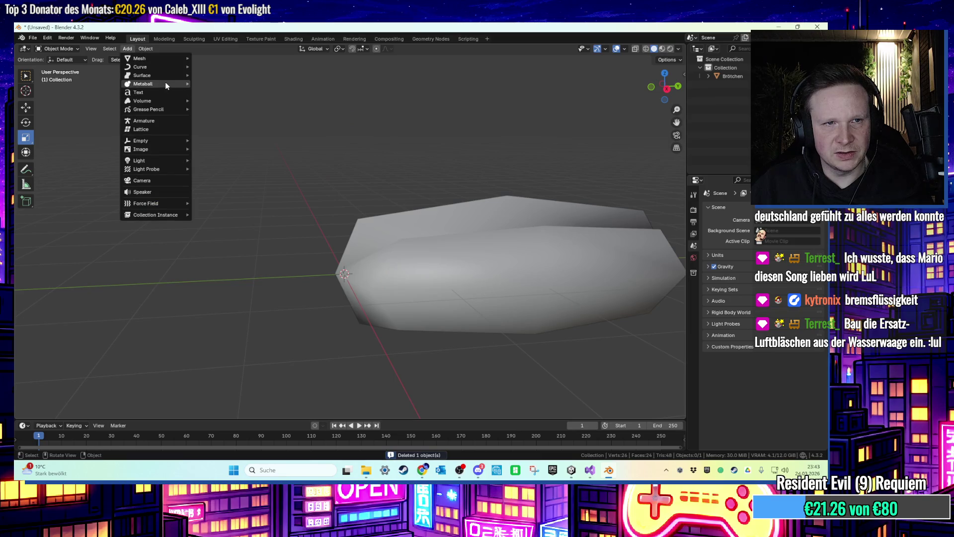
mouse_move(172, 60)
click(214, 100)
scroll(347, 164, down, 3)
drag(347, 164, 282, 206)
right_click(328, 175)
click(328, 175)
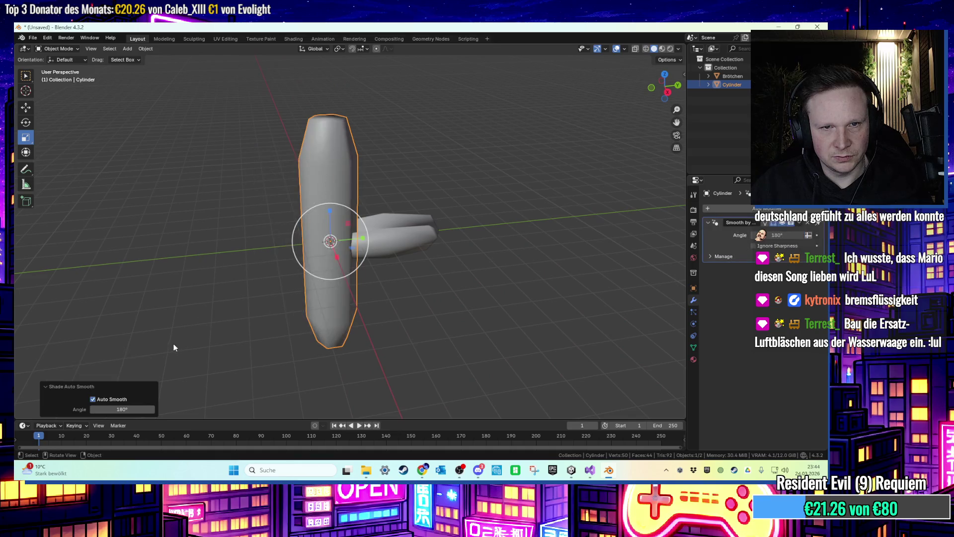
scroll(338, 199, up, 2)
drag(353, 197, 351, 181)
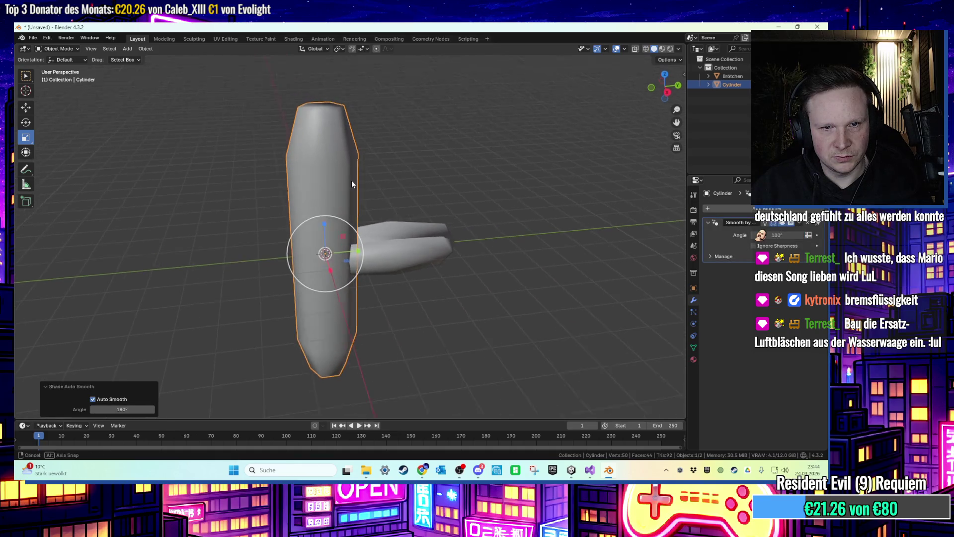
Rotate the cylinder 90° around X, shrink it and move it along Y.
click(24, 124)
drag(304, 278, 249, 318)
key(Return)
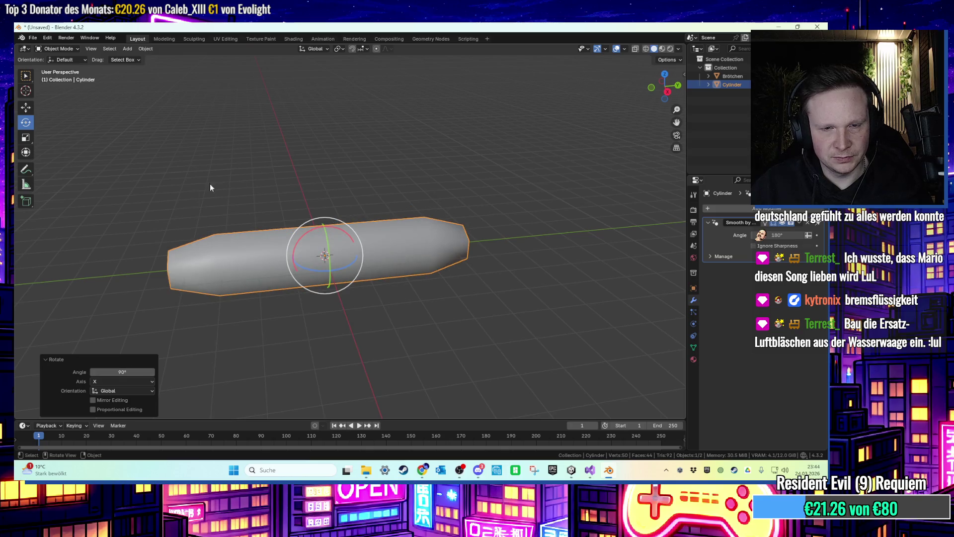
key(s)
key(g)
key(y)
click(359, 253)
mouse_move(359, 252)
mouse_down()
mouse_move(448, 246)
mouse_move(519, 224)
mouse_move(500, 216)
mouse_move(416, 234)
mouse_move(386, 220)
mouse_up()
key(g)
click(491, 218)
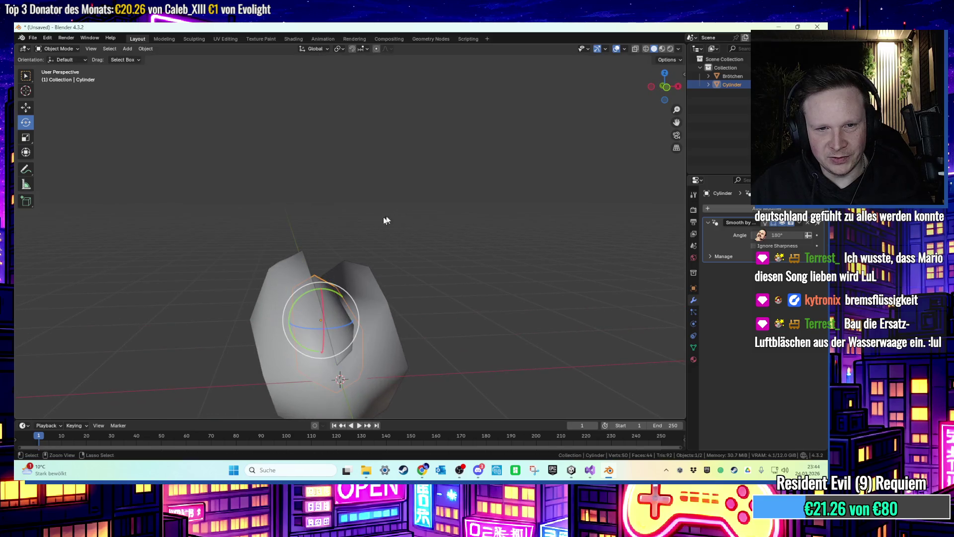
Raise the sausage along Z into the bun's slit.
key(g)
key(z)
click(328, 271)
mouse_move(328, 270)
mouse_down()
mouse_move(453, 282)
mouse_move(398, 326)
mouse_move(458, 293)
mouse_move(418, 268)
mouse_up()
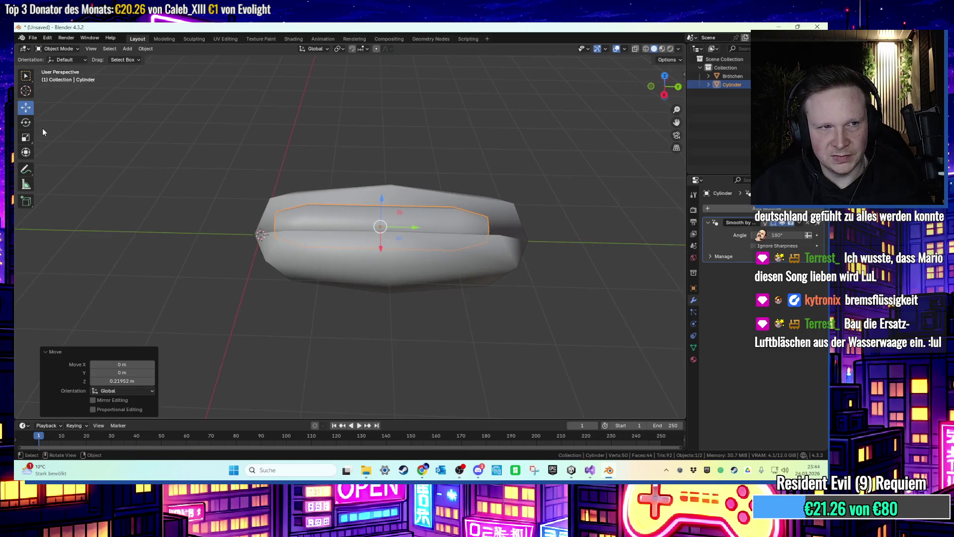
drag(198, 171, 416, 265)
Lengthen the sausage along Y and centre it in the bun.
key(s)
key(y)
click(409, 269)
key(g)
key(y)
click(477, 234)
mouse_move(485, 228)
mouse_down()
mouse_move(426, 201)
mouse_move(570, 209)
mouse_move(442, 254)
mouse_move(442, 246)
mouse_move(521, 294)
mouse_move(457, 308)
mouse_move(501, 277)
mouse_move(492, 271)
mouse_move(449, 301)
mouse_move(492, 307)
mouse_move(388, 288)
mouse_up()
click(568, 210)
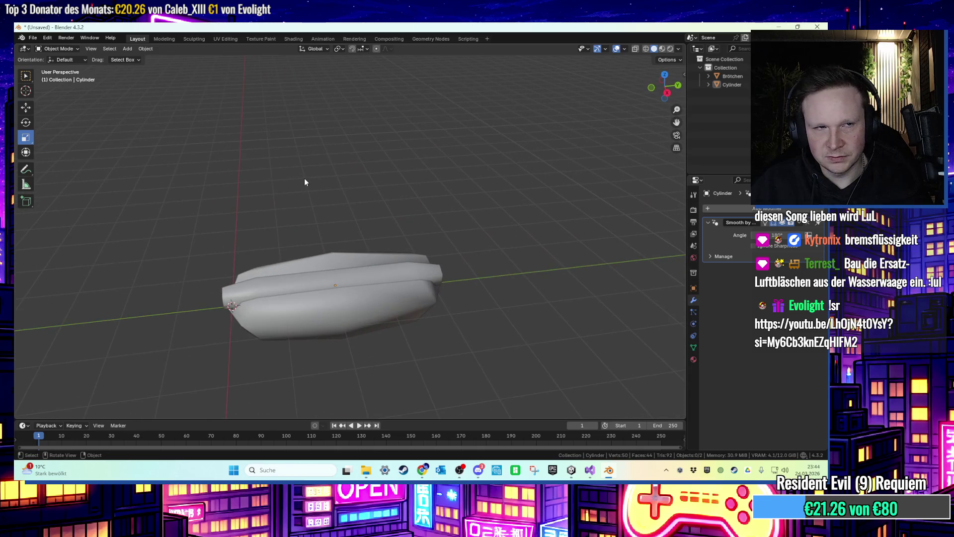
Export the hotdog as an FBX file to the Desktop, then minimise Blender.
click(33, 38)
mouse_move(60, 167)
click(150, 242)
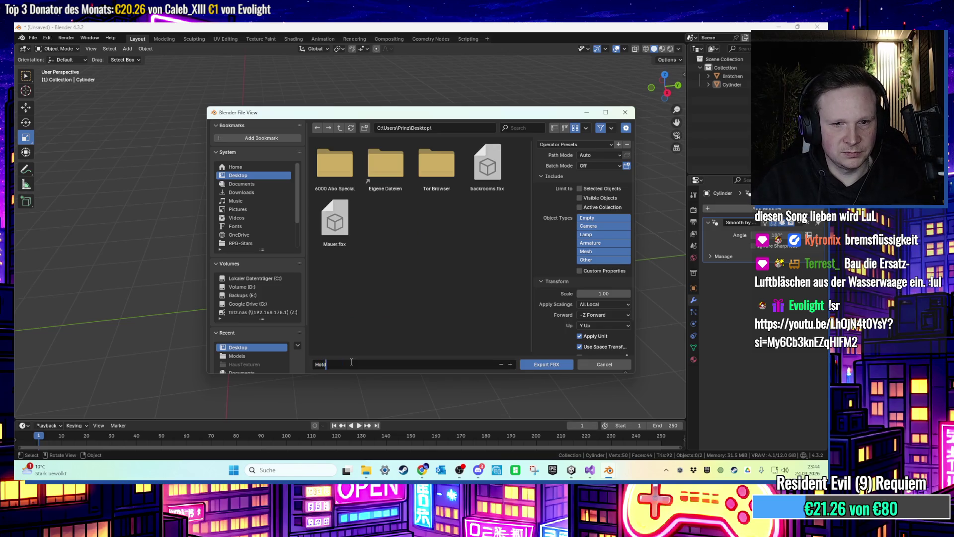
click(547, 364)
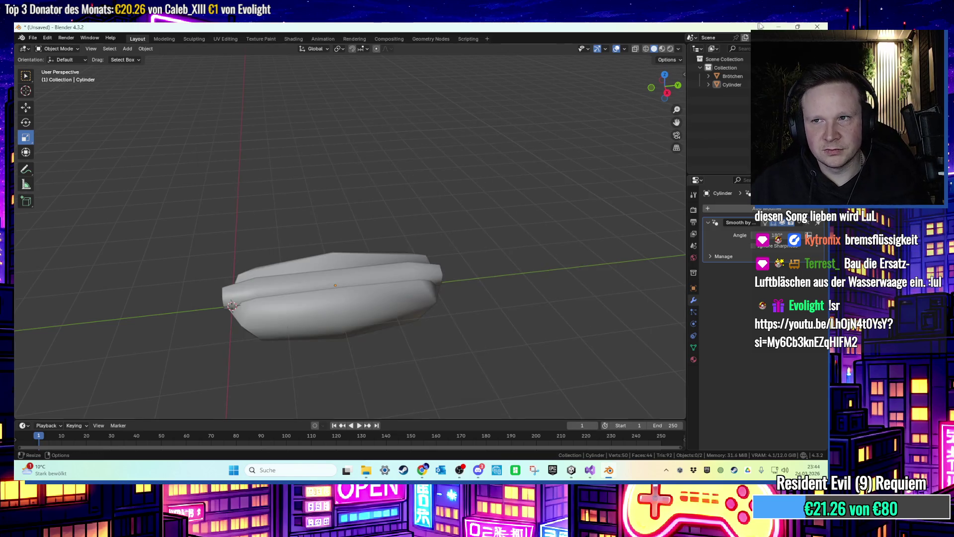
click(774, 26)
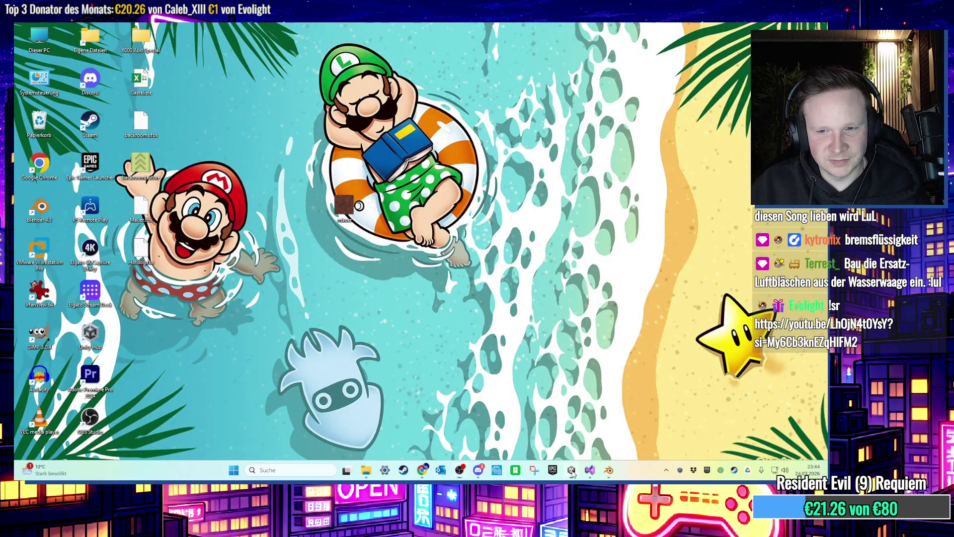
Import the hotdog FBX from the desktop into Assets/03 Rooftop Trouble/Models.
click(572, 471)
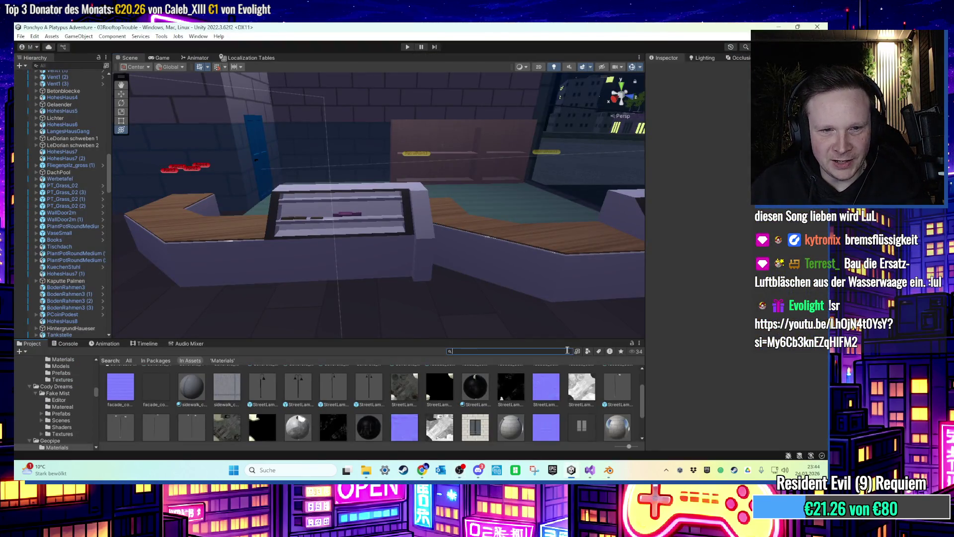
click(151, 360)
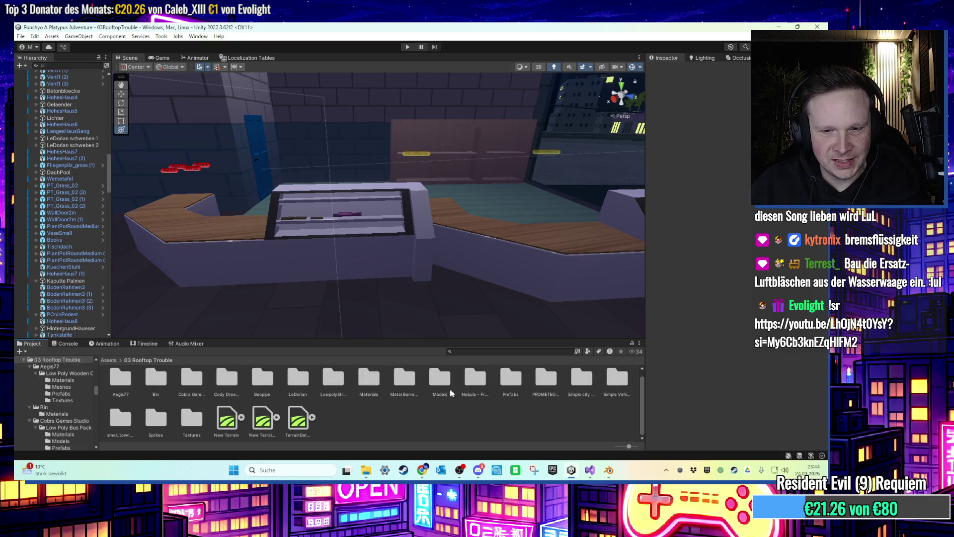
double_click(432, 381)
click(571, 470)
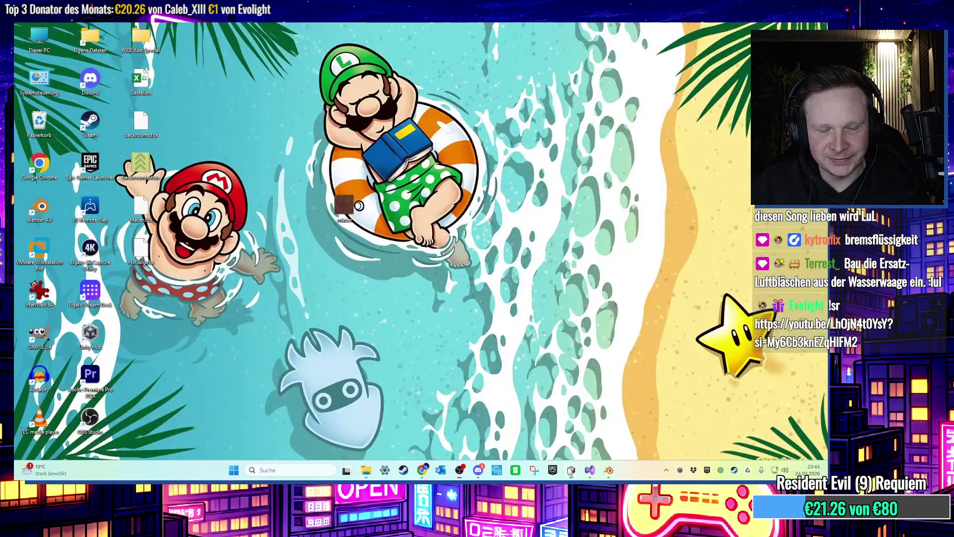
drag(348, 218, 571, 465)
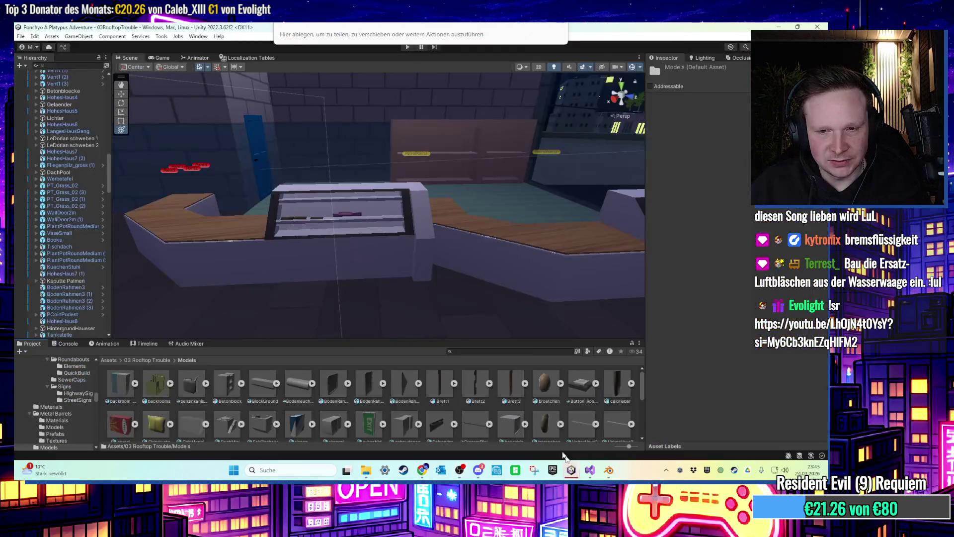
drag(533, 423, 503, 412)
Place the Hotdog model in the scene beside the shop counters.
scroll(503, 412, down, 3)
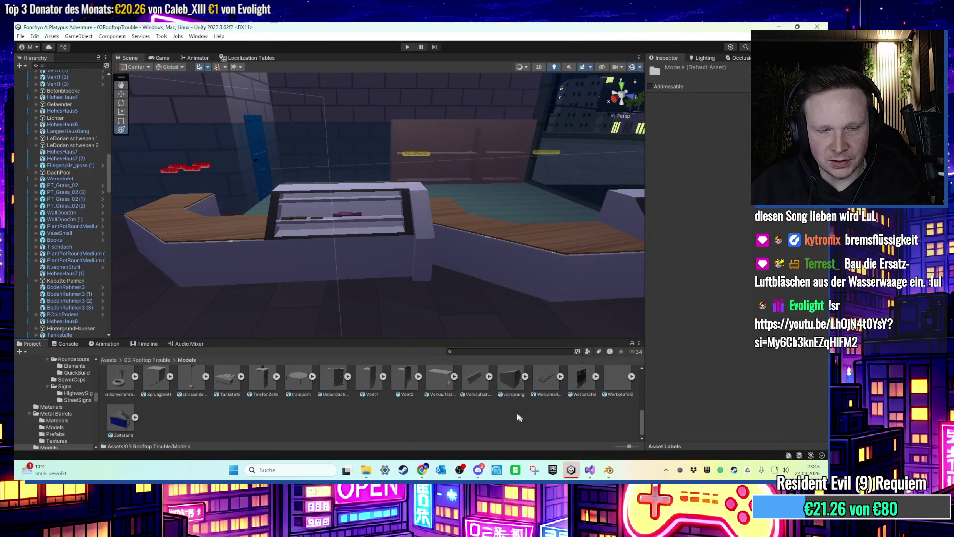
scroll(503, 411, up, 3)
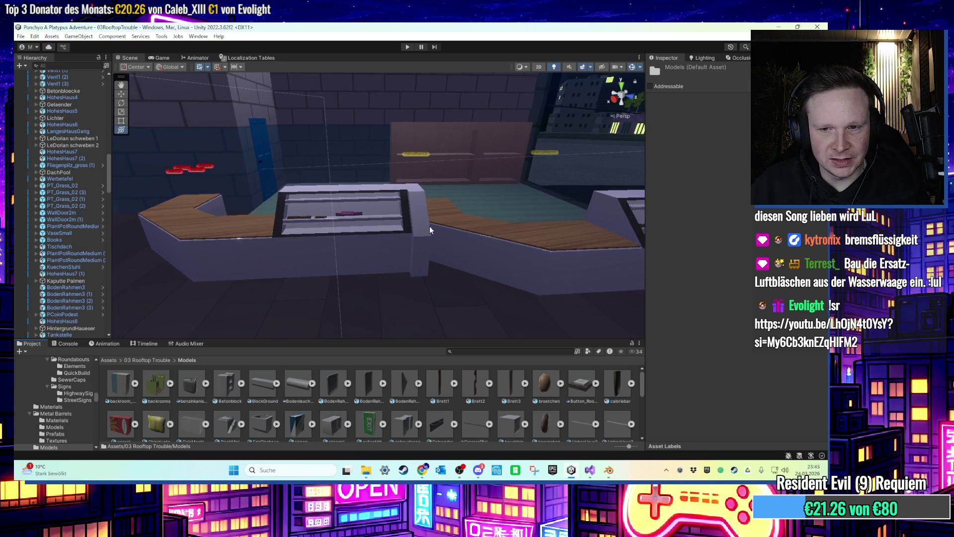
scroll(427, 229, up, 3)
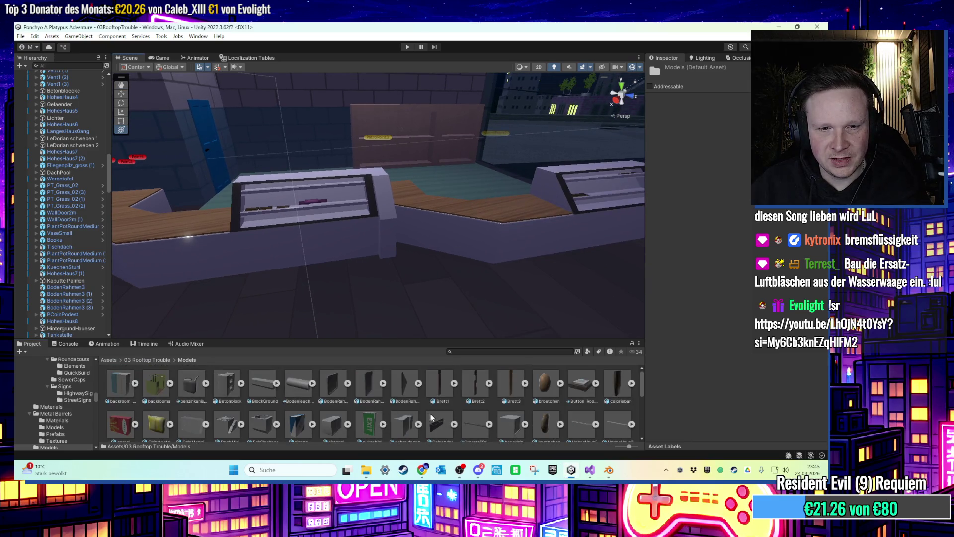
scroll(421, 413, down, 1)
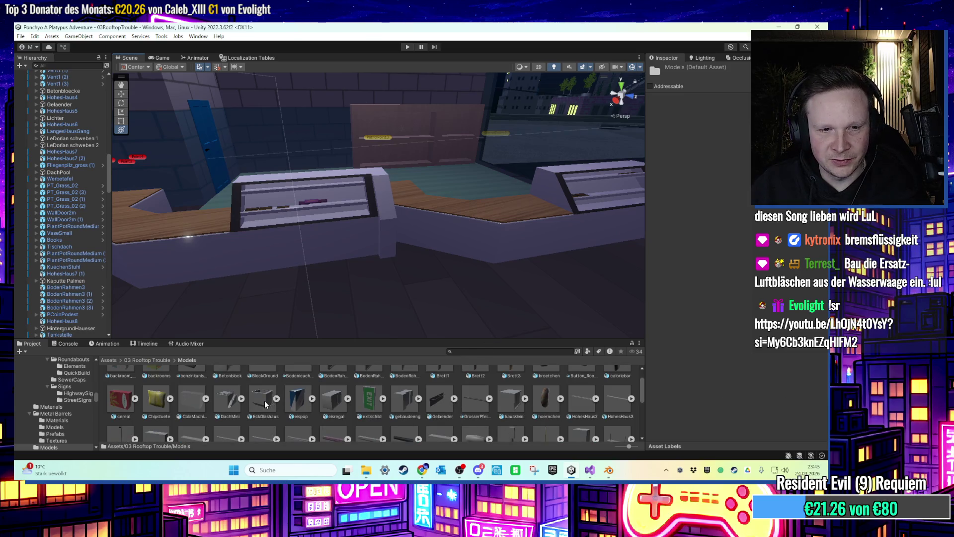
scroll(264, 405, up, 1)
scroll(405, 188, down, 1)
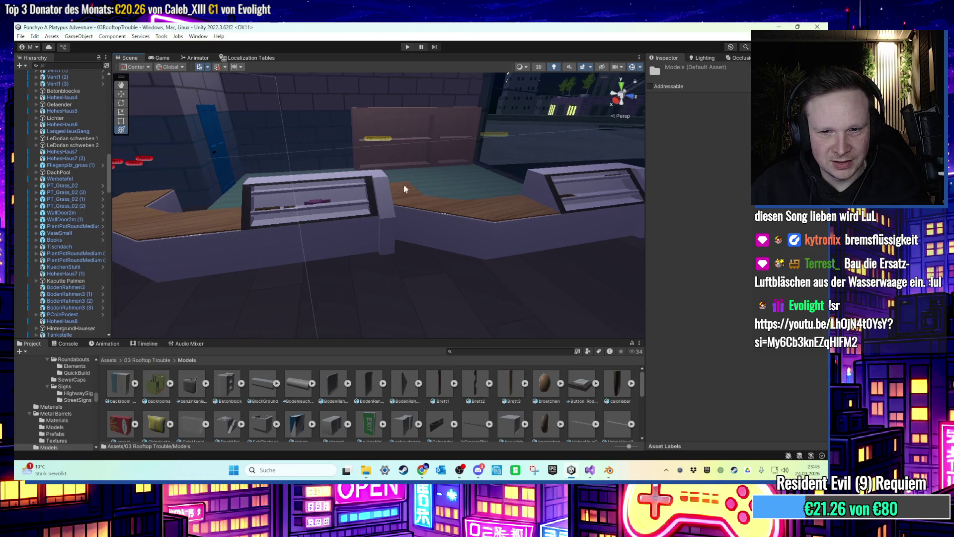
scroll(447, 409, down, 1)
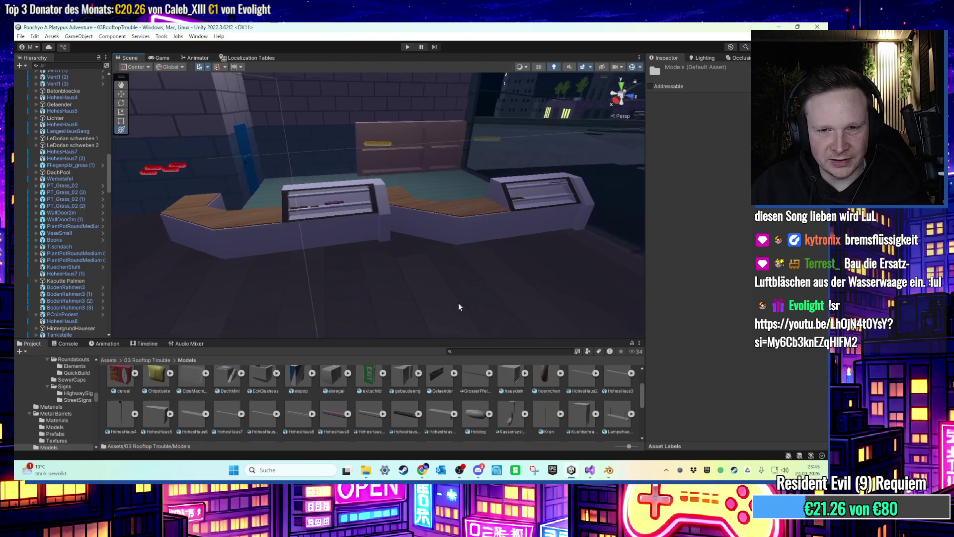
drag(427, 279, 462, 335)
drag(477, 412, 471, 323)
mouse_move(415, 296)
mouse_down()
mouse_move(471, 268)
mouse_move(518, 269)
mouse_up()
Shrink the Hotdog to scale 0.0965 and set it on the wooden counter.
click(482, 261)
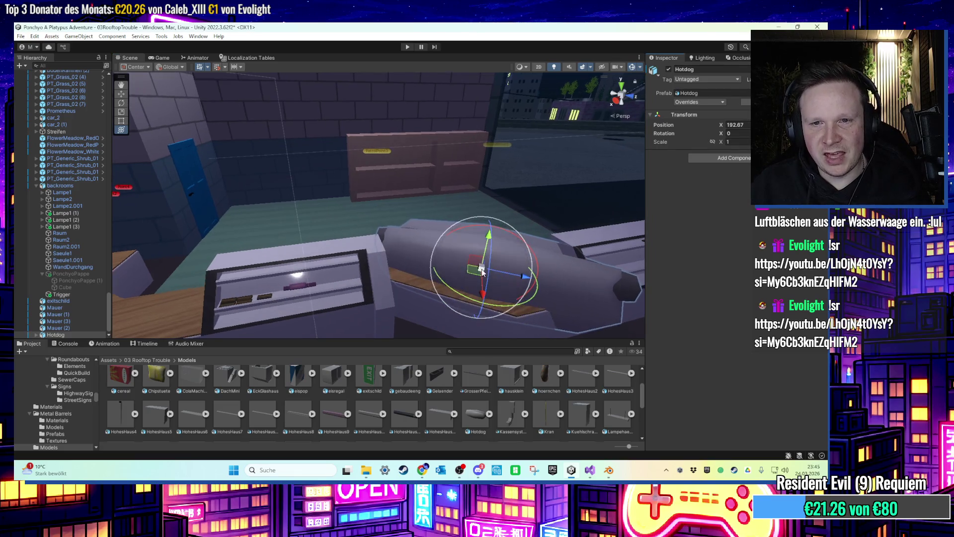
key(ctrl+z)
key(ctrl+y)
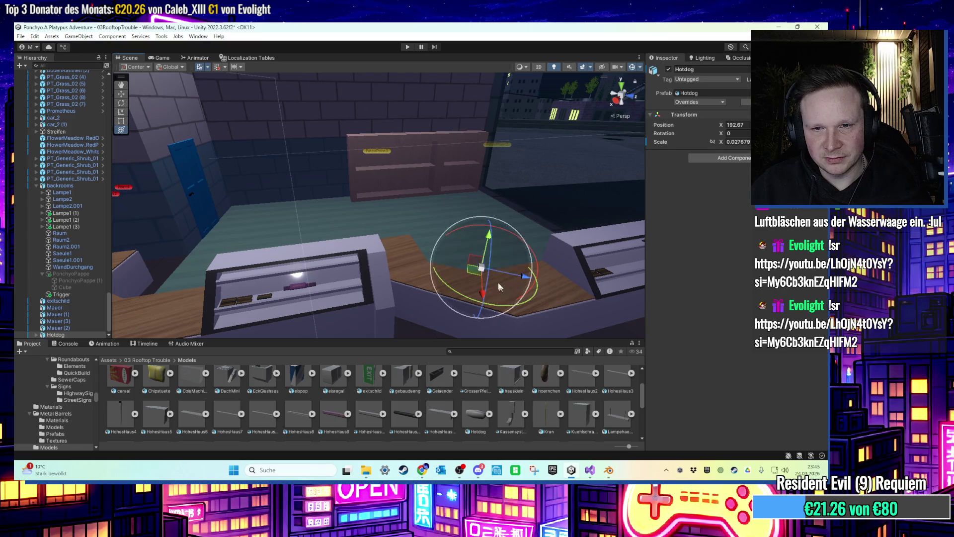
key(ctrl+z)
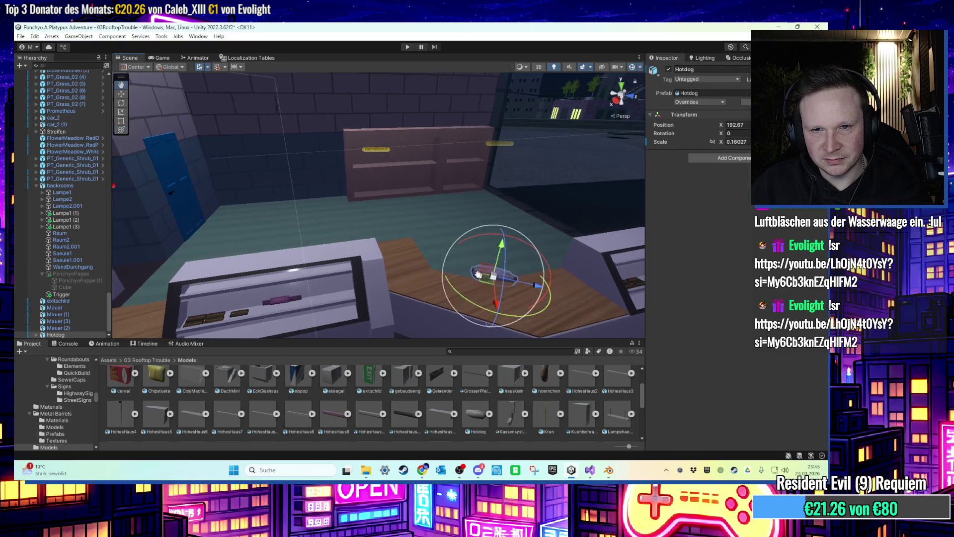
key(y)
key(f)
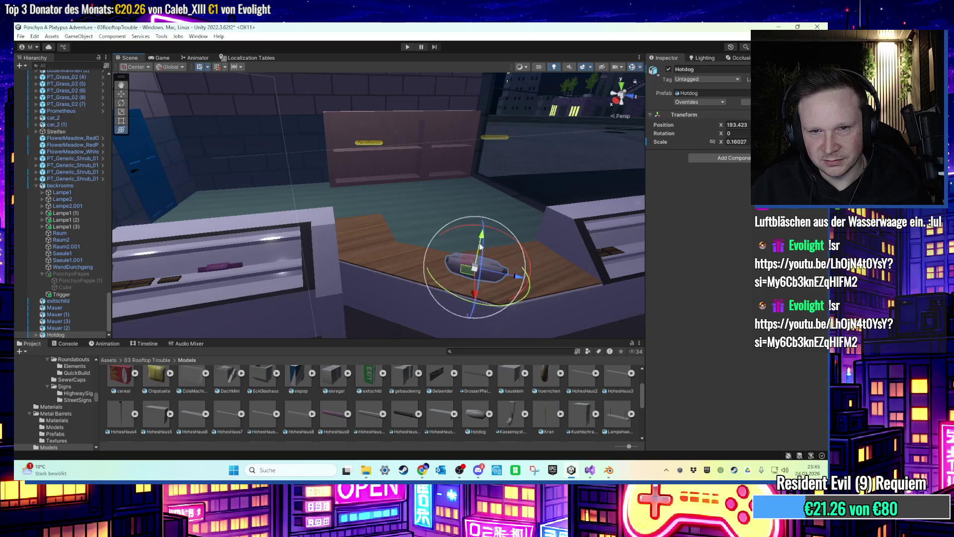
key(ctrl+z)
mouse_move(327, 255)
mouse_down()
mouse_move(549, 250)
mouse_move(438, 184)
mouse_move(462, 189)
mouse_up()
Add an LOD Group component to the Hotdog and expand its Brötchen and Cylinder parts.
click(156, 359)
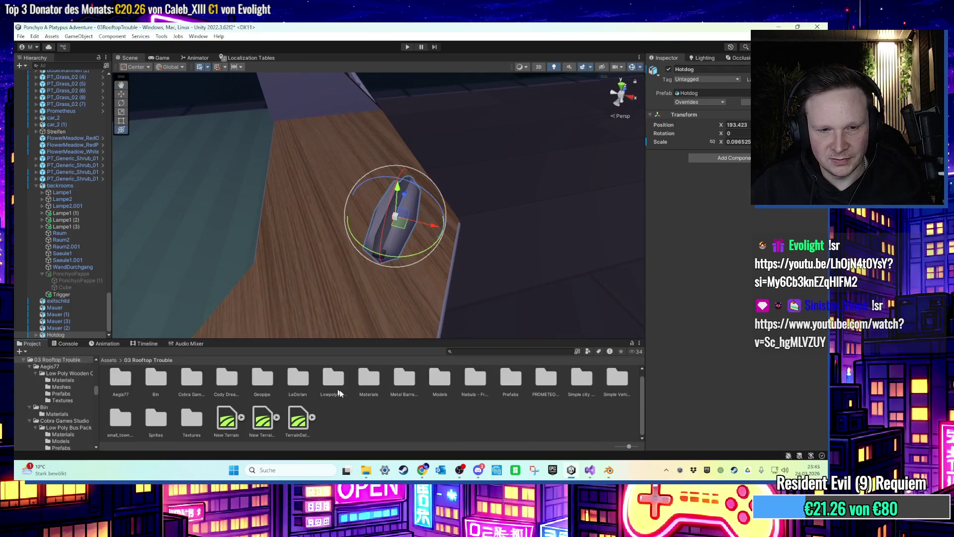
click(725, 158)
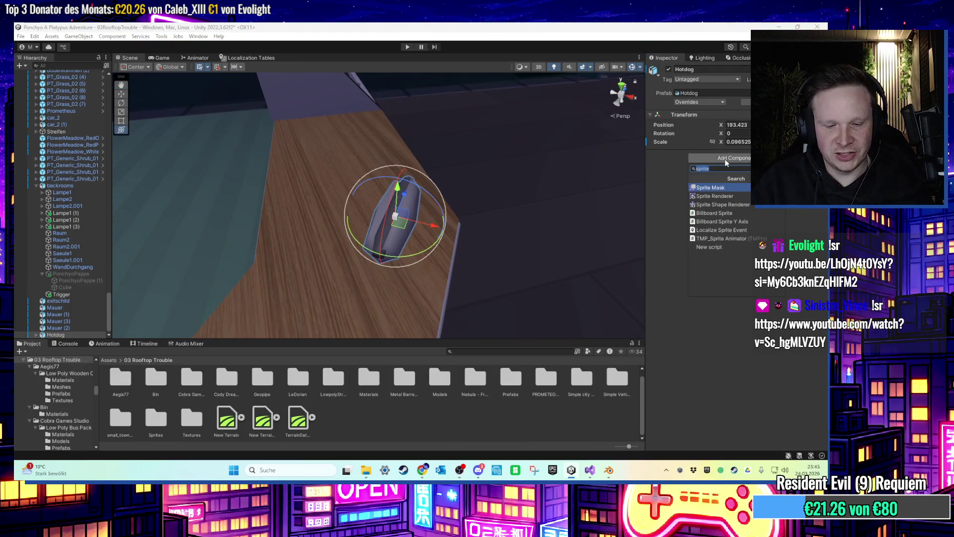
text(lod)
key(Return)
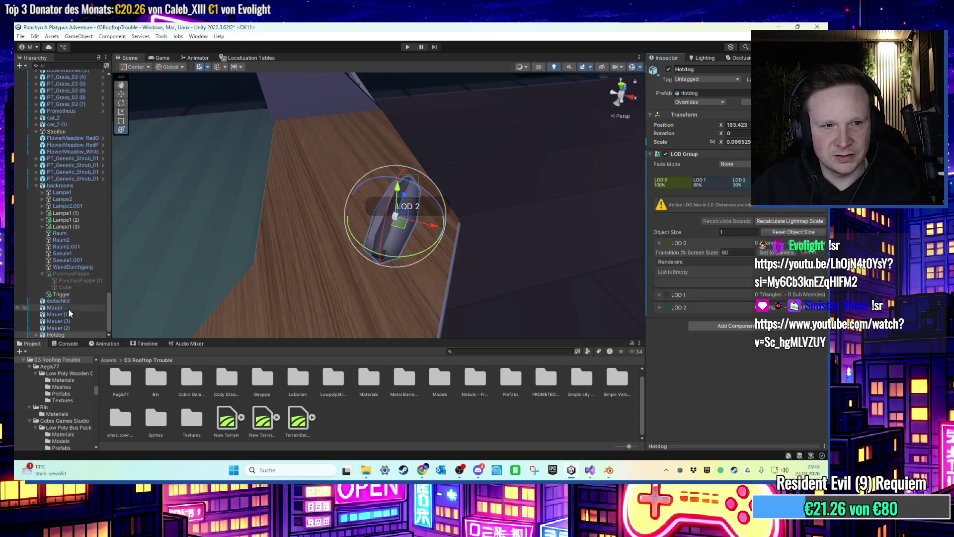
click(36, 335)
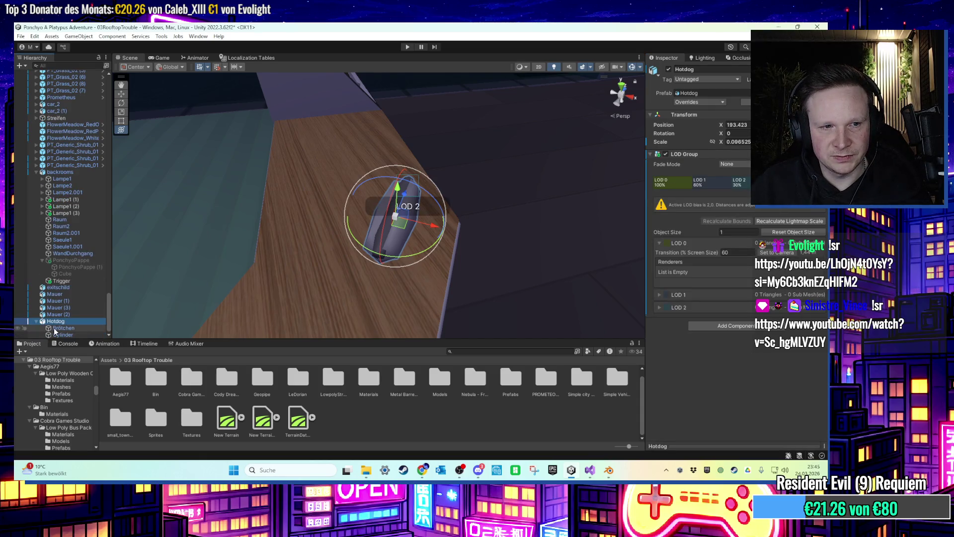
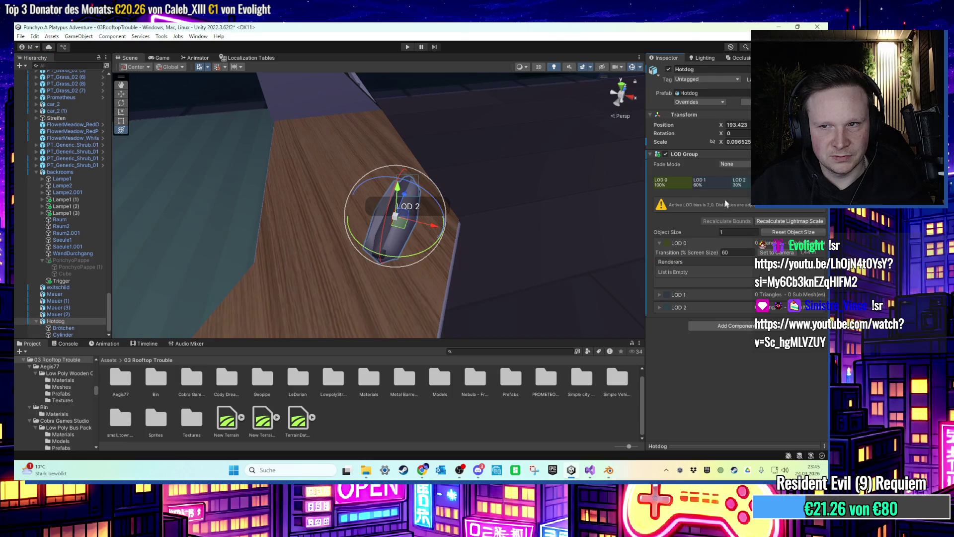
Delete LOD 1 and LOD 2 from the Hotdog's LOD Group and stretch LOD 0 to 100%.
right_click(713, 184)
click(729, 198)
right_click(720, 183)
click(729, 198)
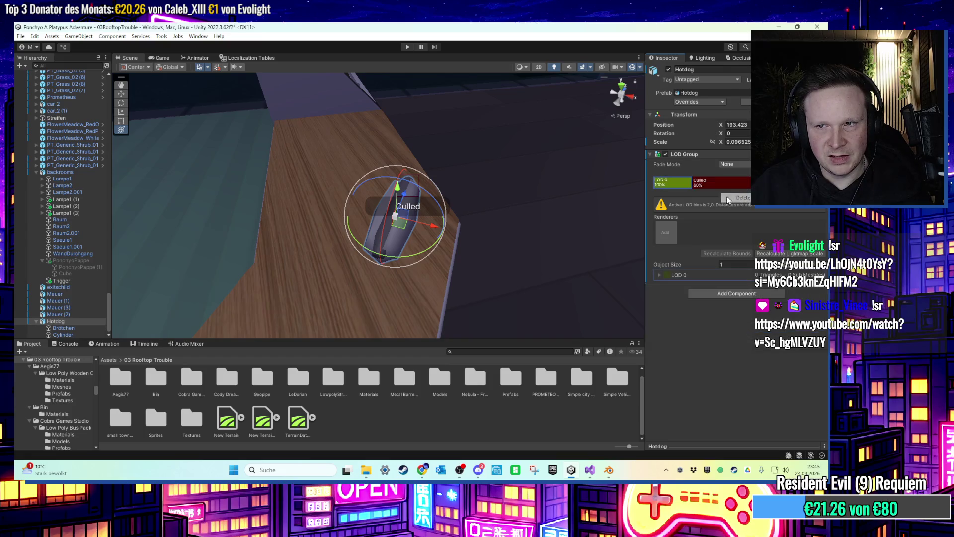
mouse_move(690, 185)
mouse_down()
mouse_move(770, 185)
mouse_move(761, 185)
mouse_up()
scroll(439, 179, up, 5)
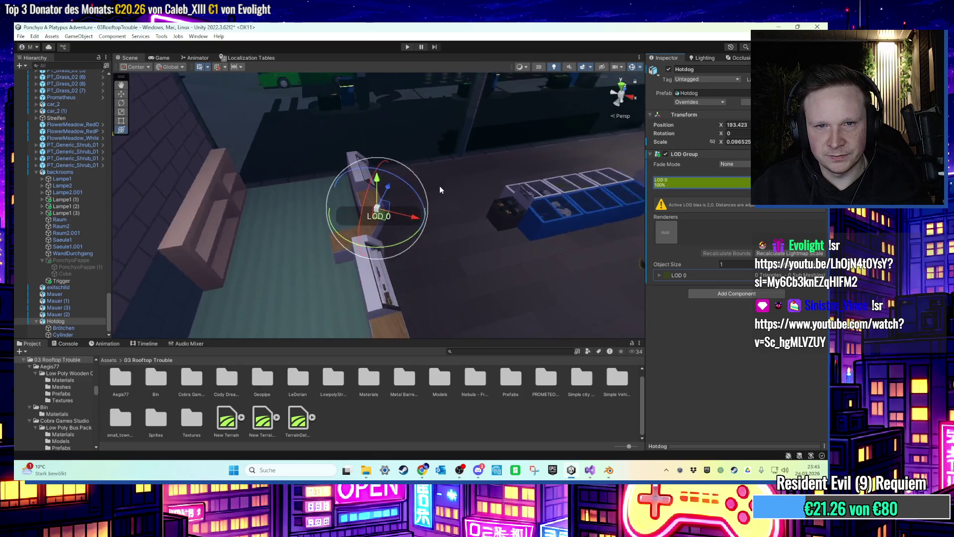
scroll(440, 192, down, 5)
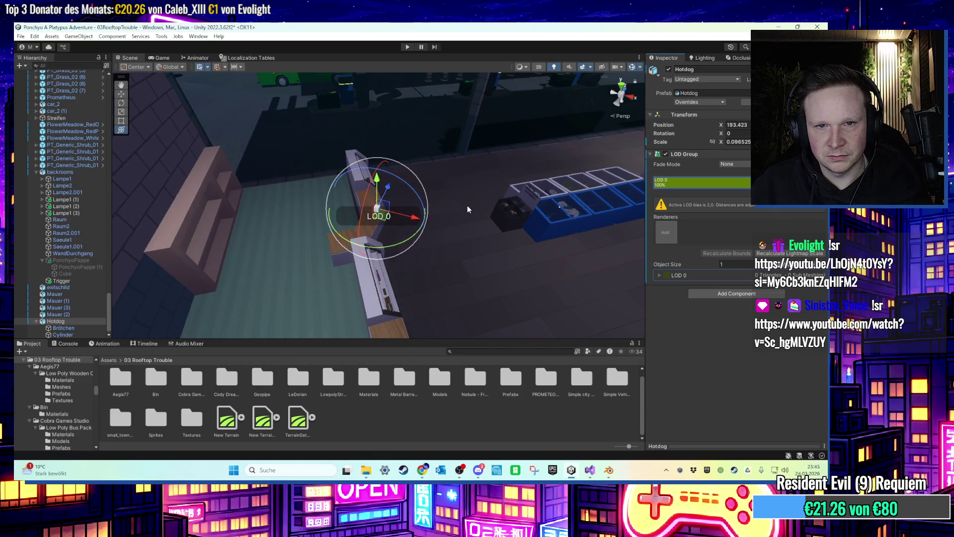
scroll(390, 208, up, 4)
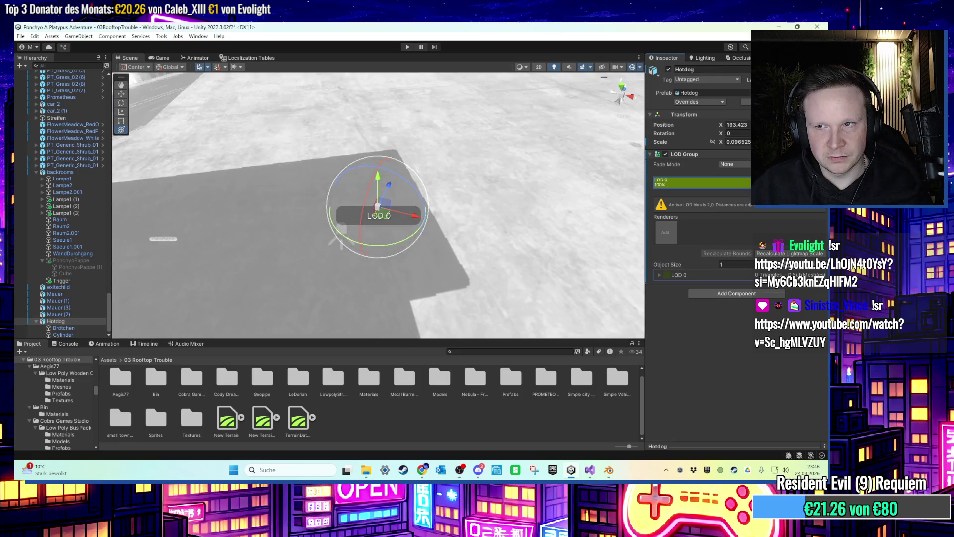
scroll(390, 207, down, 4)
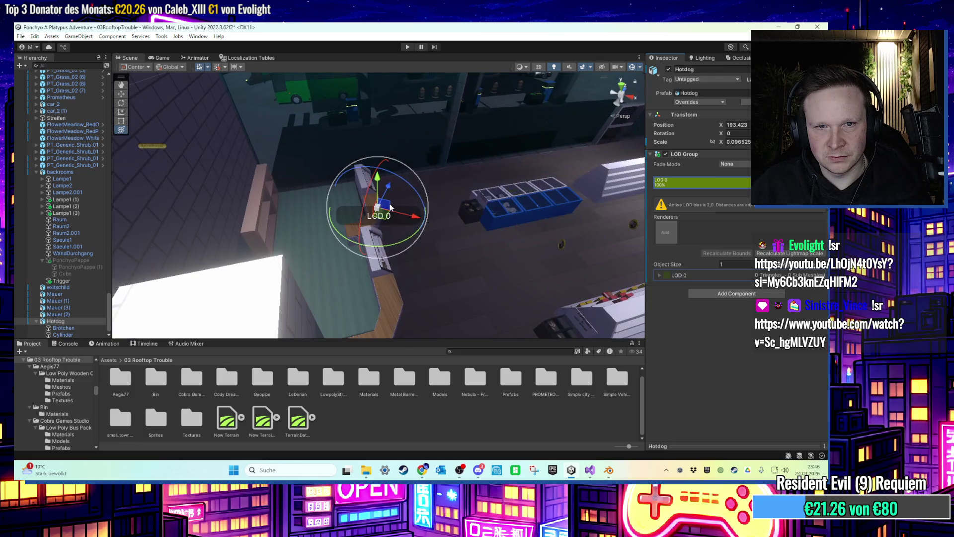
scroll(390, 208, up, 4)
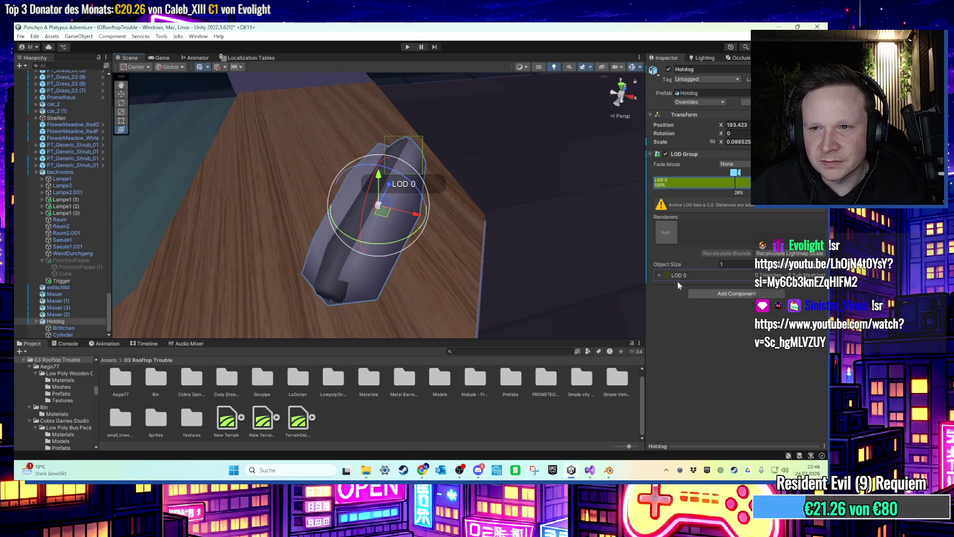
Add the Brötchen and Cylinder renderers to LOD 0, then reselect Hotdog.
mouse_move(58, 328)
mouse_down()
mouse_move(665, 149)
mouse_move(666, 236)
mouse_up()
drag(62, 334, 700, 234)
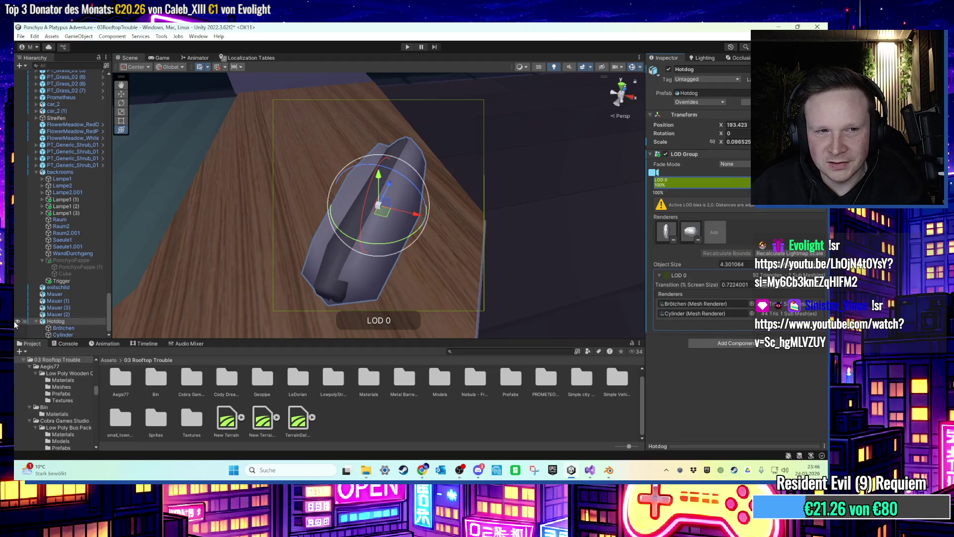
click(67, 320)
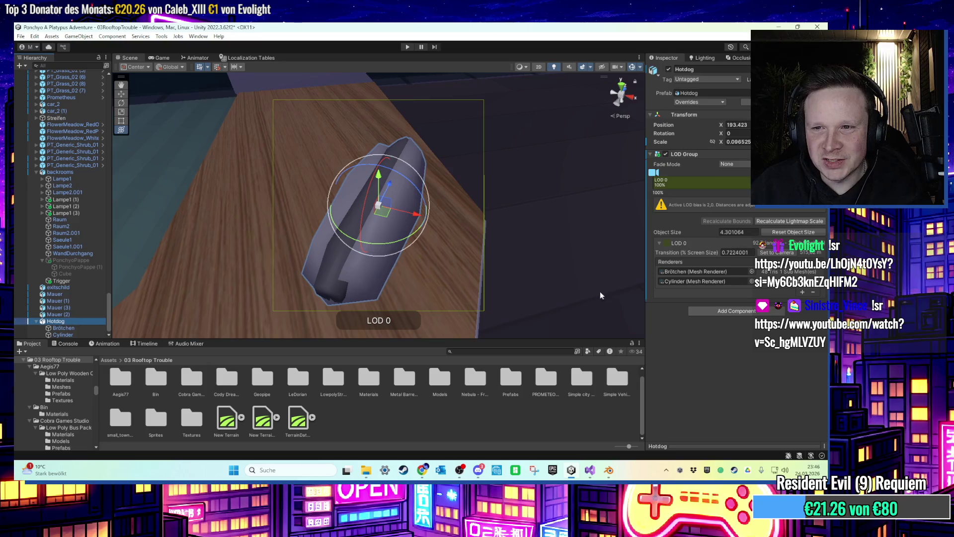
scroll(501, 259, up, 2)
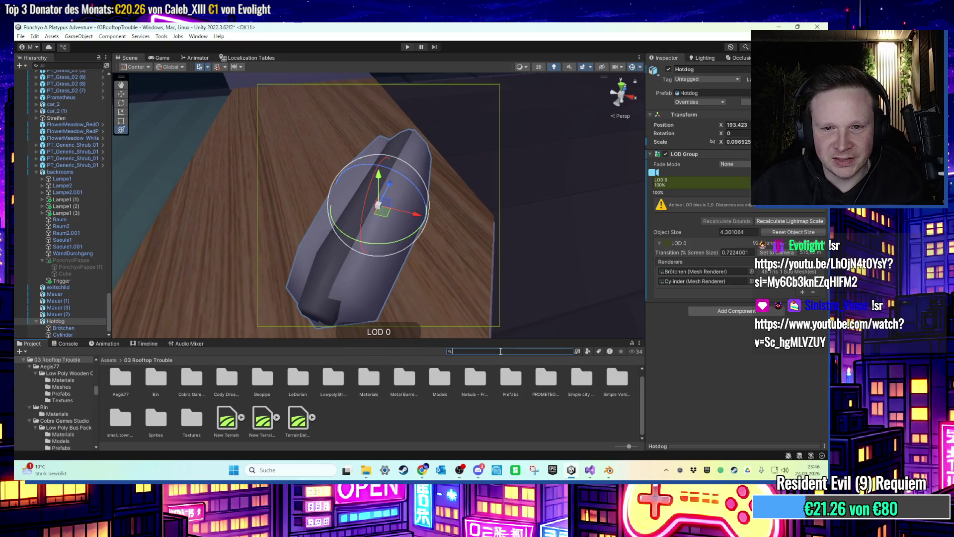
Create a new material named Broetchen in the Materials folder.
double_click(369, 379)
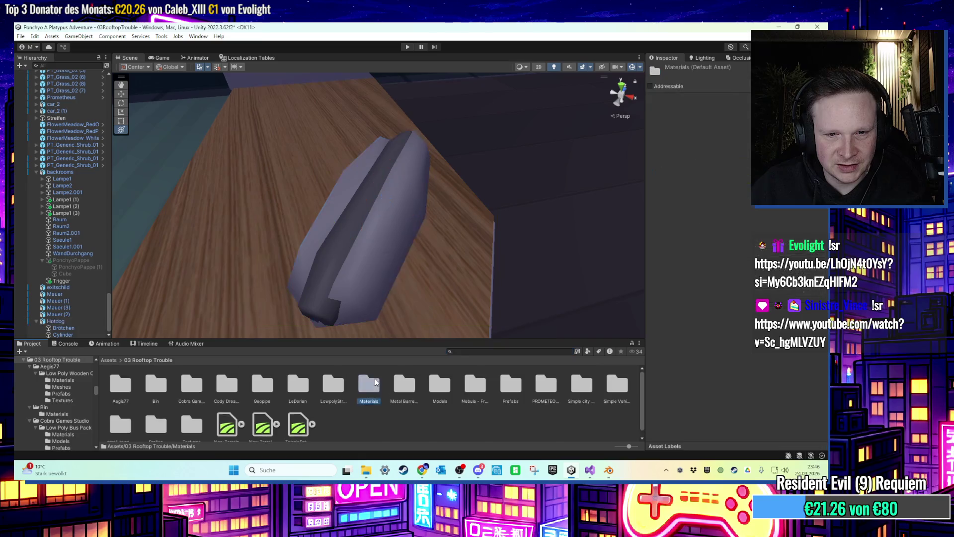
mouse_move(392, 330)
mouse_down()
mouse_move(372, 283)
mouse_move(474, 309)
mouse_move(520, 305)
mouse_move(494, 294)
mouse_move(472, 310)
mouse_up()
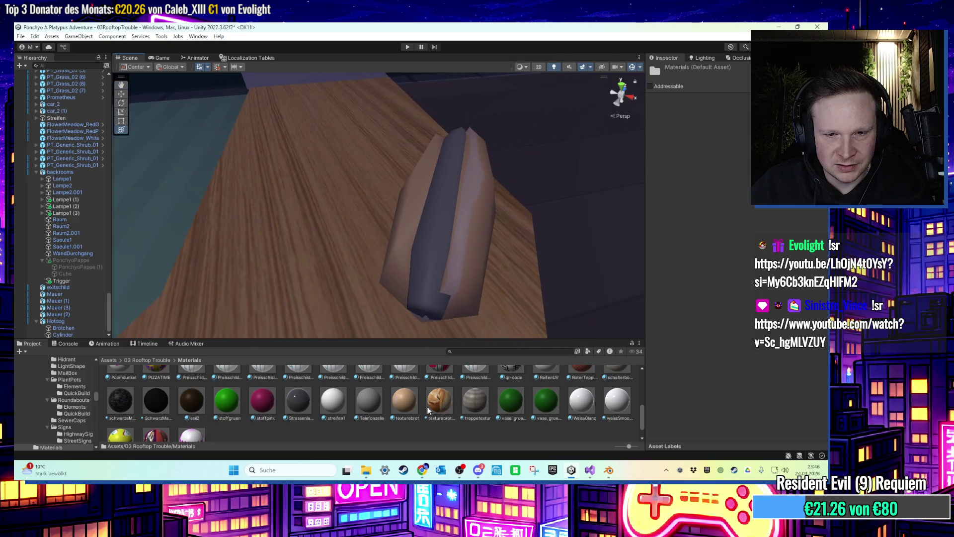
right_click(410, 431)
mouse_move(497, 169)
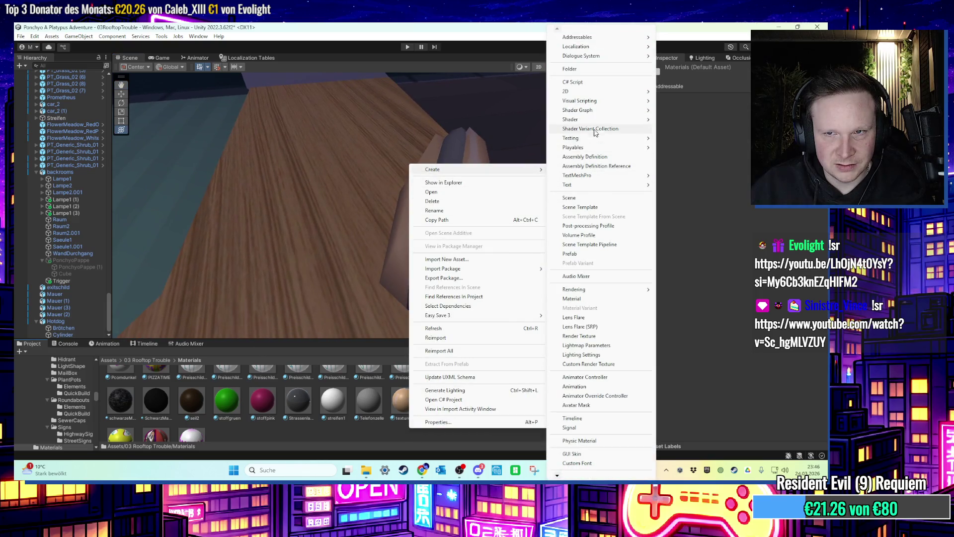
click(576, 298)
text(Brötche)
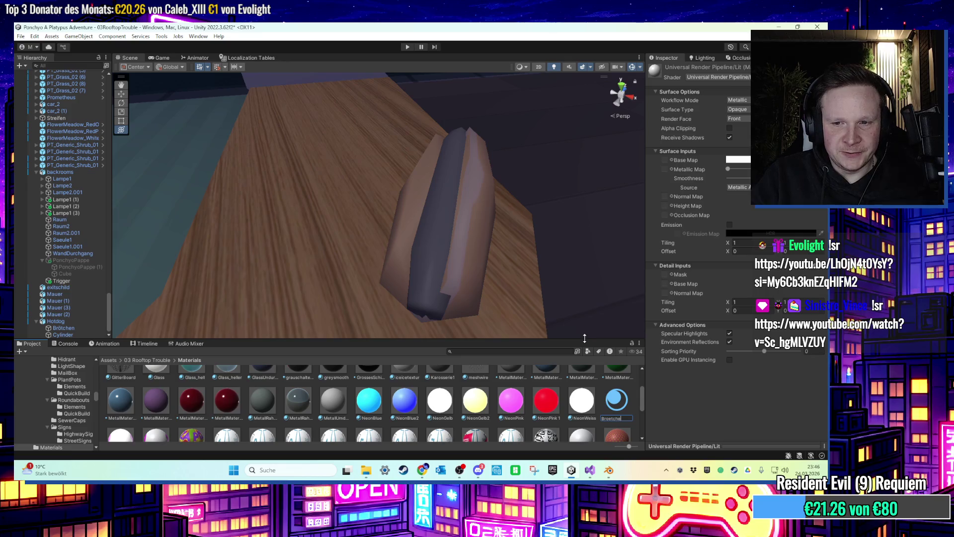
text(n)
key(Return)
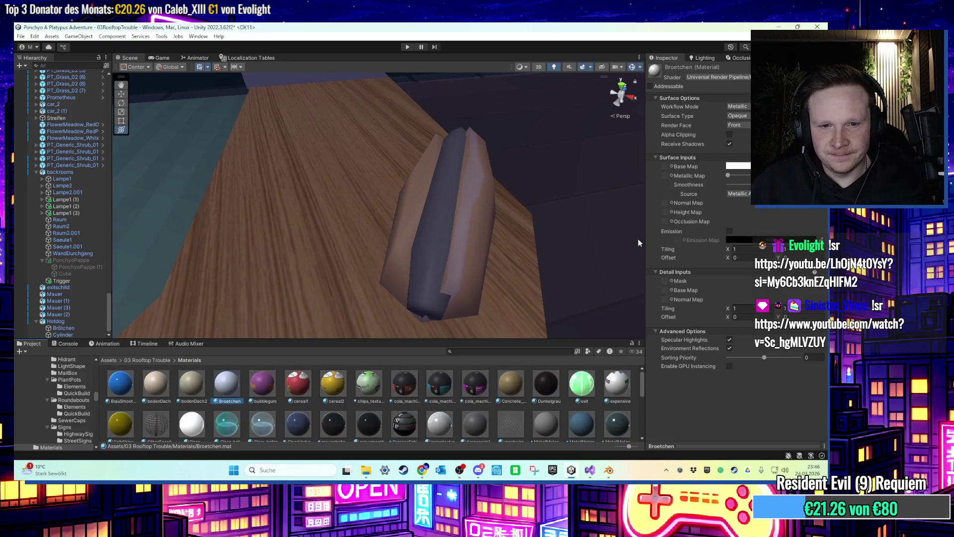
Tint Broetchen's base colour orange-brown and apply it to the hotdog bun.
click(738, 166)
click(810, 209)
click(779, 224)
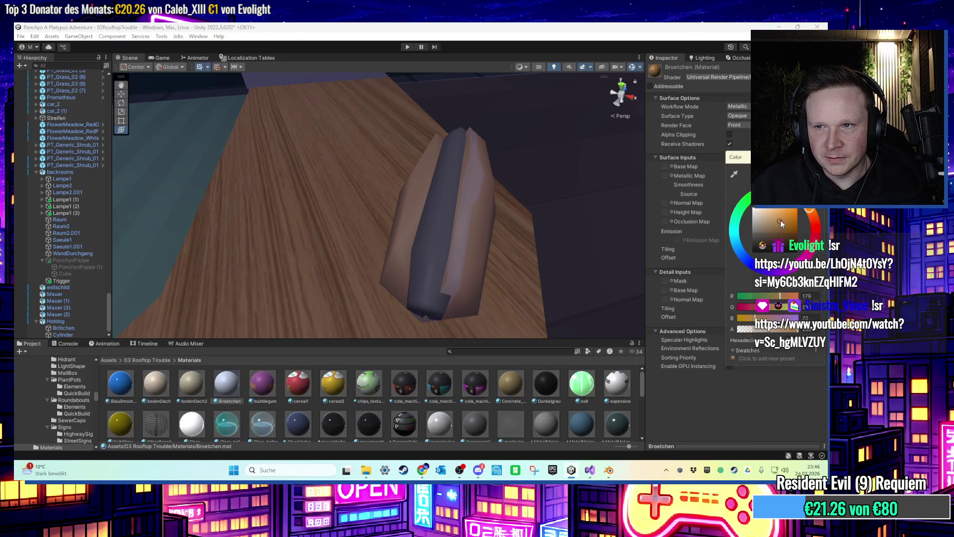
drag(228, 407, 401, 275)
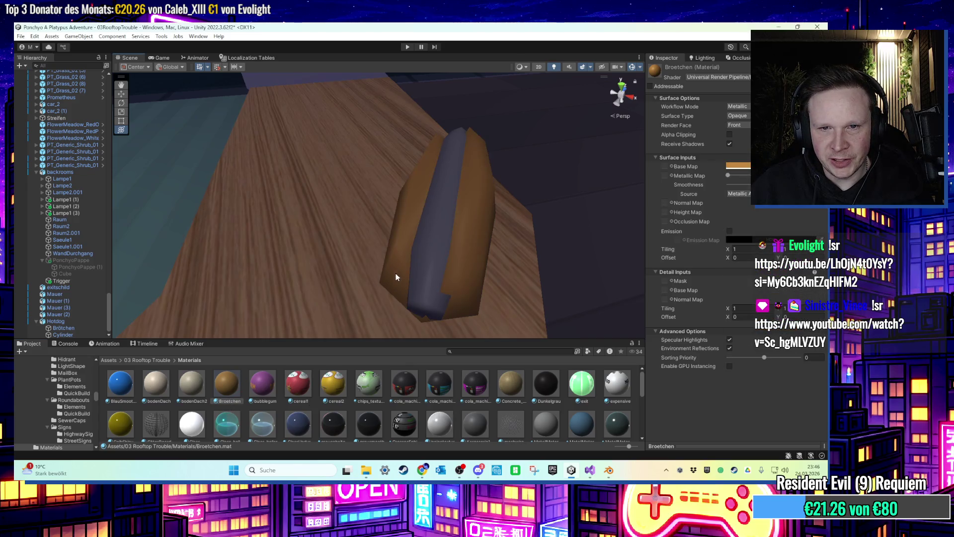
Apply a glowing dark-red material to the hotdog sausage.
scroll(329, 435, down, 3)
right_click(368, 428)
click(308, 421)
scroll(307, 421, up, 3)
drag(262, 396, 426, 295)
mouse_move(575, 398)
mouse_down()
mouse_move(462, 278)
mouse_move(427, 258)
mouse_up()
scroll(333, 425, down, 3)
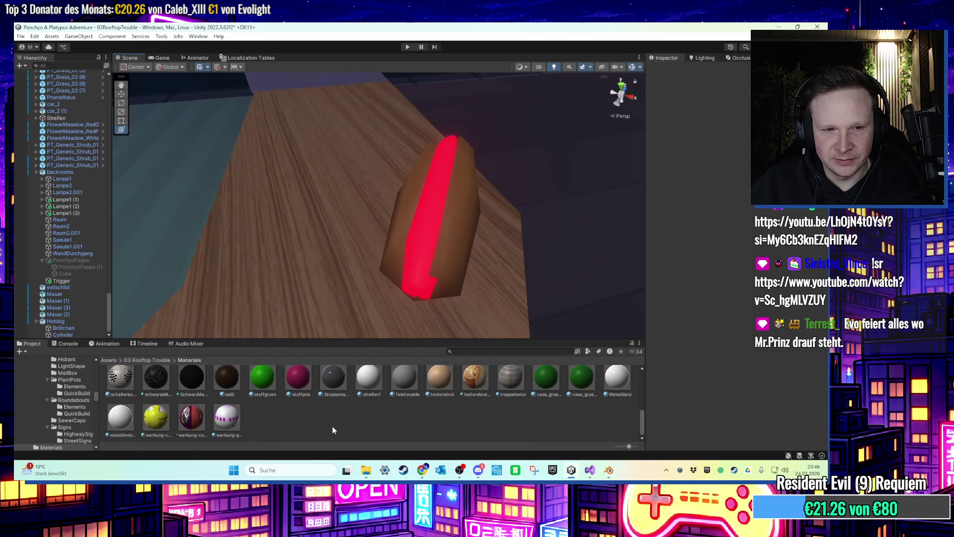
Create a material named Wurst, colour it brown, and apply it to the sausage.
right_click(335, 427)
mouse_move(447, 168)
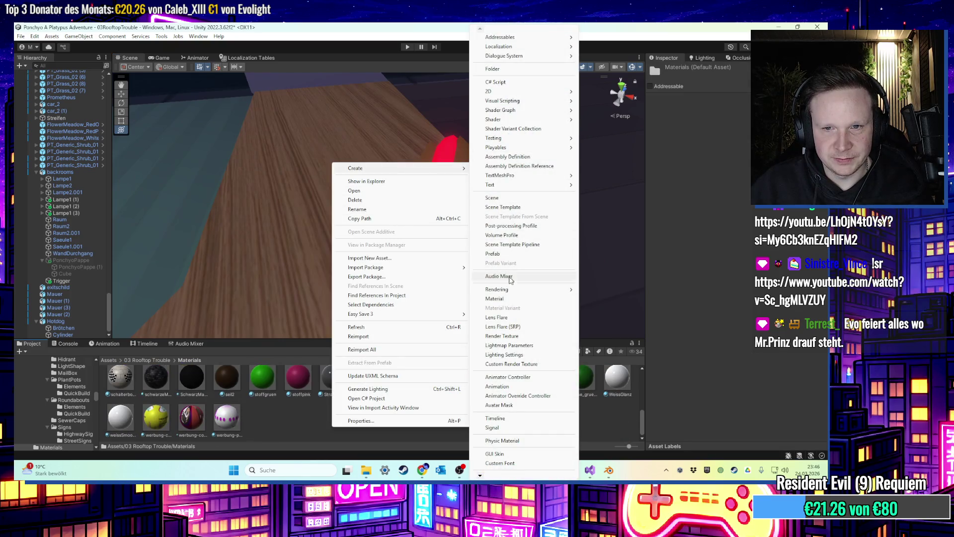
click(498, 299)
text(Wurst)
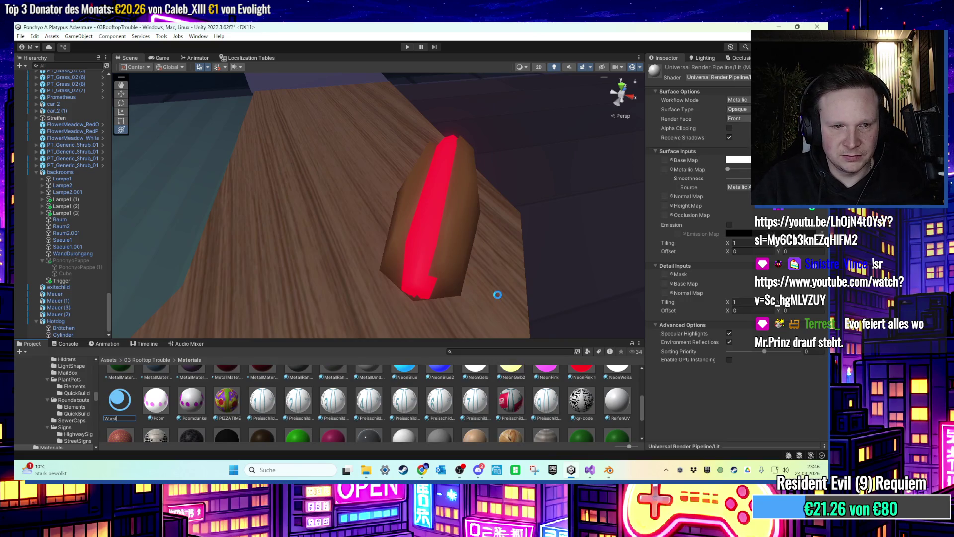
key(Return)
click(738, 166)
drag(790, 233, 792, 238)
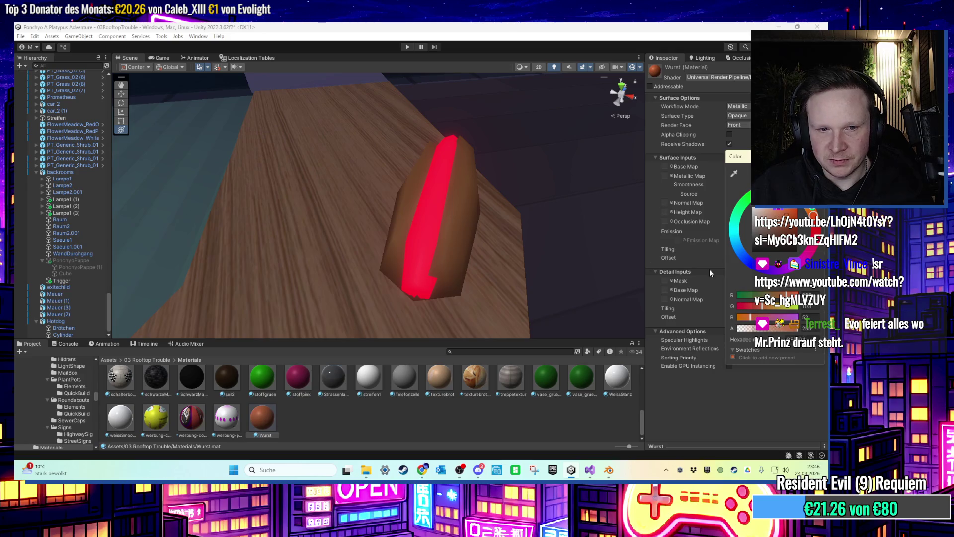
mouse_move(262, 419)
mouse_down()
mouse_move(404, 258)
mouse_move(386, 279)
mouse_move(444, 249)
mouse_move(487, 279)
mouse_move(305, 149)
mouse_move(456, 209)
mouse_move(377, 206)
mouse_move(396, 215)
mouse_move(343, 254)
mouse_move(428, 265)
mouse_move(407, 256)
mouse_move(449, 250)
mouse_move(356, 186)
mouse_move(446, 198)
mouse_move(325, 200)
mouse_move(275, 243)
mouse_move(302, 228)
mouse_move(457, 313)
mouse_up()
Select the calorie bars on the shelf and orbit in for a closer view.
click(302, 229)
scroll(395, 225, up, 3)
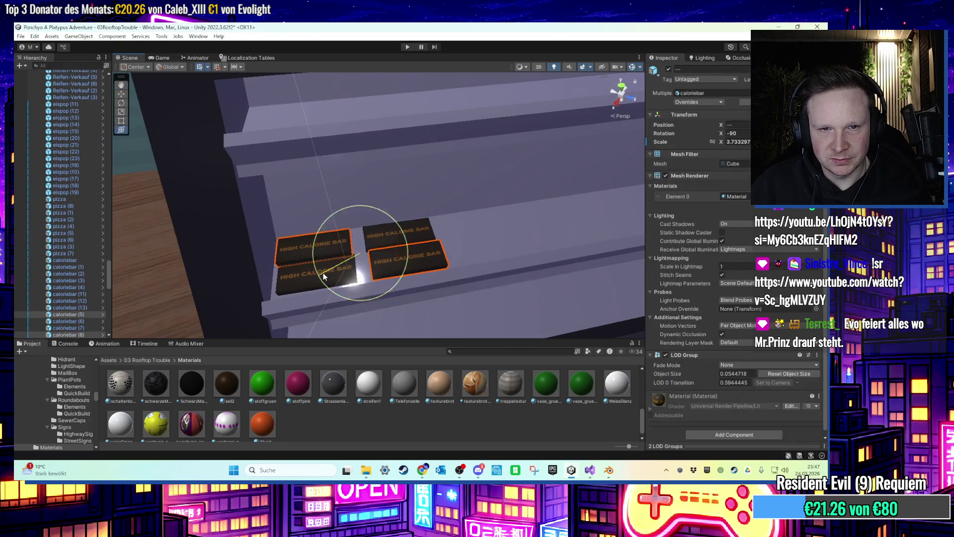
scroll(429, 250, up, 3)
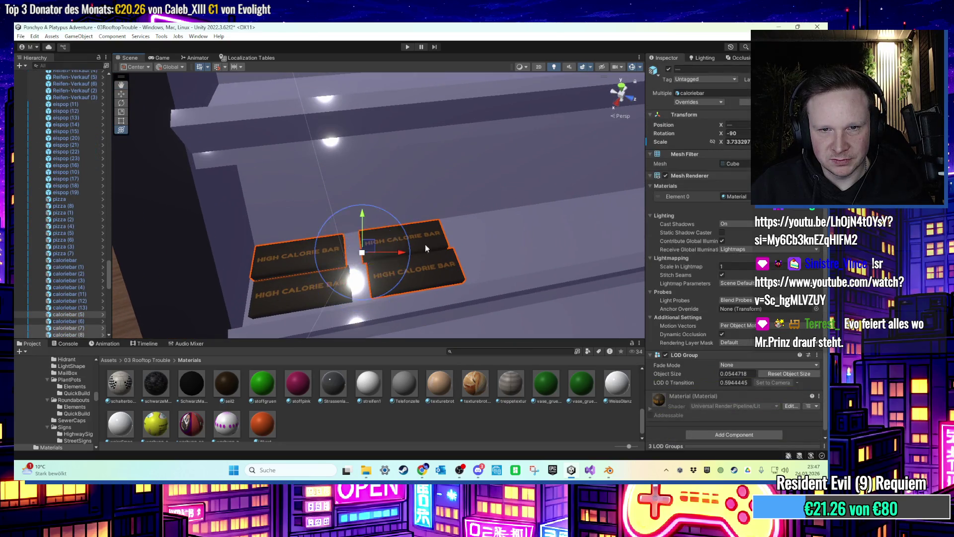
scroll(425, 243, down, 5)
mouse_move(425, 244)
mouse_down()
mouse_move(285, 292)
mouse_move(493, 220)
mouse_move(455, 243)
mouse_move(517, 182)
mouse_move(522, 189)
mouse_move(421, 202)
mouse_up()
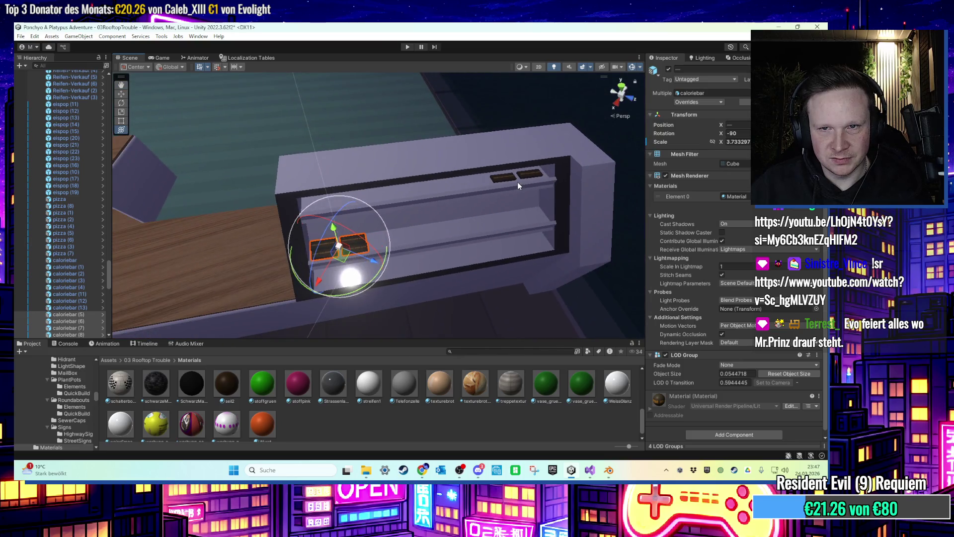
shift+click(518, 182)
mouse_move(506, 211)
mouse_down()
mouse_move(298, 234)
mouse_move(479, 256)
mouse_move(379, 219)
mouse_move(239, 238)
mouse_move(364, 213)
mouse_move(435, 144)
mouse_up()
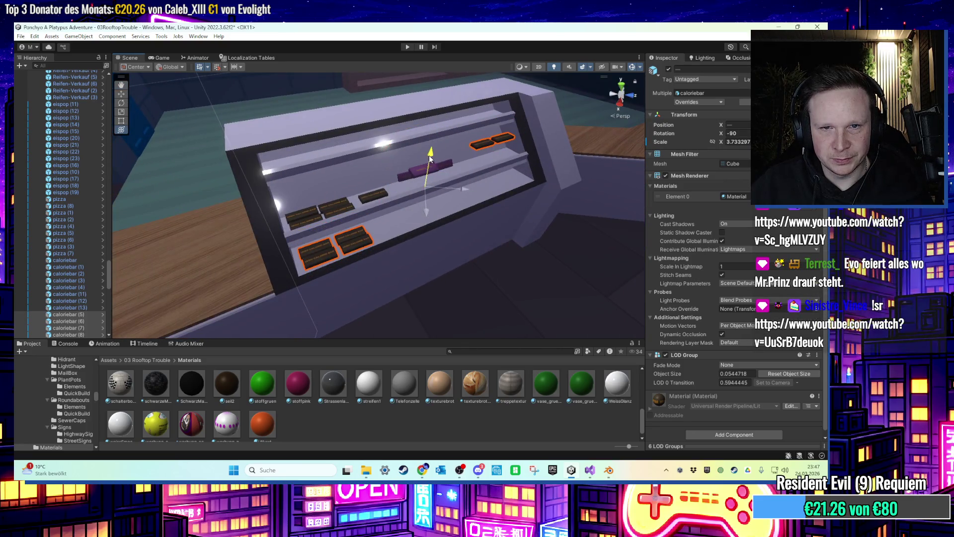
drag(412, 198, 410, 206)
drag(453, 166, 323, 231)
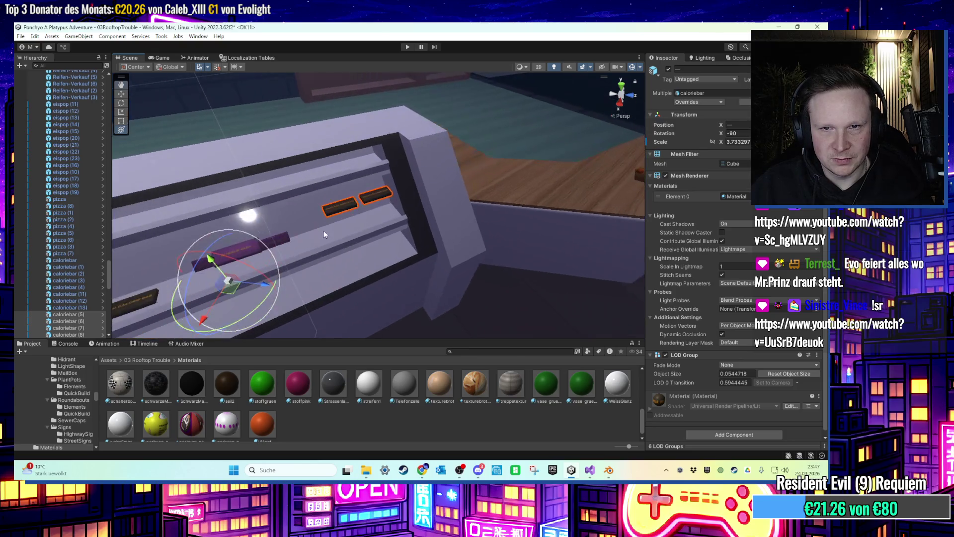
Frame one calorie bar, add its neighbour, and move both vertically onto the ledge.
click(350, 202)
key(f)
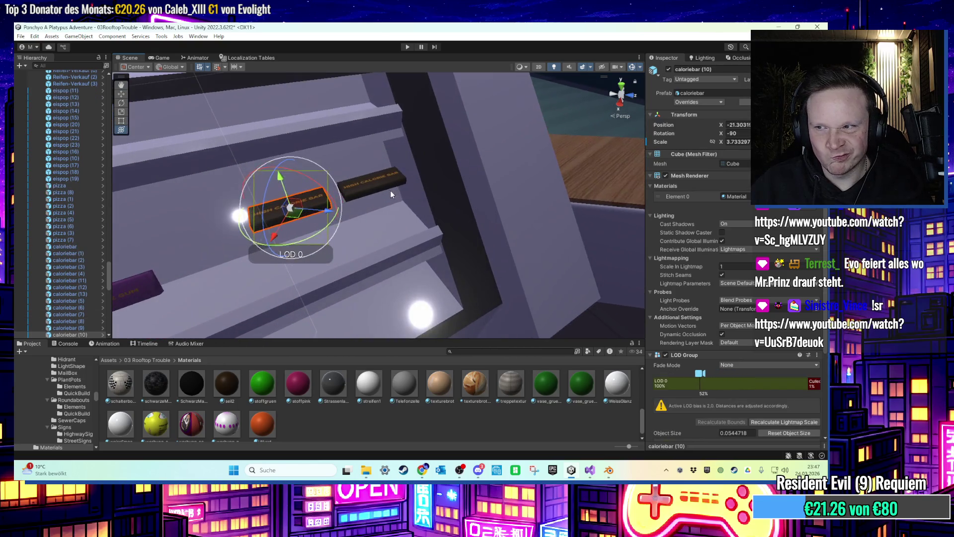
shift+click(377, 186)
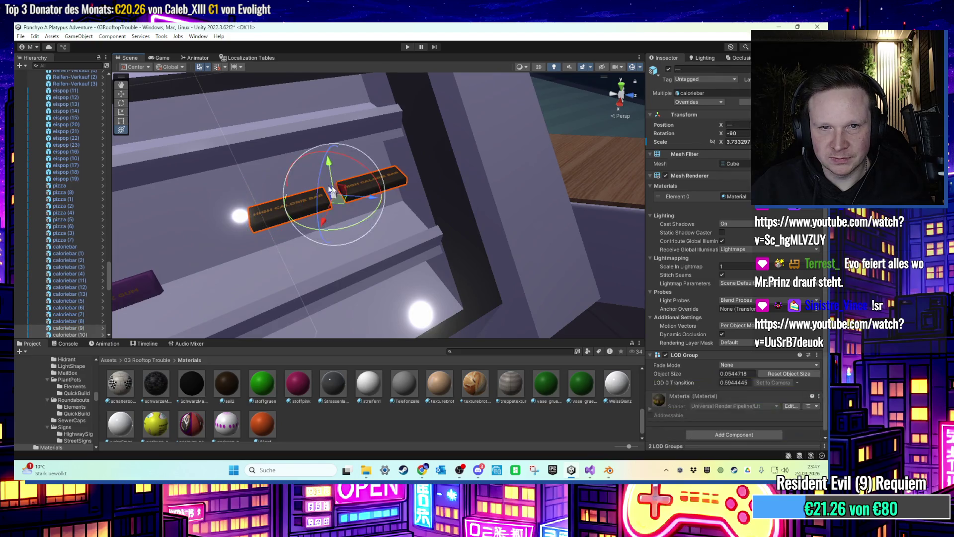
mouse_move(330, 160)
mouse_down()
mouse_move(329, 217)
mouse_move(329, 176)
mouse_up()
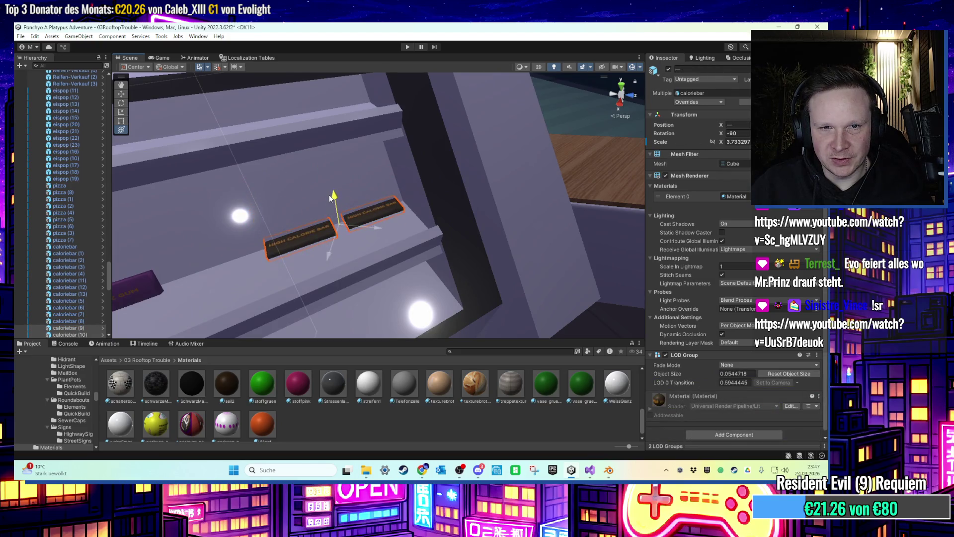
mouse_move(341, 240)
mouse_down()
mouse_move(402, 243)
mouse_move(278, 204)
mouse_move(273, 189)
mouse_up()
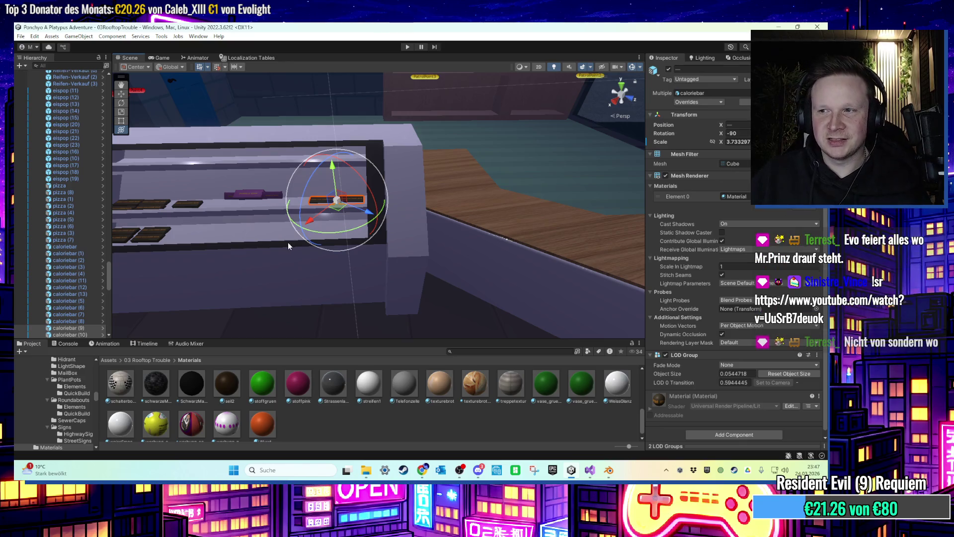
mouse_move(290, 240)
mouse_down()
mouse_move(303, 242)
mouse_move(281, 206)
mouse_move(433, 228)
mouse_move(364, 256)
mouse_up()
Select the hotdog and the Kassensystem counter, and widen the Hierarchy panel.
click(348, 257)
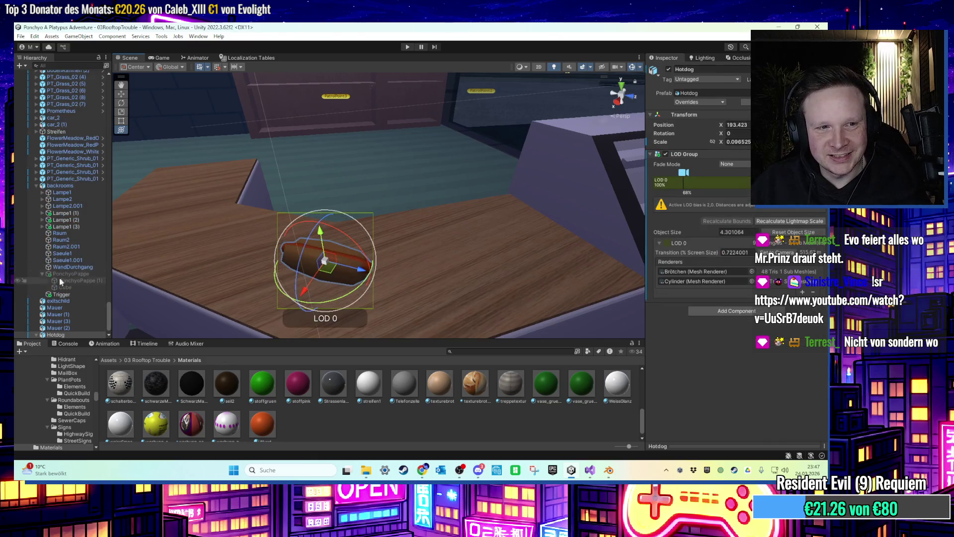
scroll(70, 285, up, 3)
click(208, 234)
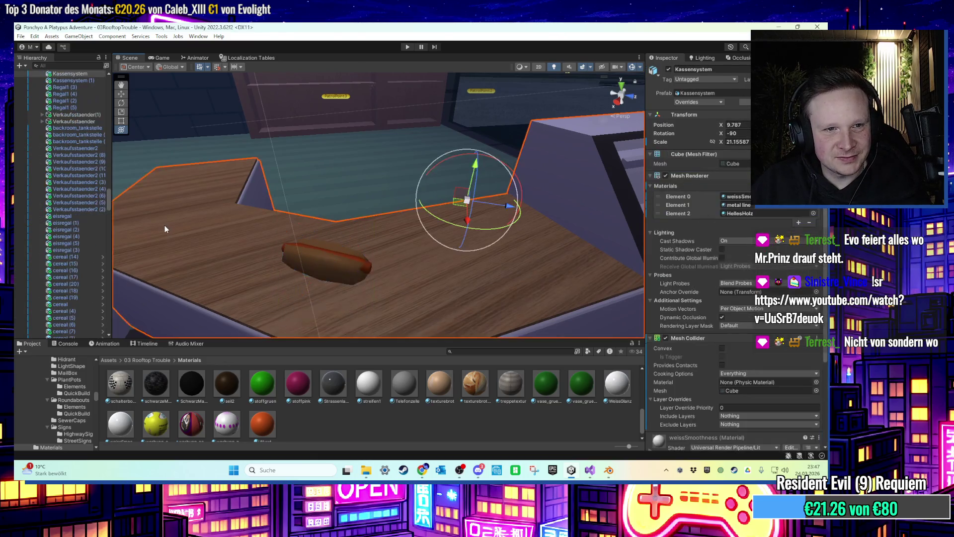
scroll(86, 274, up, 10)
drag(111, 278, 129, 340)
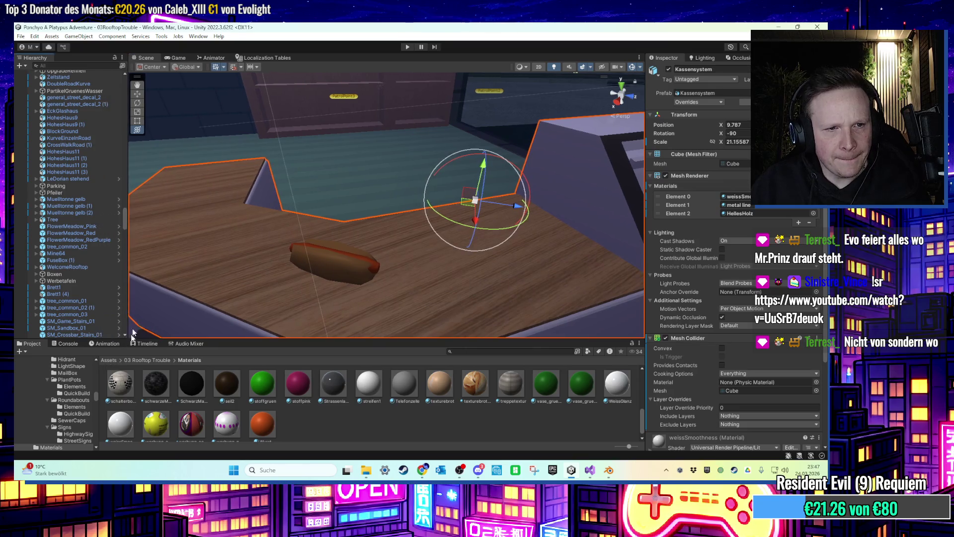
drag(125, 226, 132, 359)
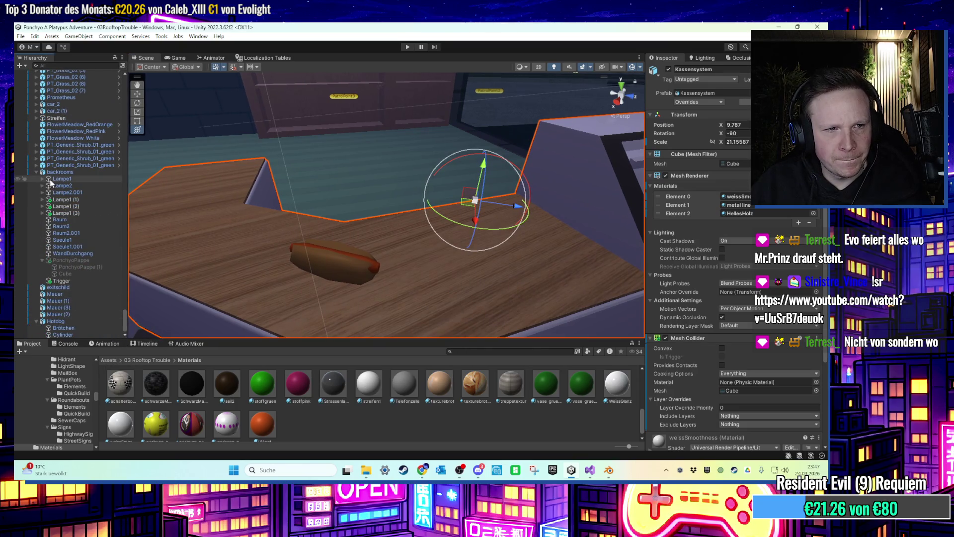
Collapse backrooms, move exitschild under it, and frame the Mauer wall.
click(33, 174)
click(34, 171)
click(62, 287)
drag(63, 287, 63, 282)
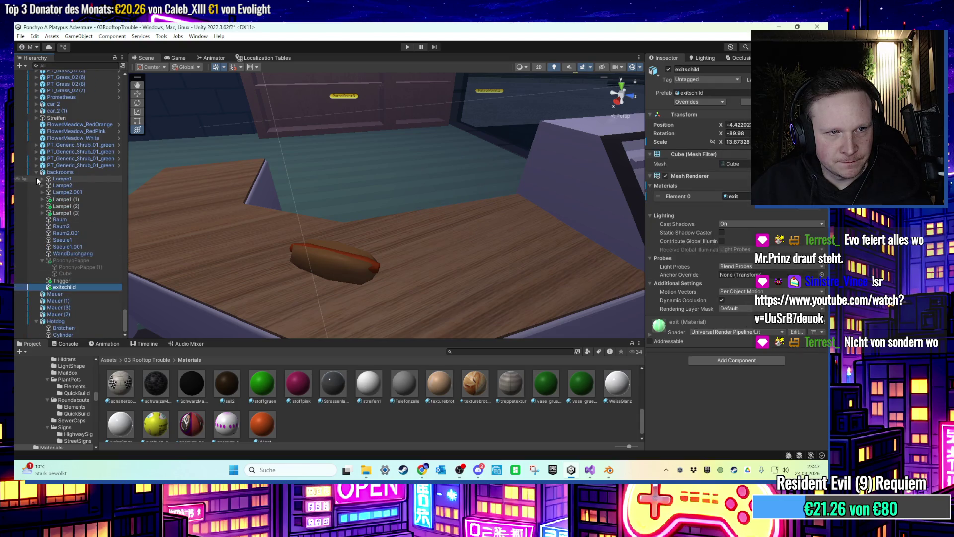
click(36, 173)
click(58, 294)
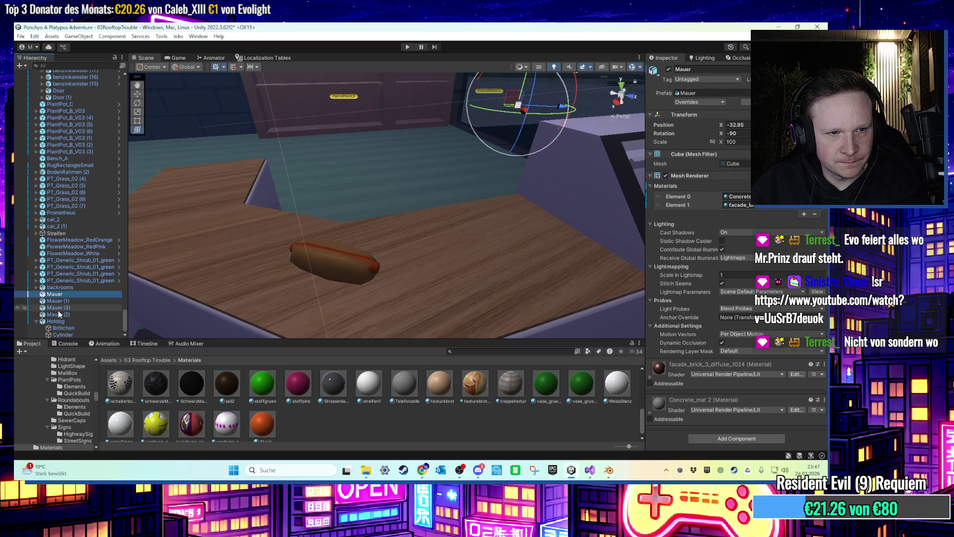
key(f)
Move Hotdog below Door (1) in the Hierarchy and go up to 03 Rooftop Trouble.
click(36, 321)
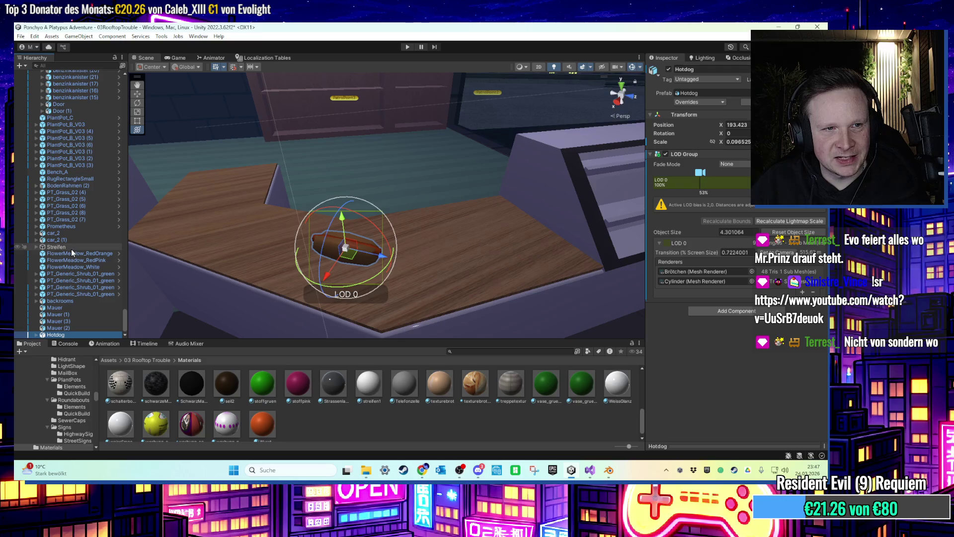
scroll(82, 196, up, 10)
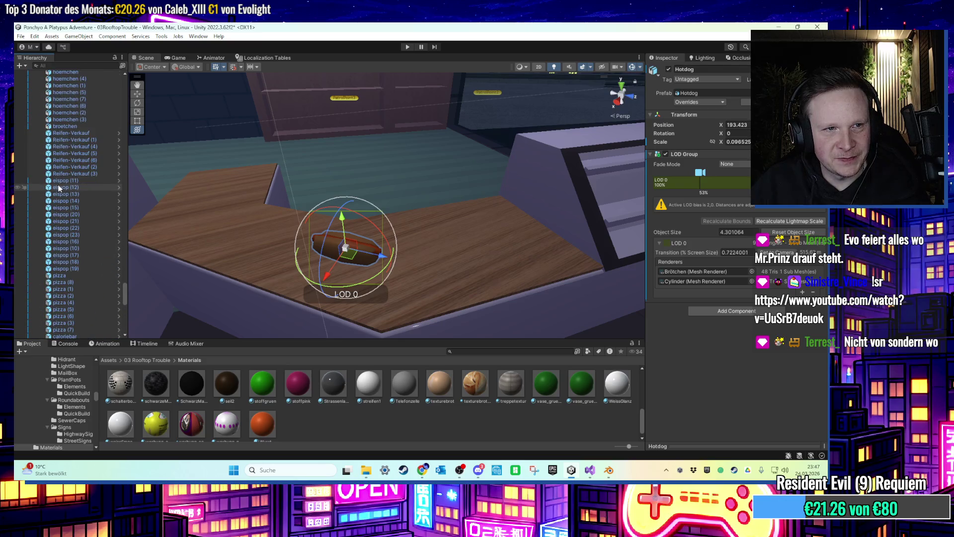
scroll(61, 199, down, 10)
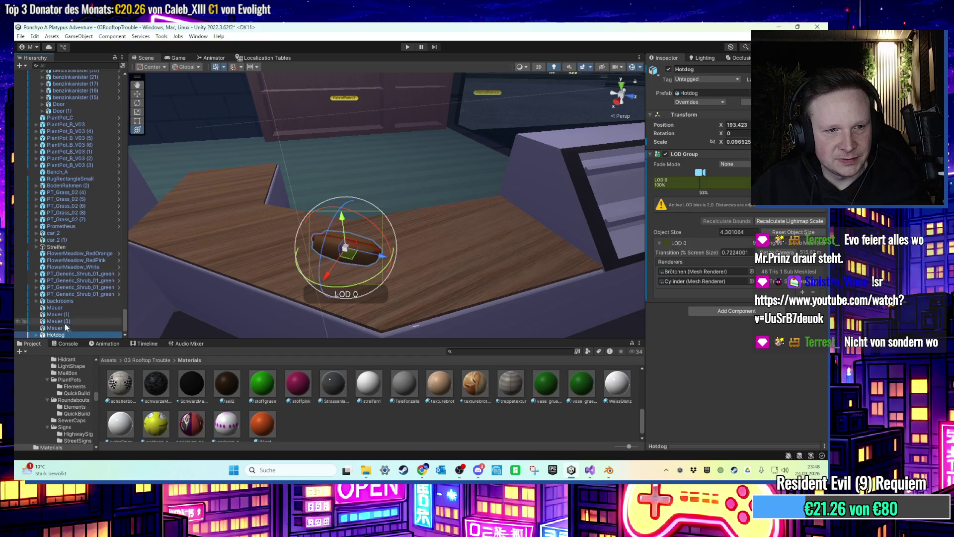
drag(92, 116, 92, 114)
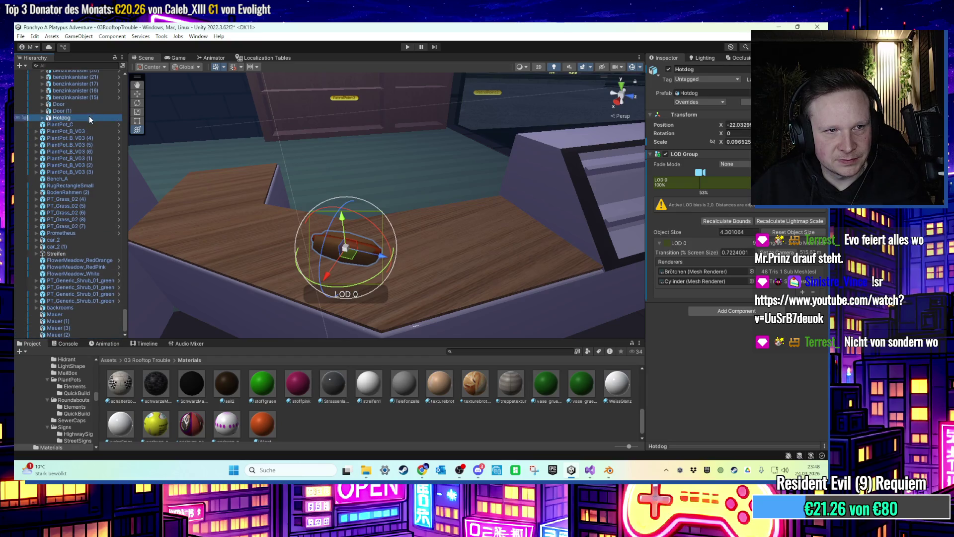
click(162, 360)
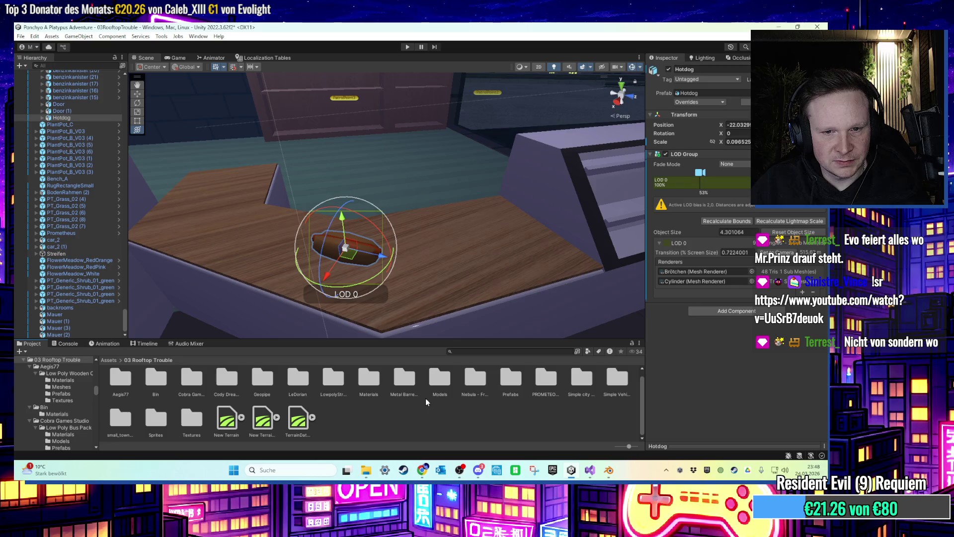
Save Hotdog as a prefab in Prefabs and move it onto the right counter.
double_click(507, 388)
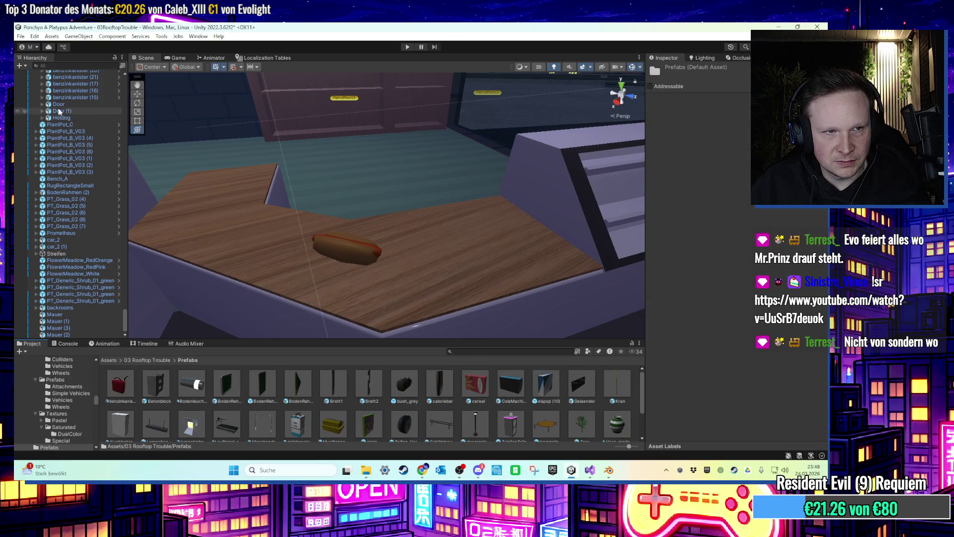
drag(353, 406, 348, 402)
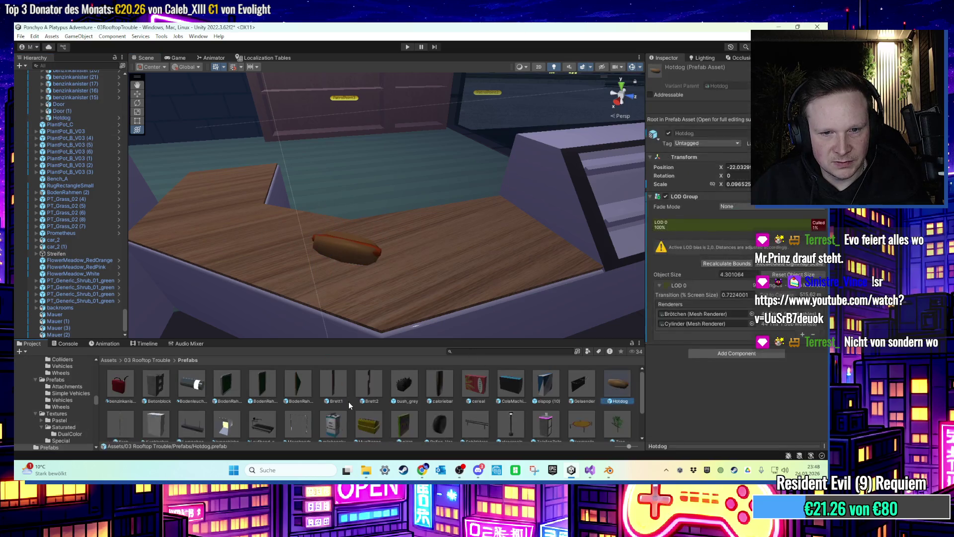
scroll(395, 237, down, 3)
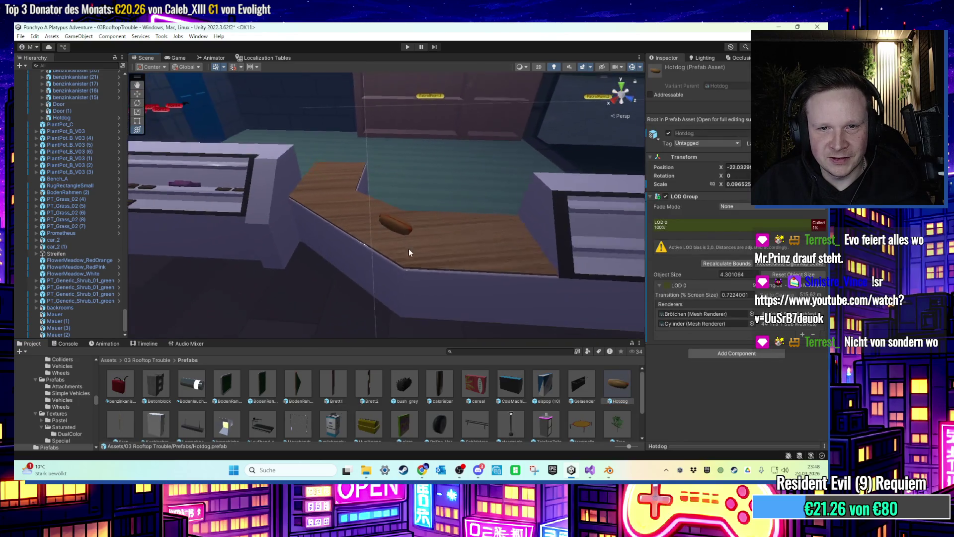
click(399, 227)
drag(341, 240, 497, 249)
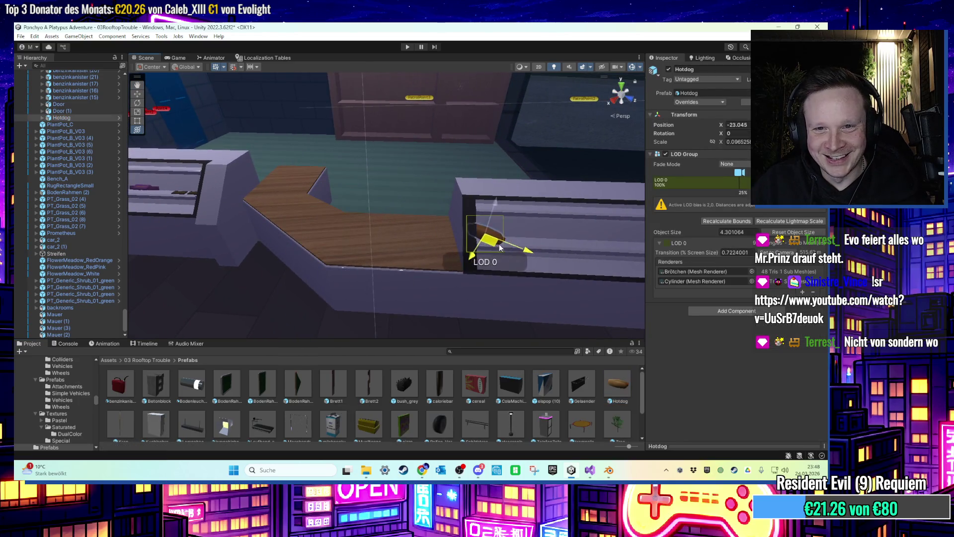
key(e)
key(f)
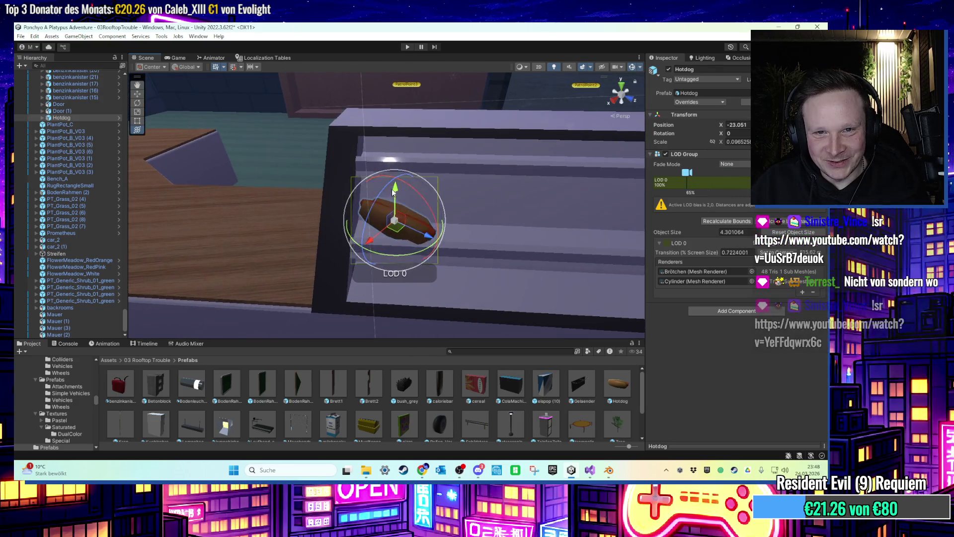
Shrink the hotdog to scale 0.0735.
scroll(410, 209, down, 1)
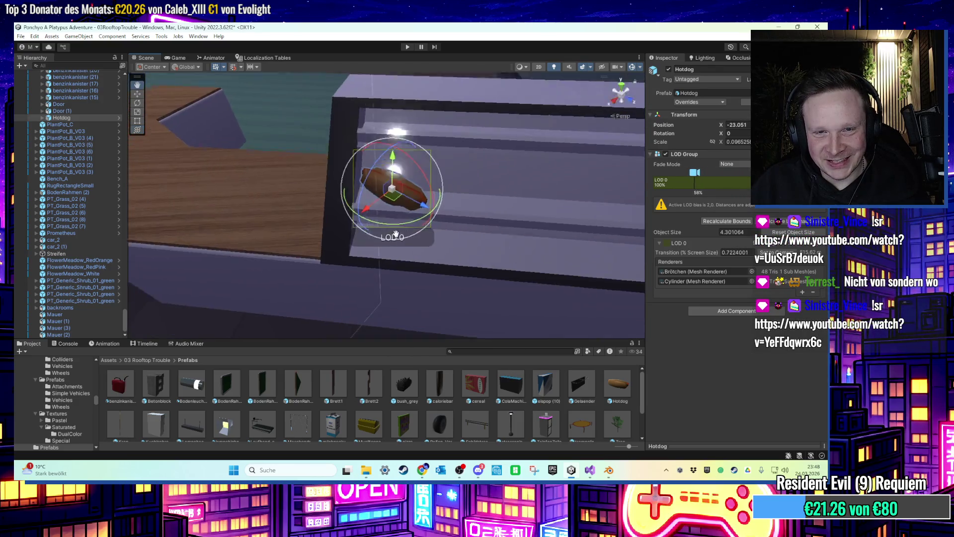
scroll(344, 255, up, 4)
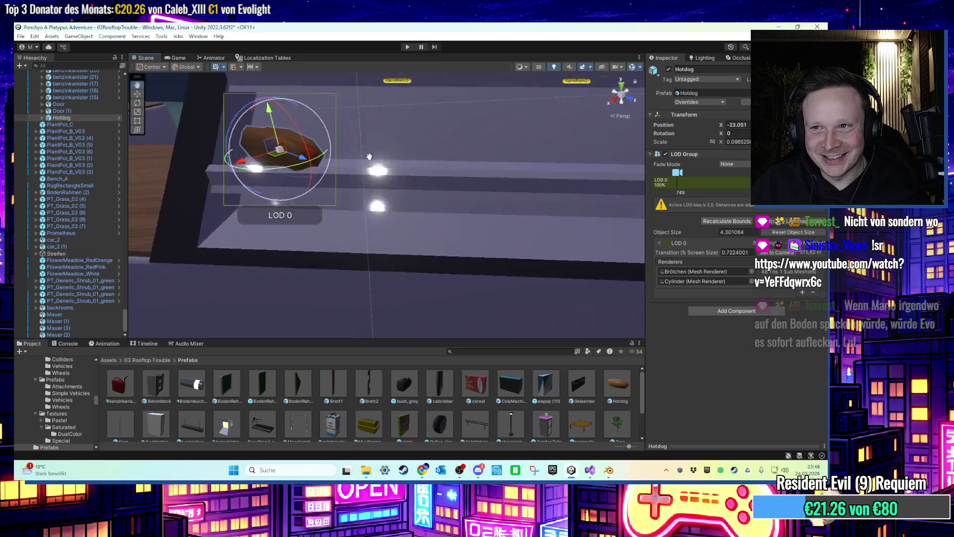
mouse_move(369, 157)
mouse_down()
mouse_move(418, 124)
mouse_move(409, 153)
mouse_move(424, 249)
mouse_move(385, 277)
mouse_up()
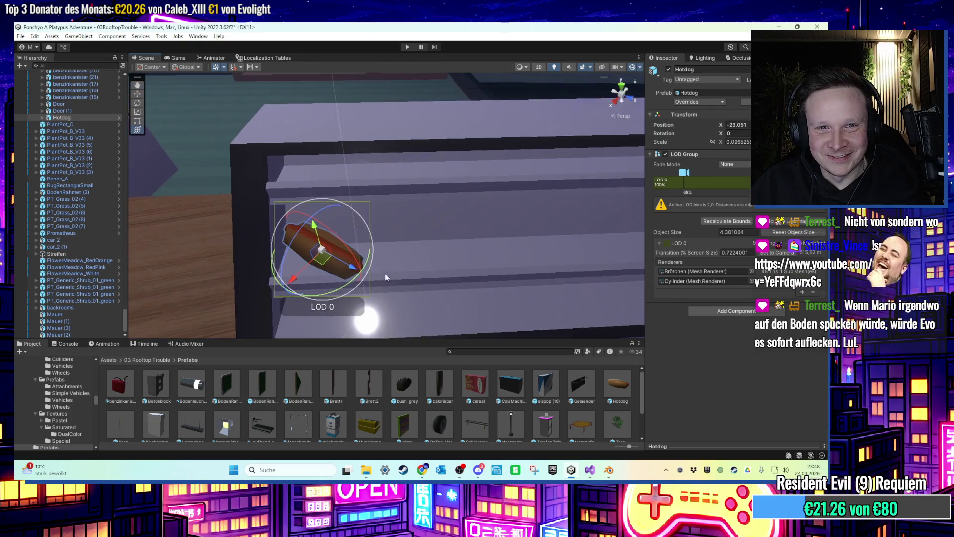
drag(321, 248, 322, 268)
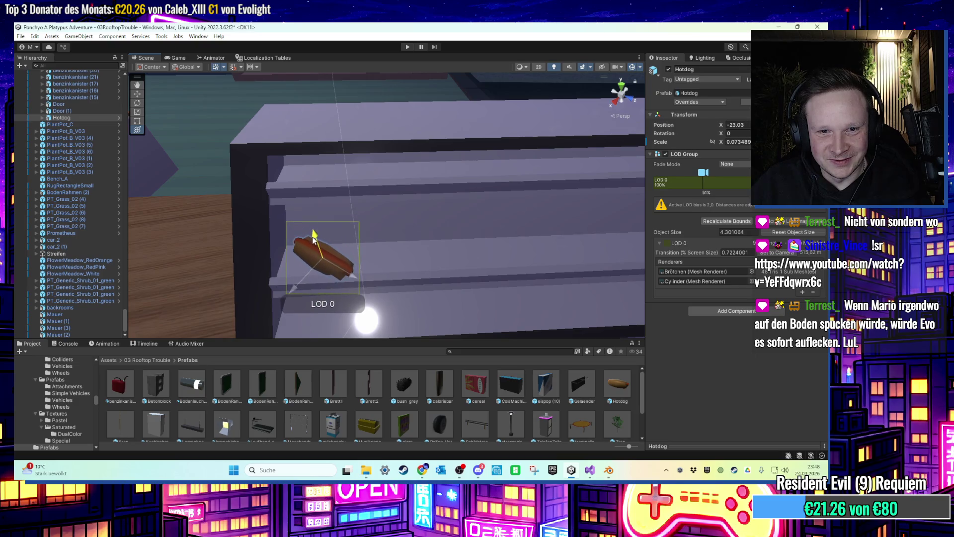
mouse_move(313, 235)
mouse_down()
mouse_move(341, 124)
mouse_move(305, 260)
mouse_move(357, 216)
mouse_move(303, 251)
mouse_move(298, 278)
mouse_move(343, 288)
mouse_move(395, 276)
mouse_move(375, 276)
mouse_up()
Duplicate the hotdog into a row along the counter, laying the last copy flat.
key(ctrl+d)
key(ctrl+d)
key(ctrl+d)
mouse_move(361, 275)
mouse_down()
mouse_move(412, 261)
mouse_move(516, 261)
mouse_up()
scroll(404, 278, down, 2)
key(ctrl+d)
scroll(458, 264, up, 2)
key(ctrl+d)
scroll(488, 259, up, 1)
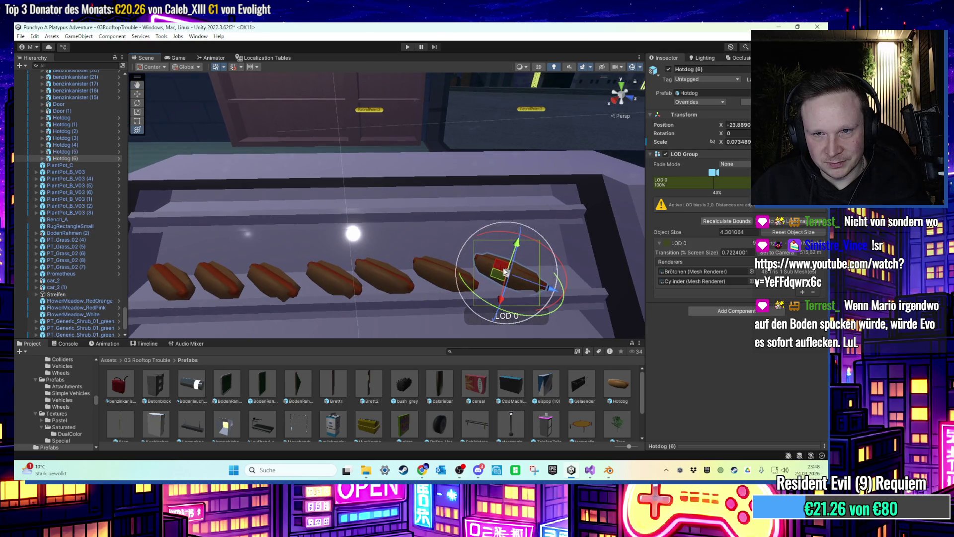
mouse_move(465, 278)
mouse_down()
mouse_move(438, 292)
mouse_move(462, 273)
mouse_move(464, 187)
mouse_up()
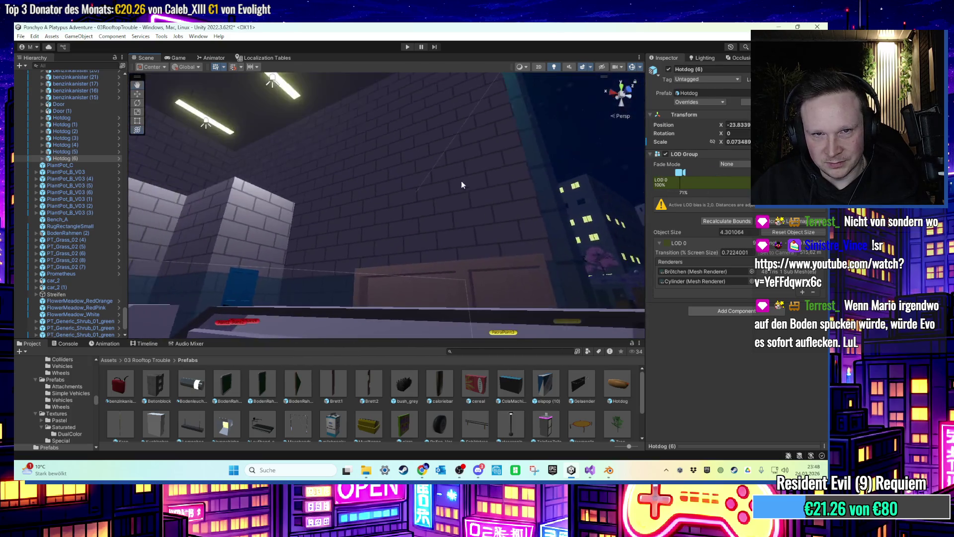
Select the Tankstelle object, then the bread roll broetchen (1).
click(464, 187)
mouse_move(487, 295)
mouse_down()
mouse_move(479, 320)
mouse_move(424, 285)
mouse_move(559, 255)
mouse_move(472, 257)
mouse_move(361, 294)
mouse_up()
click(361, 297)
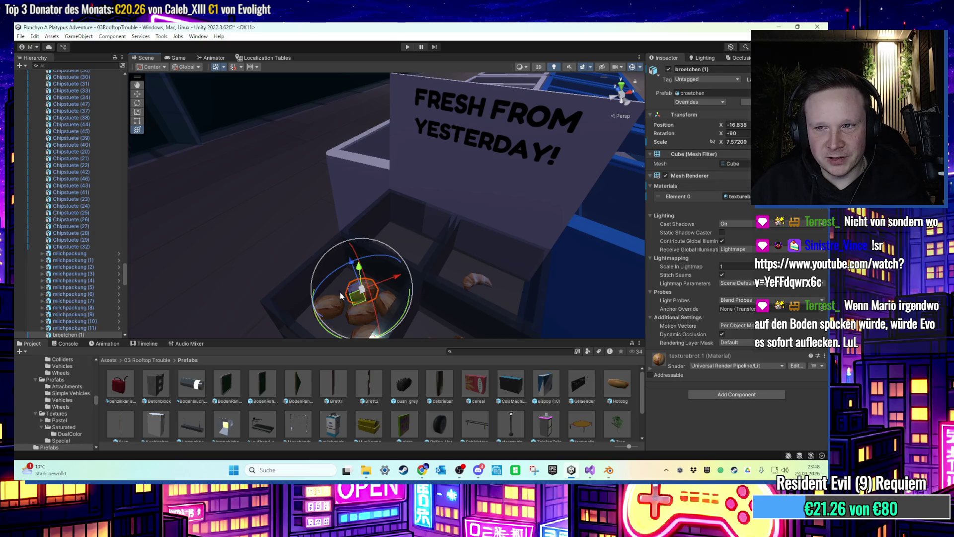
Add an LOD Group to all eight rolls, broetchen through broetchen (7).
scroll(83, 278, down, 5)
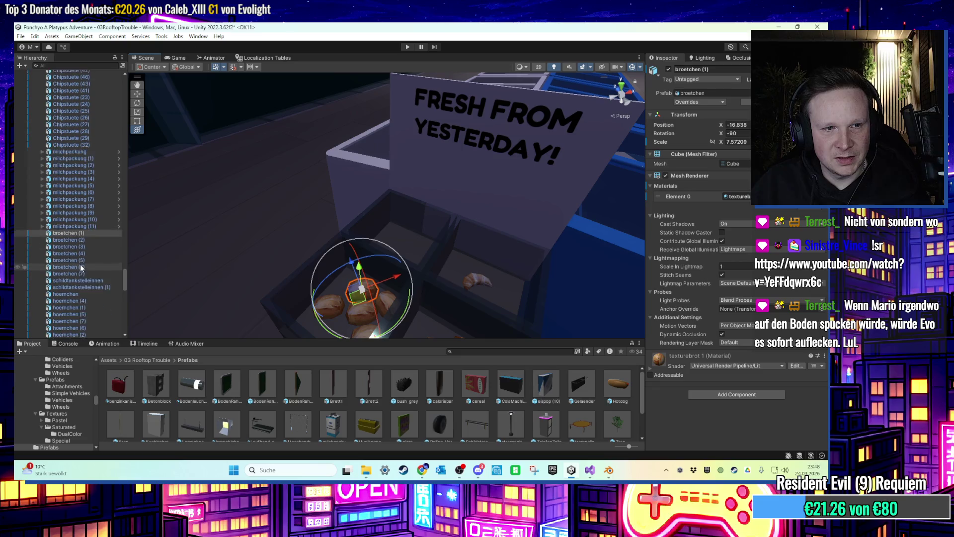
shift+click(82, 248)
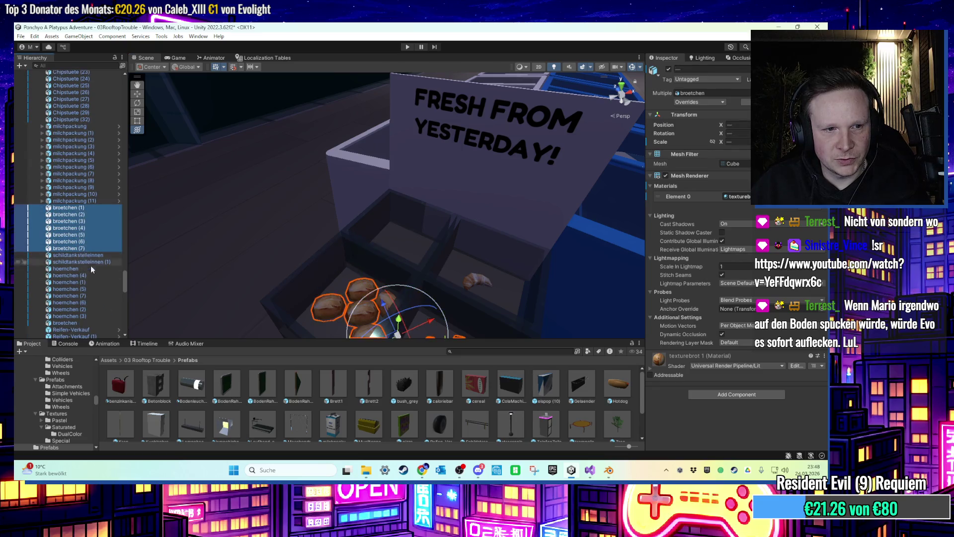
click(72, 322)
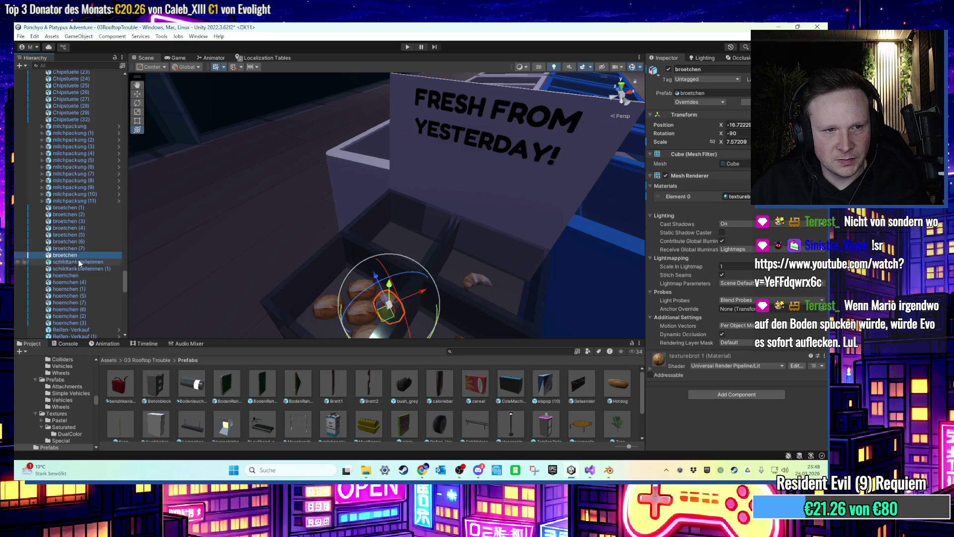
scroll(69, 229, down, 5)
drag(74, 203, 73, 153)
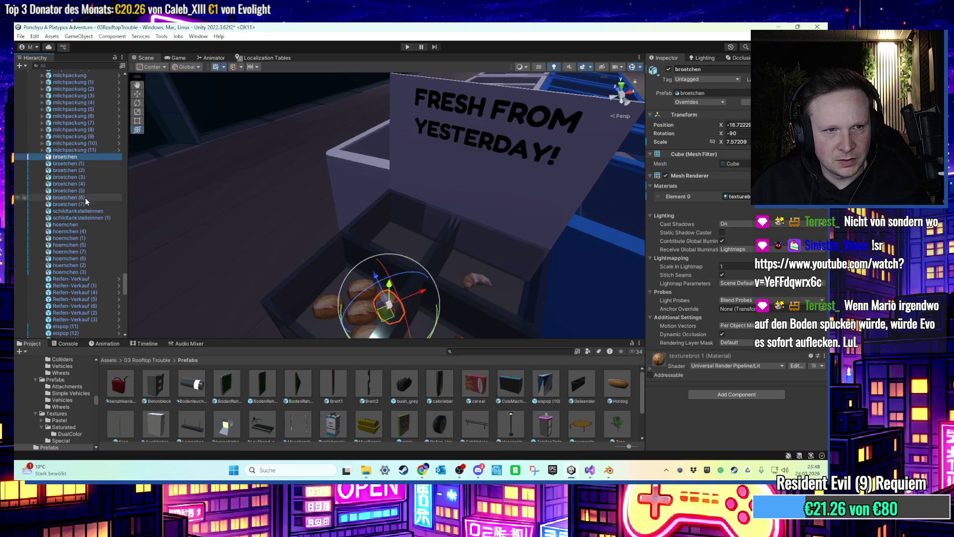
scroll(86, 219, down, 1)
scroll(85, 218, up, 2)
shift+click(76, 229)
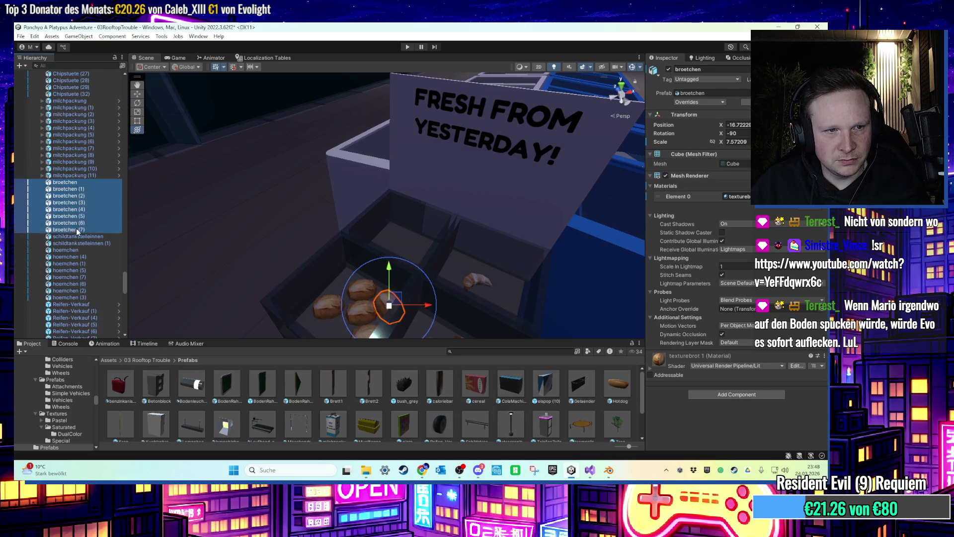
click(694, 394)
text(lod)
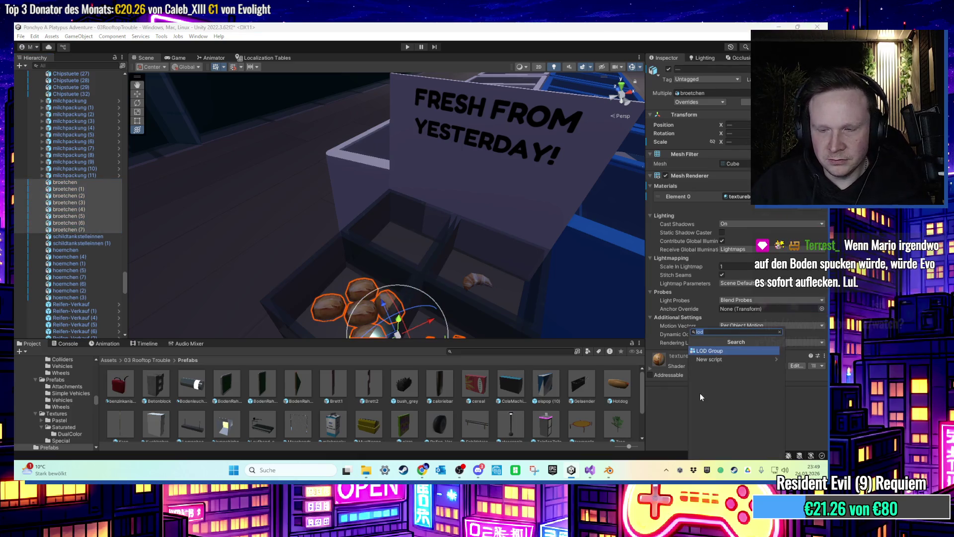
key(Return)
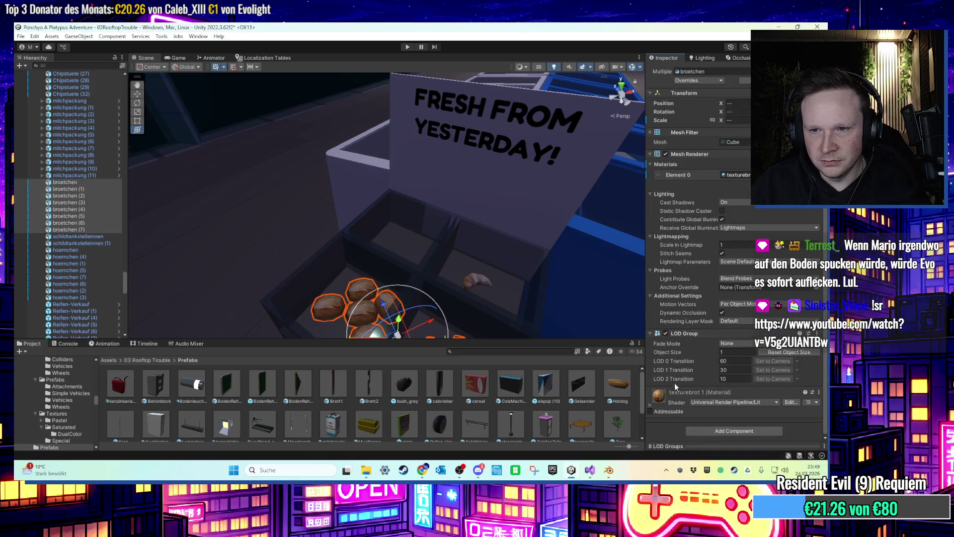
On broetchen alone, delete the LOD 1 and LOD 2 levels.
click(68, 183)
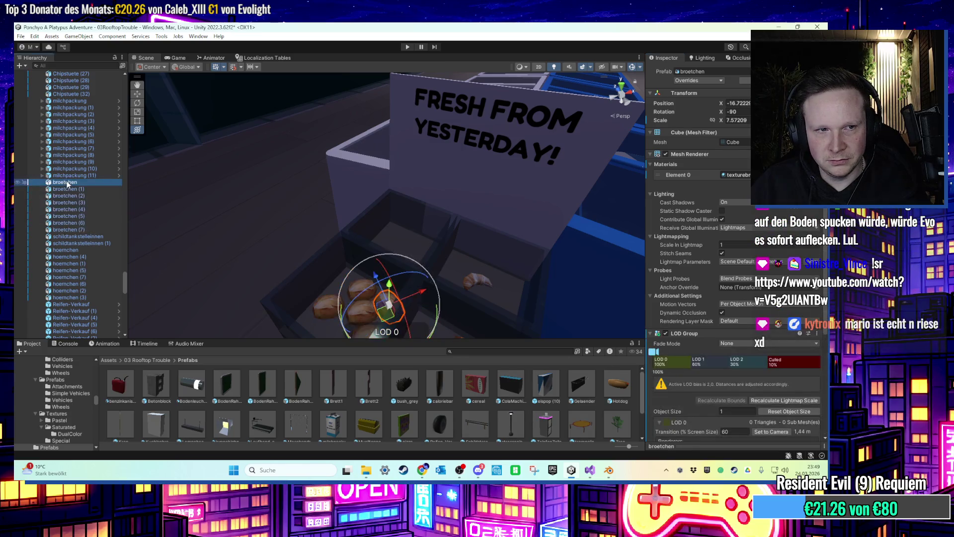
right_click(705, 365)
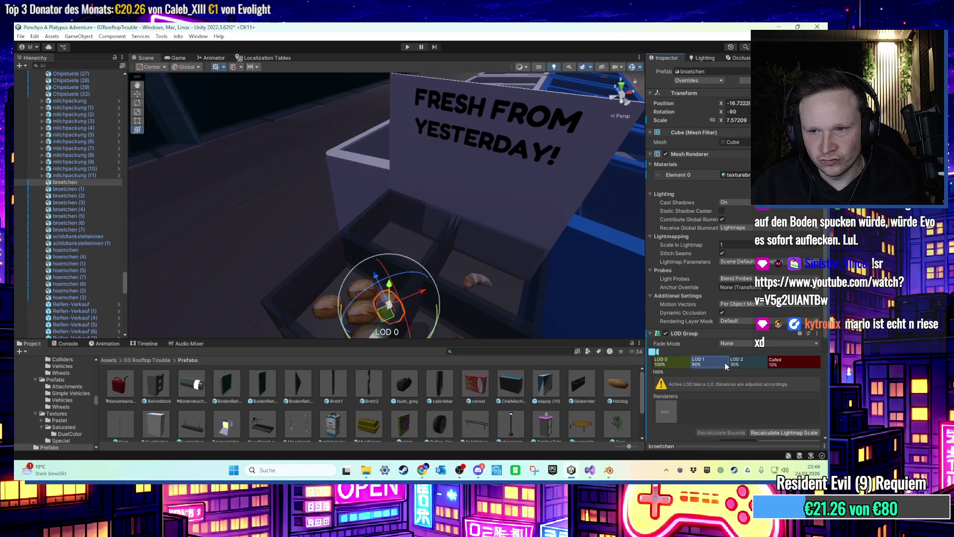
click(730, 377)
right_click(723, 366)
click(727, 377)
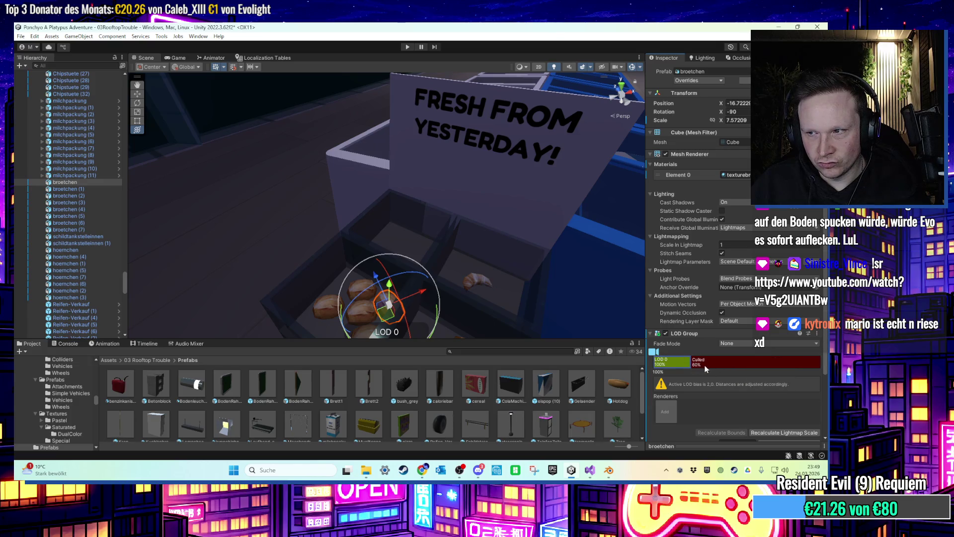
Extend LOD 0 to cull at 1% and assign the broetchen renderer to it.
drag(688, 365, 799, 371)
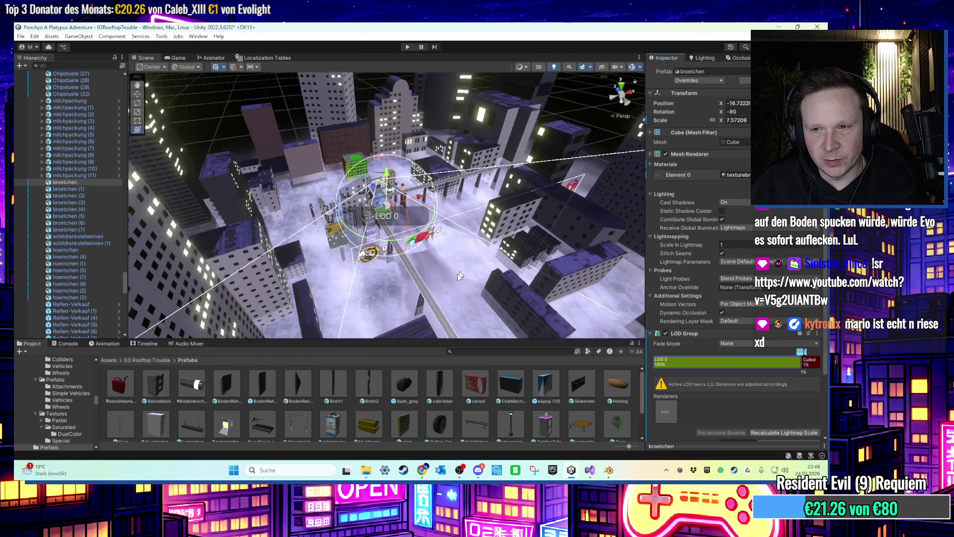
click(666, 412)
click(103, 185)
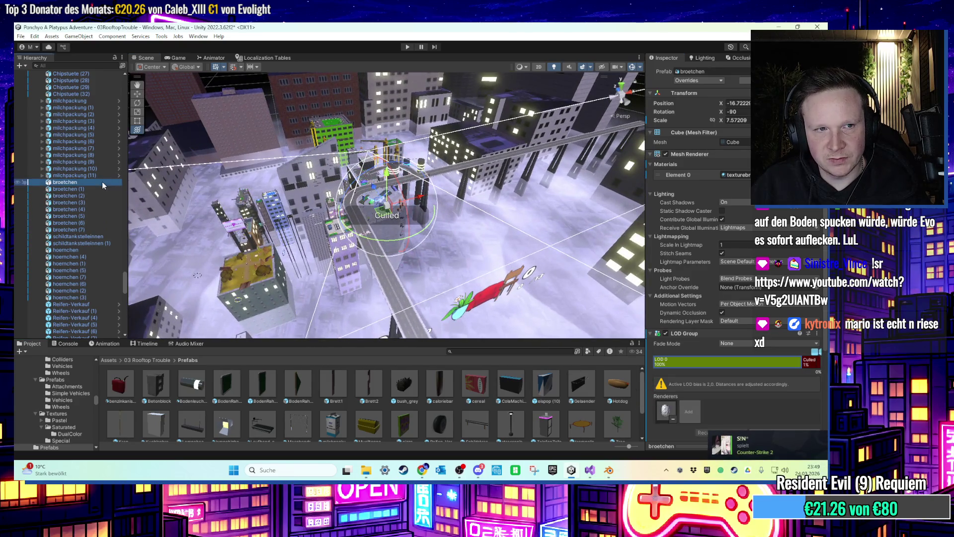
double_click(103, 186)
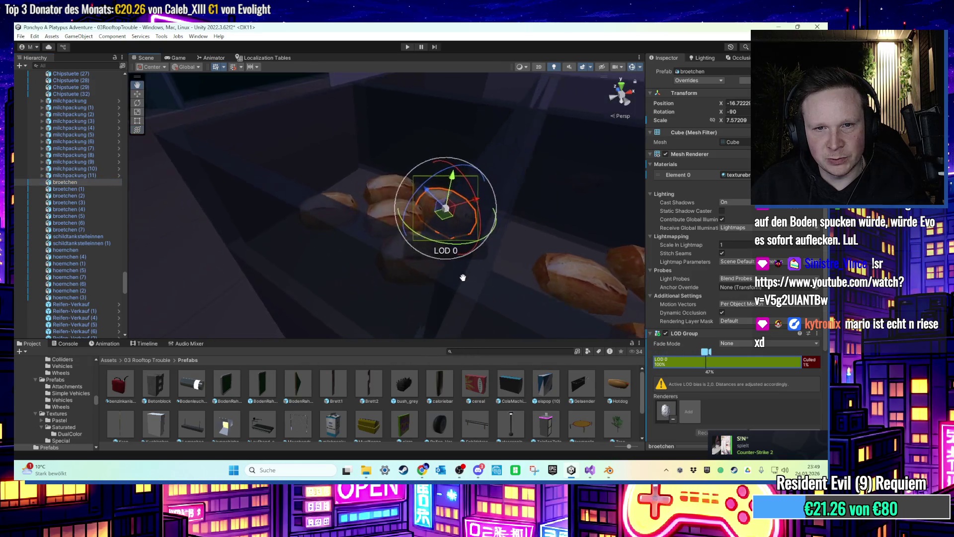
scroll(687, 347, down, 5)
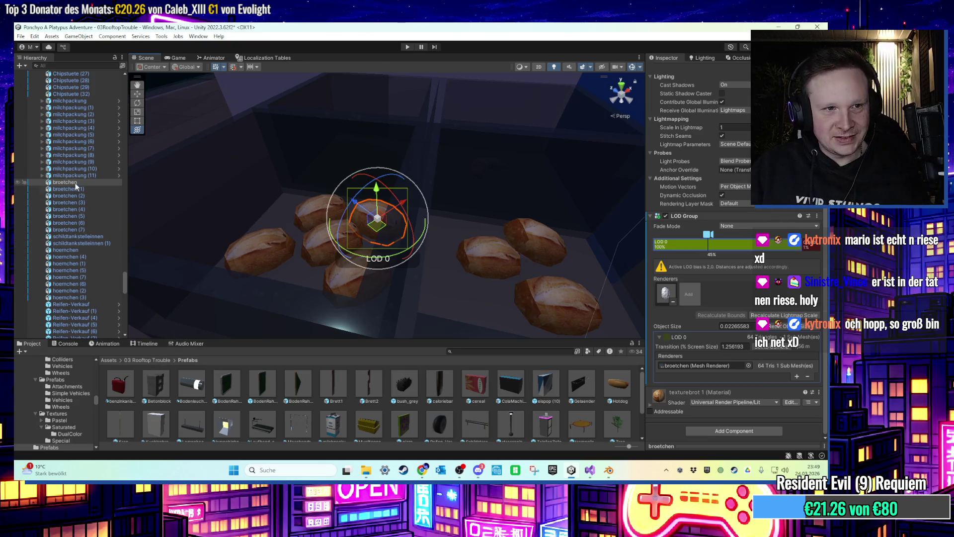
Save broetchen as a prefab and replace broetchen (1)–(7) with its instances.
drag(318, 403, 318, 404)
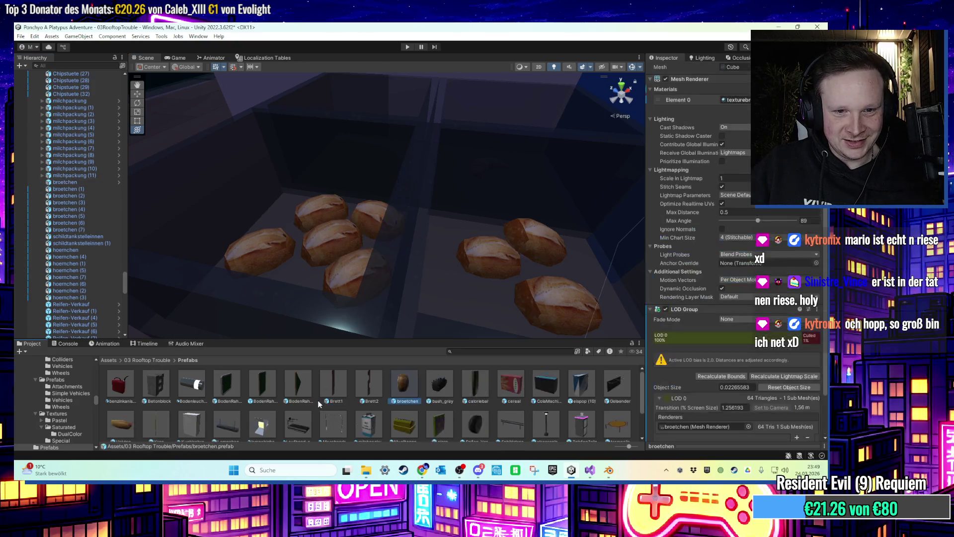
click(65, 189)
shift+click(64, 229)
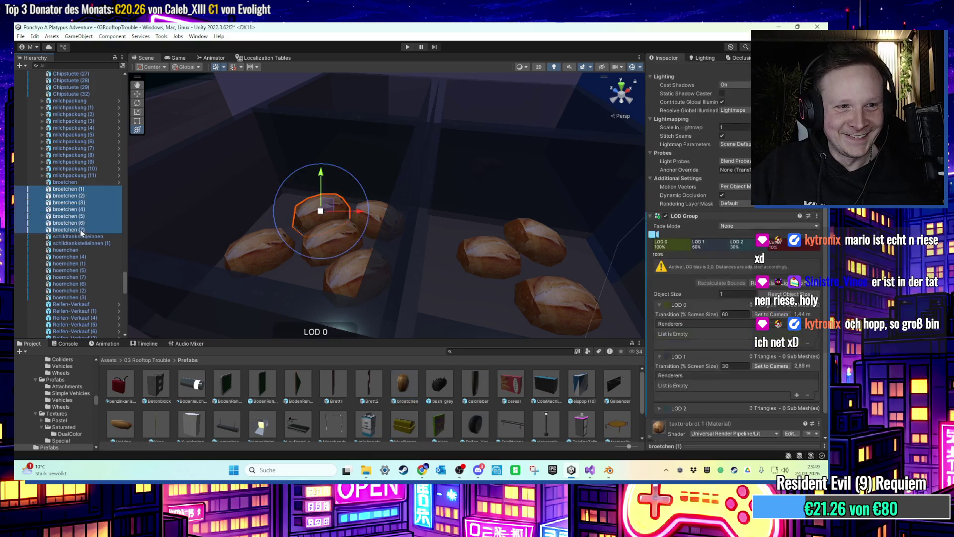
click(753, 207)
mouse_move(755, 94)
mouse_down()
mouse_move(696, 74)
mouse_move(725, 76)
mouse_up()
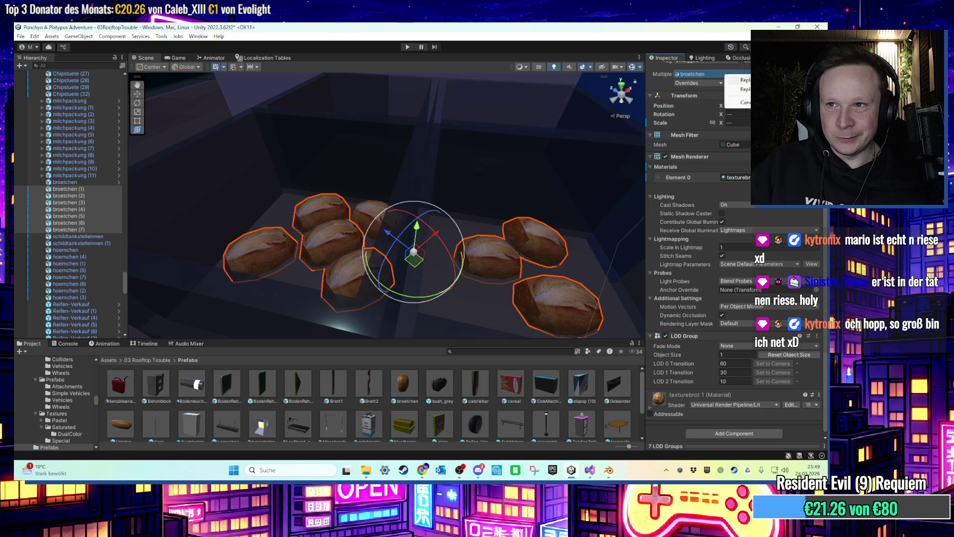
click(743, 80)
scroll(346, 225, down, 2)
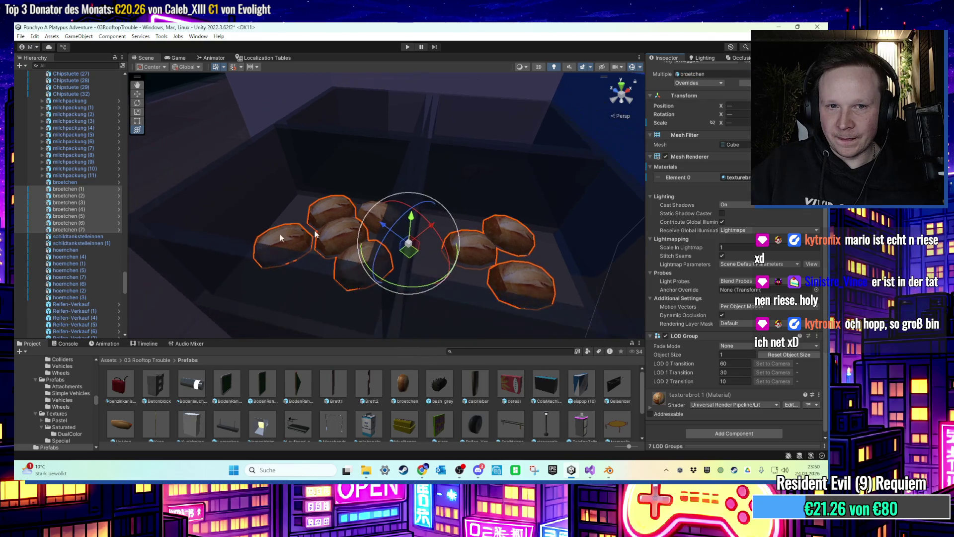
scroll(91, 223, down, 1)
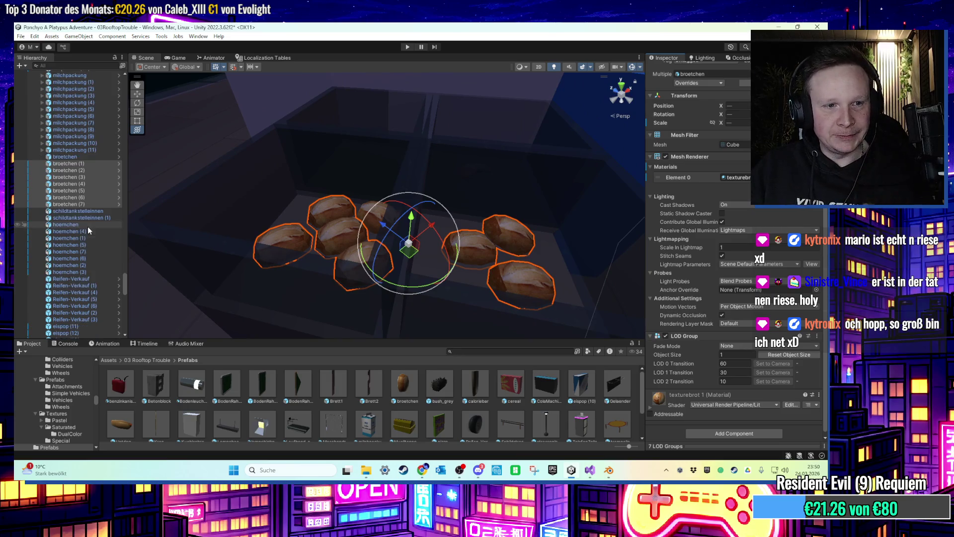
click(82, 232)
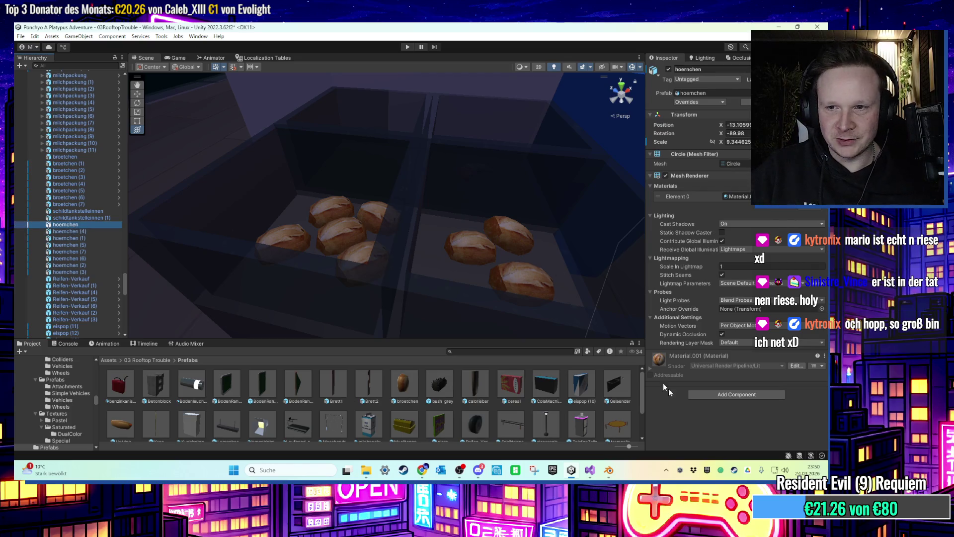
Add an LOD Group to hoernchen, delete LOD 1 and LOD 2, and widen LOD 0 to nearly the full range.
click(730, 395)
text(lod)
key(Return)
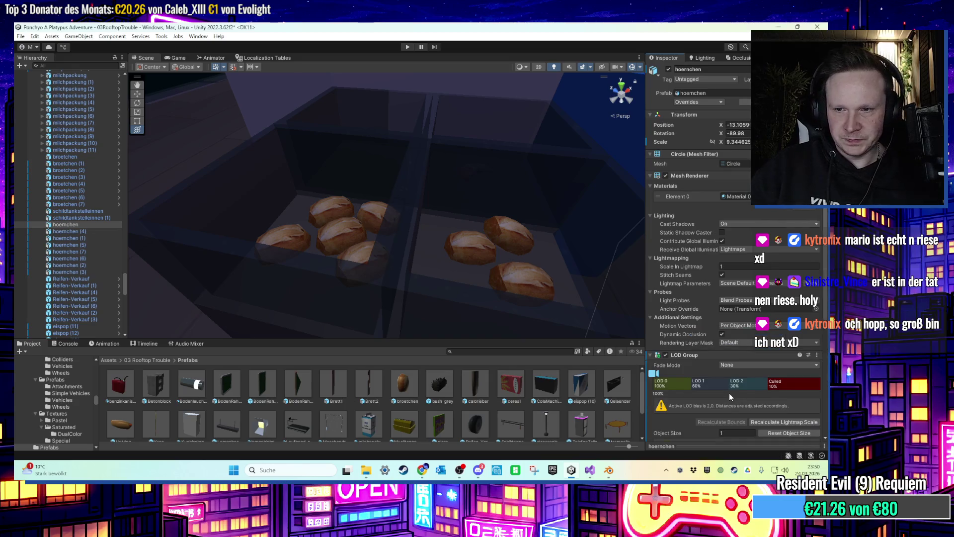
right_click(729, 395)
click(730, 399)
right_click(727, 393)
click(730, 399)
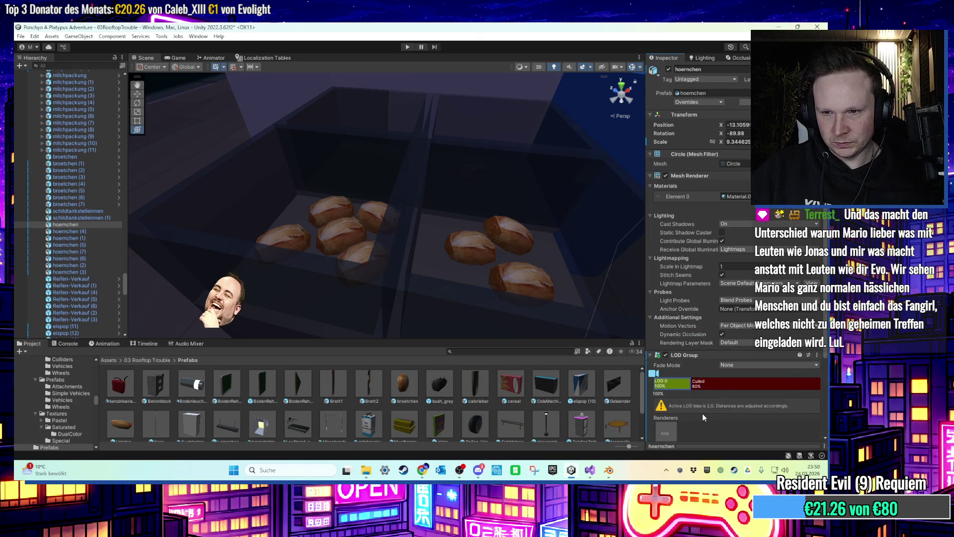
mouse_move(694, 383)
mouse_down()
mouse_move(806, 392)
mouse_move(798, 392)
mouse_up()
Assign hoernchen's own renderer to LOD 0 and drag the croissant into the Prefabs folder.
double_click(91, 224)
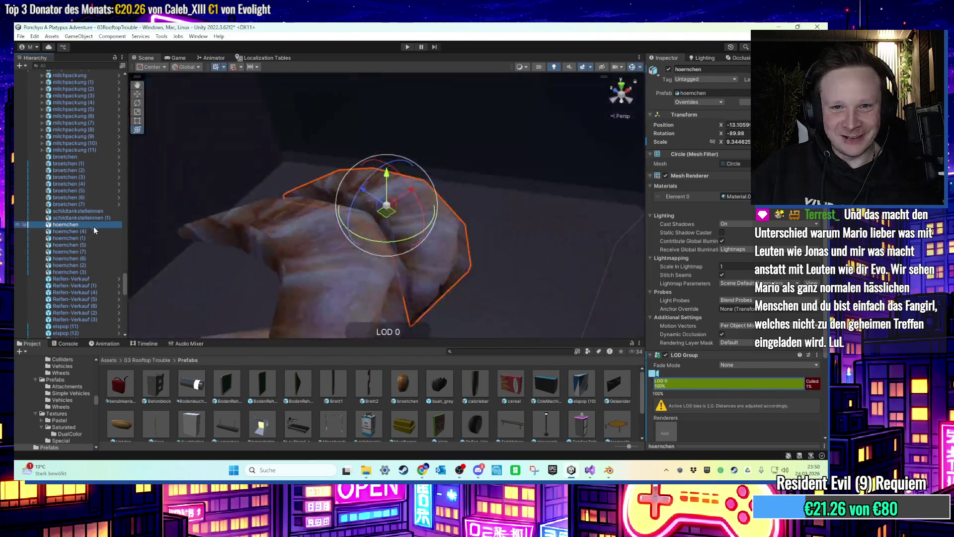
mouse_move(419, 288)
mouse_down()
mouse_move(477, 288)
mouse_move(361, 297)
mouse_up()
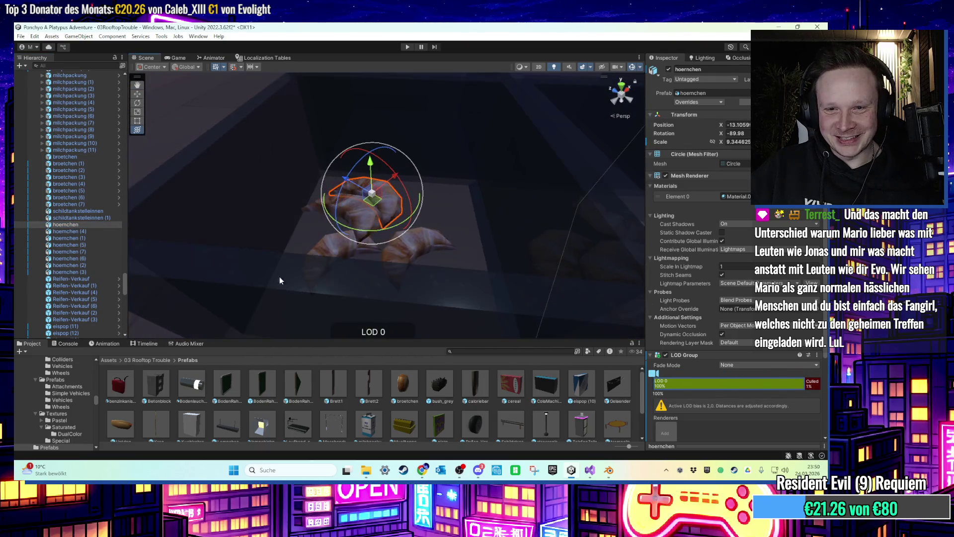
drag(627, 415, 661, 424)
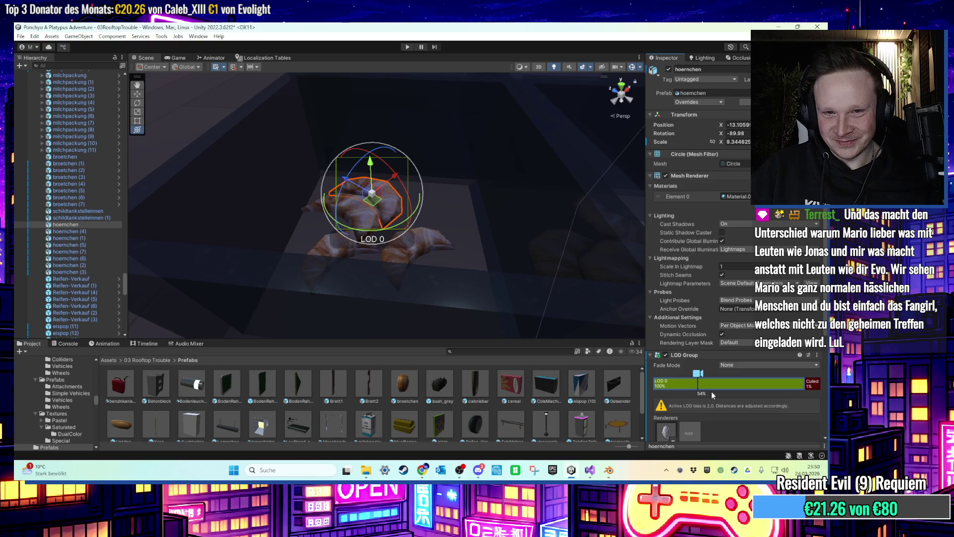
scroll(692, 369, down, 5)
mouse_move(574, 271)
mouse_down()
mouse_move(492, 267)
mouse_move(448, 252)
mouse_move(437, 269)
mouse_move(442, 278)
mouse_move(425, 251)
mouse_move(364, 214)
mouse_move(383, 226)
mouse_up()
scroll(730, 335, up, 2)
scroll(729, 334, up, 4)
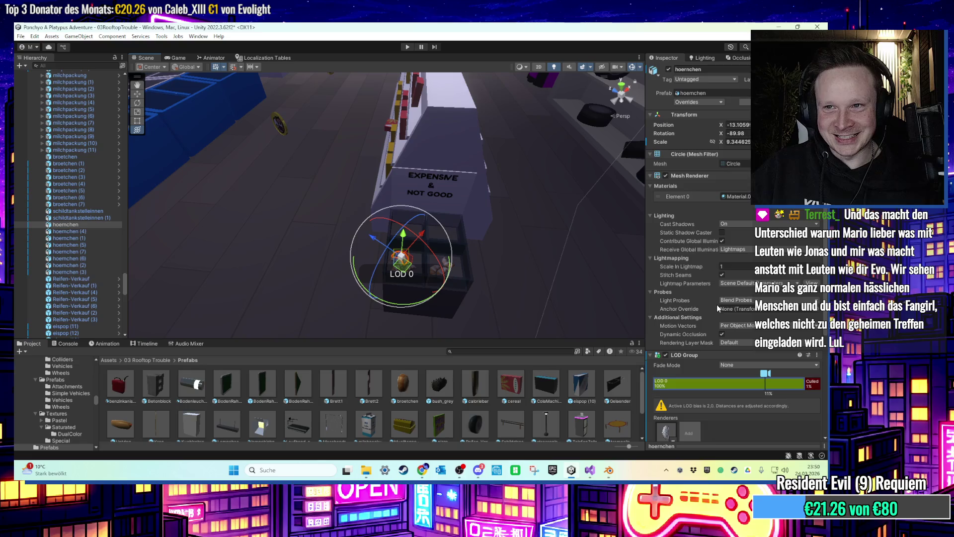
scroll(718, 309, down, 6)
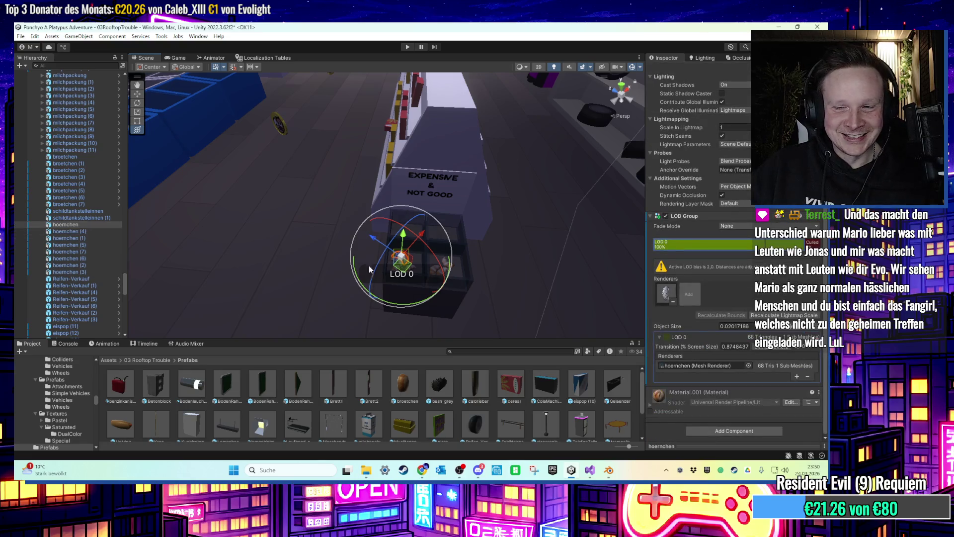
scroll(706, 343, up, 6)
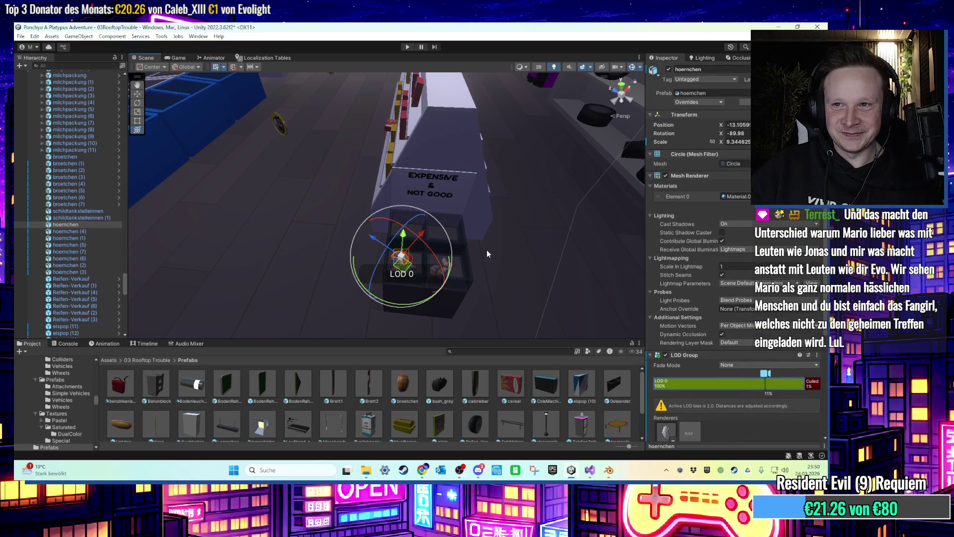
drag(83, 227, 389, 410)
Select the croissant copies together, then narrow the selection to hoernchen (3).
click(82, 232)
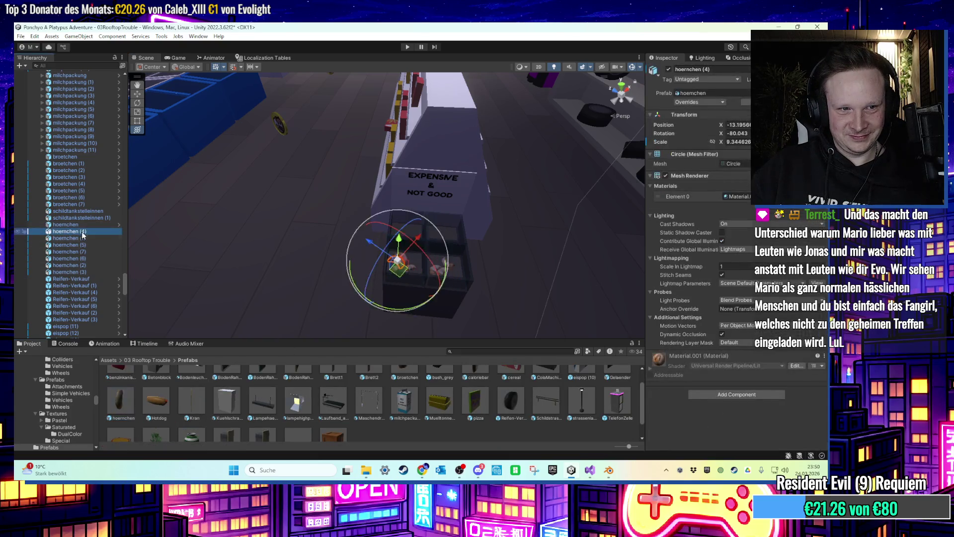
shift+click(74, 272)
scroll(149, 417, down, 1)
scroll(125, 388, up, 1)
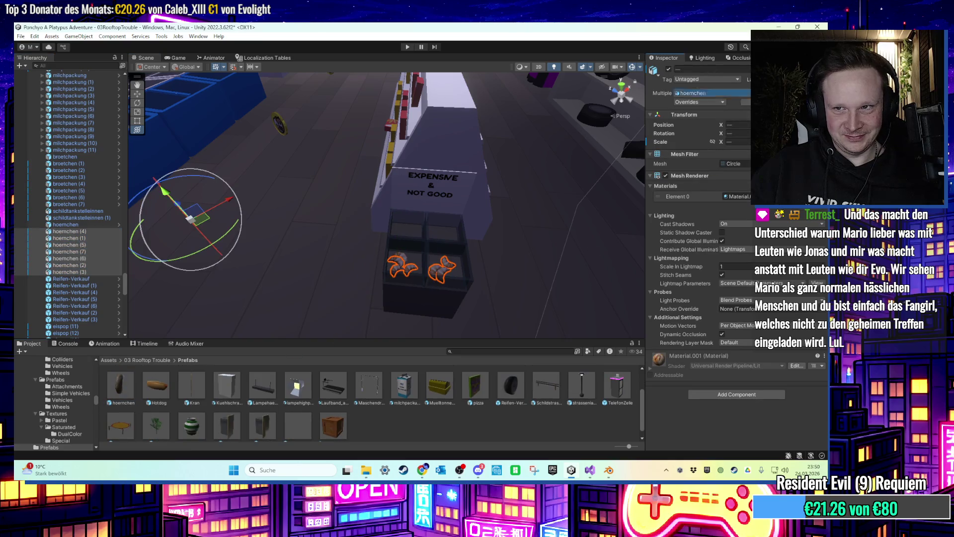
click(79, 272)
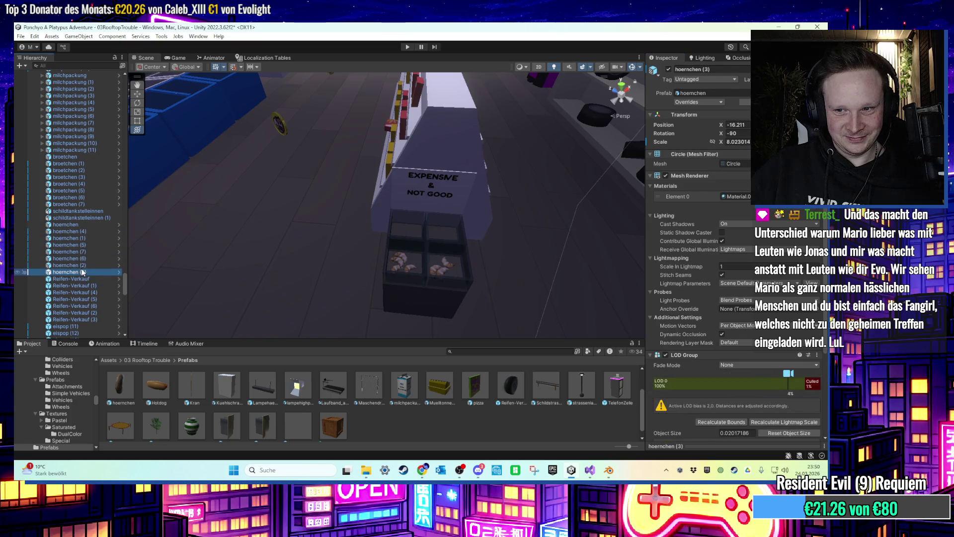
scroll(94, 286, down, 4)
Inspect the ice pop eispop (23) and the tyre stand Reifen-Verkauf (4).
click(85, 280)
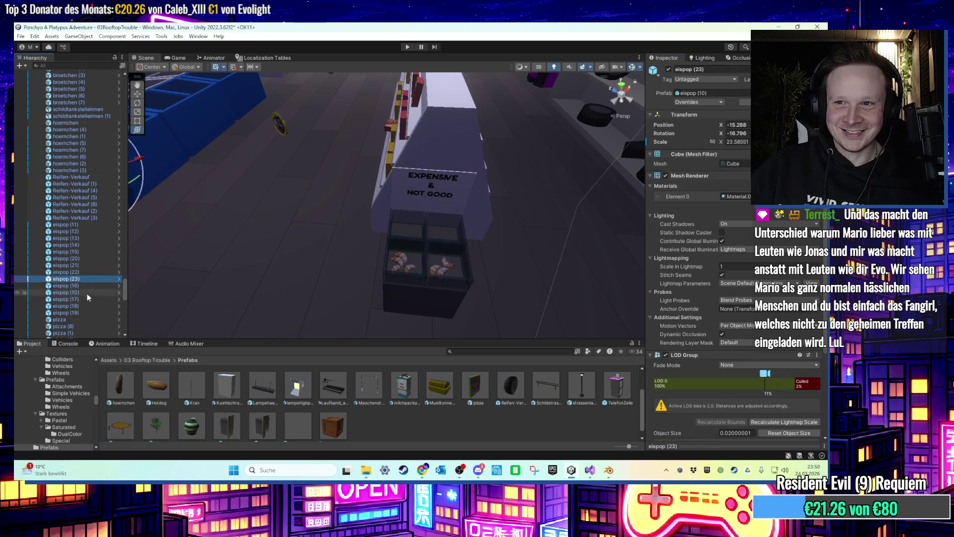
scroll(87, 294, down, 1)
scroll(87, 295, up, 2)
click(79, 224)
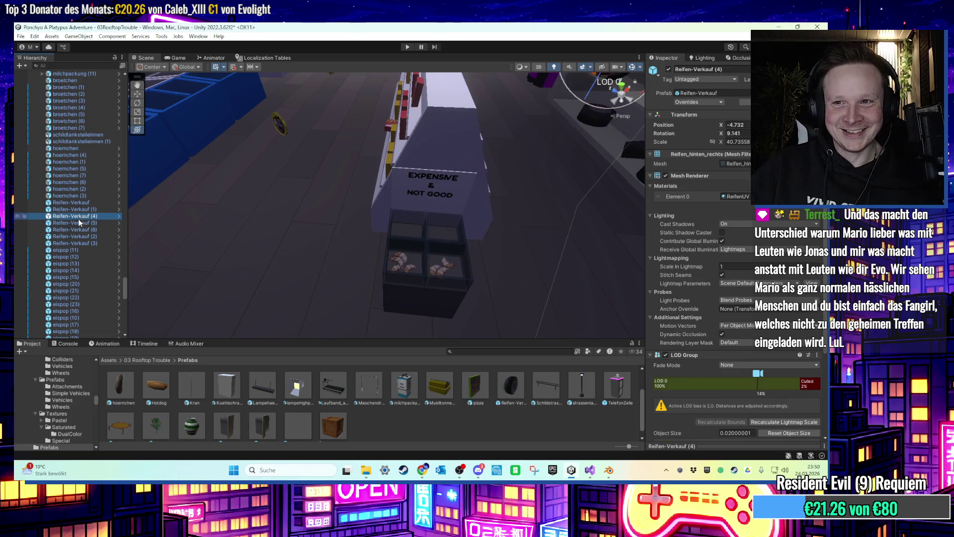
scroll(78, 222, up, 4)
scroll(80, 199, up, 2)
Select and frame milchpackung (1), collapse InhalteTankstelle, and orbit around the shop shelves.
click(80, 183)
scroll(80, 183, up, 2)
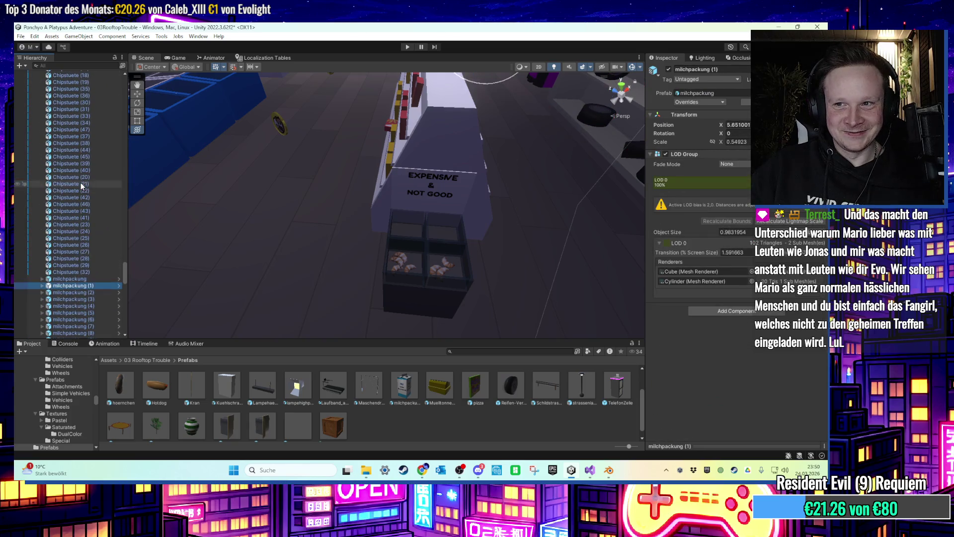
key(f)
scroll(80, 194, up, 7)
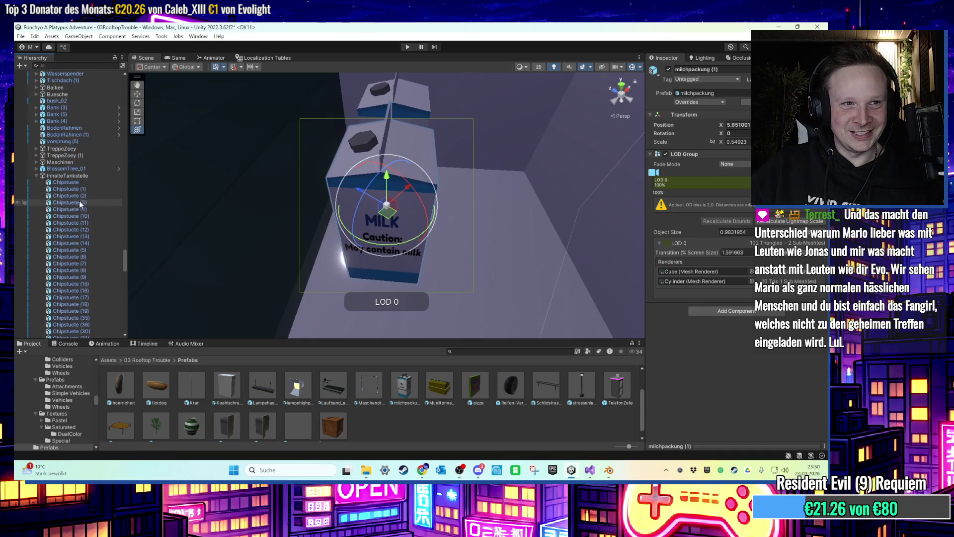
click(36, 176)
scroll(94, 219, down, 2)
mouse_move(342, 293)
mouse_down()
mouse_move(364, 303)
mouse_move(471, 282)
mouse_move(430, 277)
mouse_up()
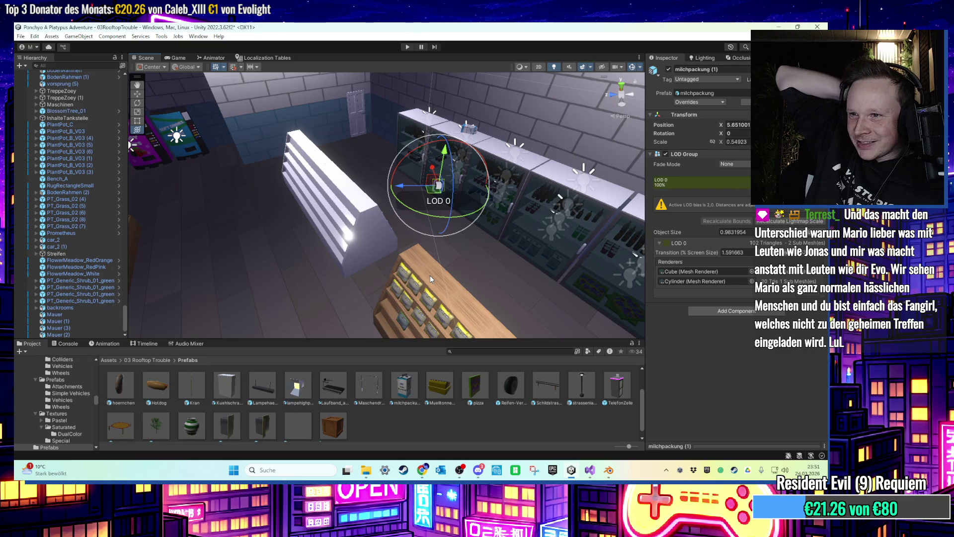
mouse_move(419, 289)
mouse_down()
mouse_move(424, 198)
mouse_move(423, 232)
mouse_move(368, 225)
mouse_move(293, 262)
mouse_move(318, 260)
mouse_move(166, 262)
mouse_move(320, 264)
mouse_move(406, 305)
mouse_move(396, 283)
mouse_move(368, 279)
mouse_move(390, 188)
mouse_move(477, 196)
mouse_move(415, 181)
mouse_move(397, 208)
mouse_up()
Select the first hotdog, duplicate it, and slide the copy along the display.
scroll(396, 208, up, 5)
click(389, 226)
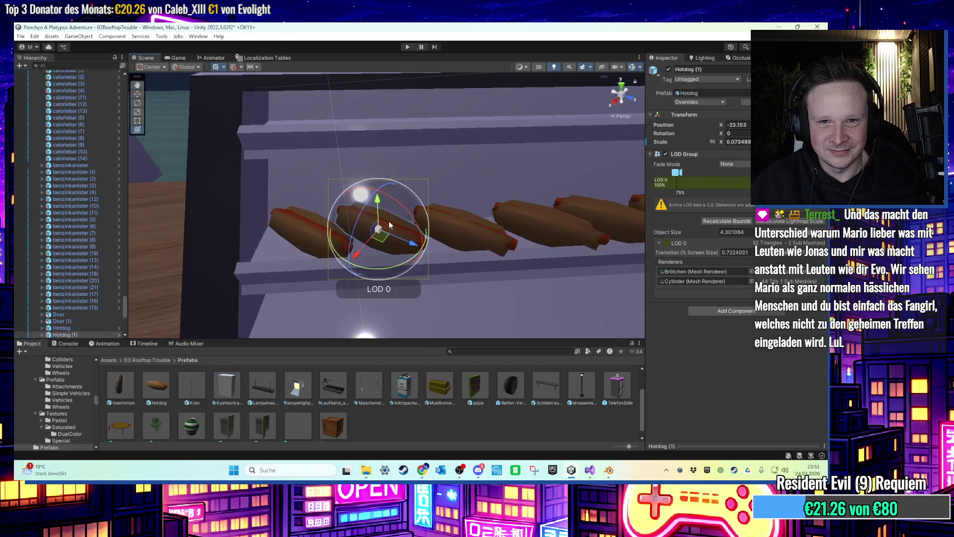
scroll(389, 230, down, 5)
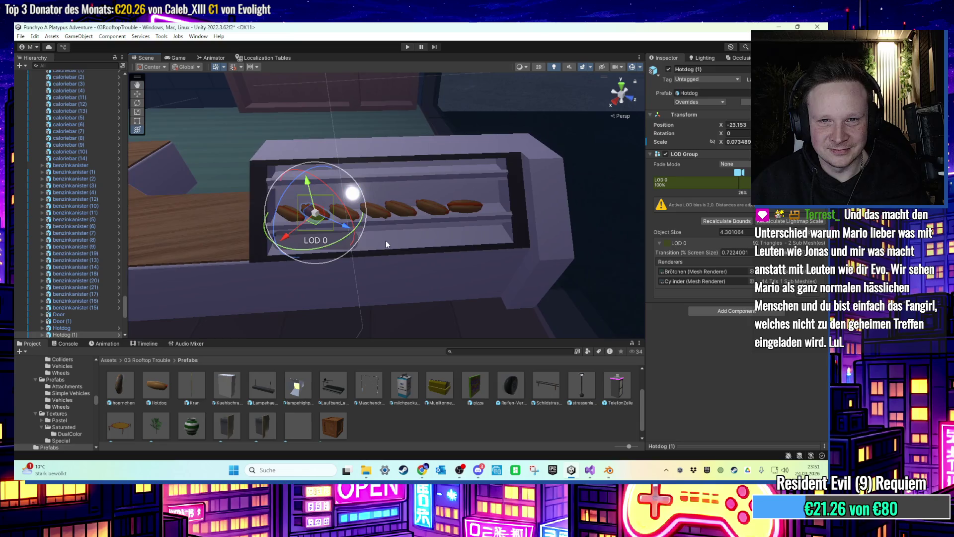
key(ctrl+d)
mouse_move(316, 226)
mouse_down()
mouse_move(377, 227)
mouse_move(380, 218)
mouse_move(396, 254)
mouse_up()
scroll(393, 273, up, 2)
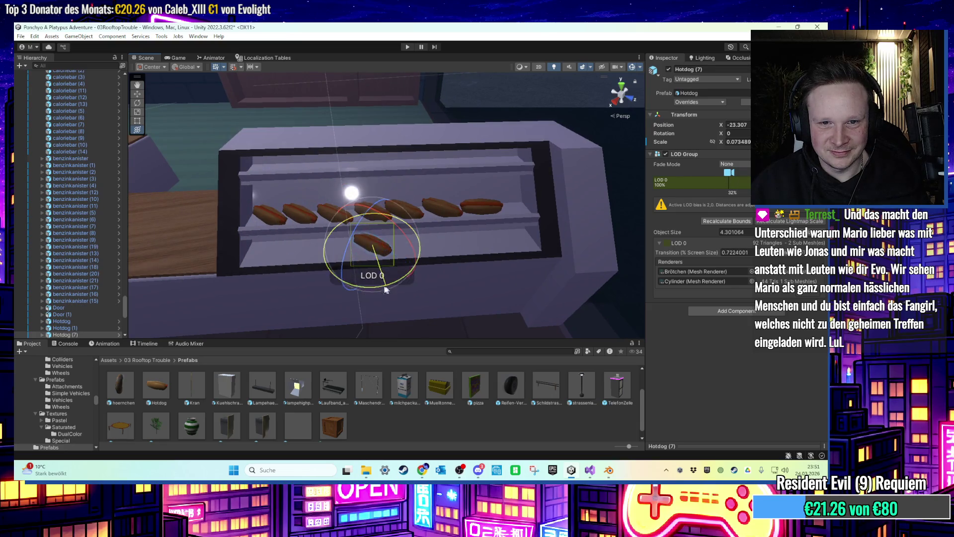
scroll(386, 278, up, 5)
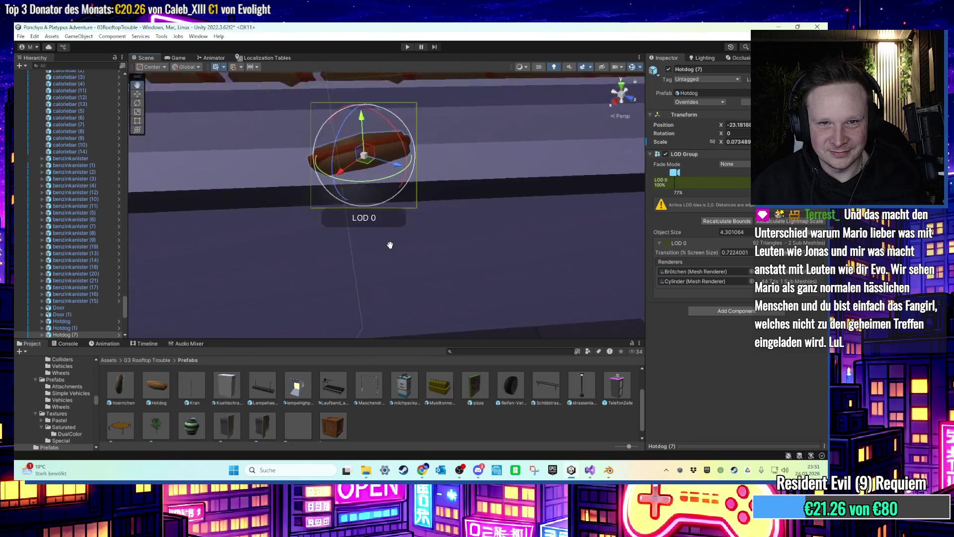
scroll(390, 244, down, 5)
Make two more hotdog copies, place them on the lower rack, and clear the selection.
key(ctrl+d)
mouse_move(358, 251)
mouse_down()
mouse_move(445, 266)
mouse_move(479, 255)
mouse_move(491, 293)
mouse_move(499, 276)
mouse_up()
scroll(490, 293, down, 3)
key(ctrl+d)
key(w)
scroll(491, 204, down, 5)
mouse_move(490, 204)
mouse_down()
mouse_move(468, 245)
mouse_move(490, 261)
mouse_move(502, 234)
mouse_move(338, 226)
mouse_move(392, 271)
mouse_move(392, 198)
mouse_move(404, 222)
mouse_move(382, 224)
mouse_move(493, 208)
mouse_move(323, 190)
mouse_up()
scroll(469, 245, up, 5)
click(496, 238)
Select caloriebar (12), try the rotate and transform tools, and reorient the view.
click(323, 190)
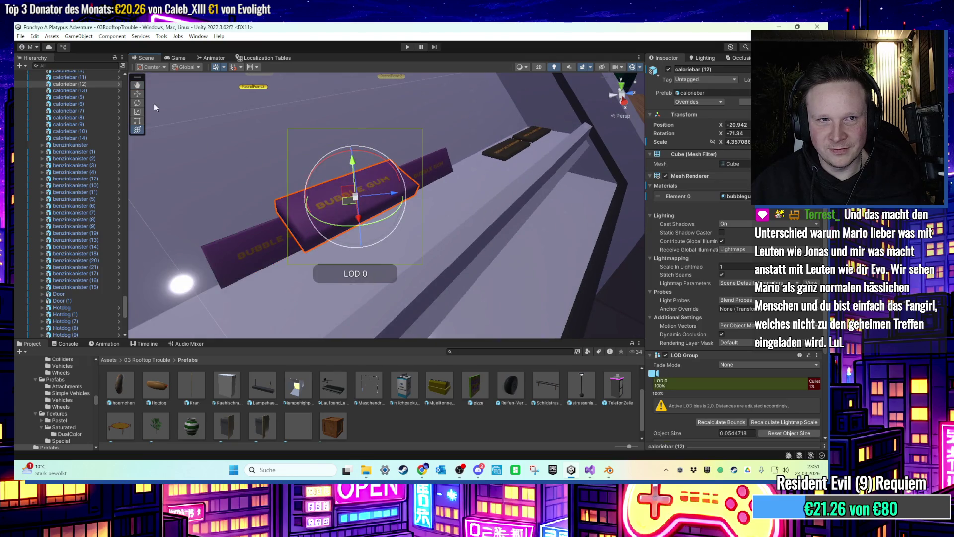
click(137, 103)
mouse_move(379, 192)
mouse_down()
mouse_move(460, 193)
mouse_move(424, 171)
mouse_move(457, 174)
mouse_up()
click(138, 129)
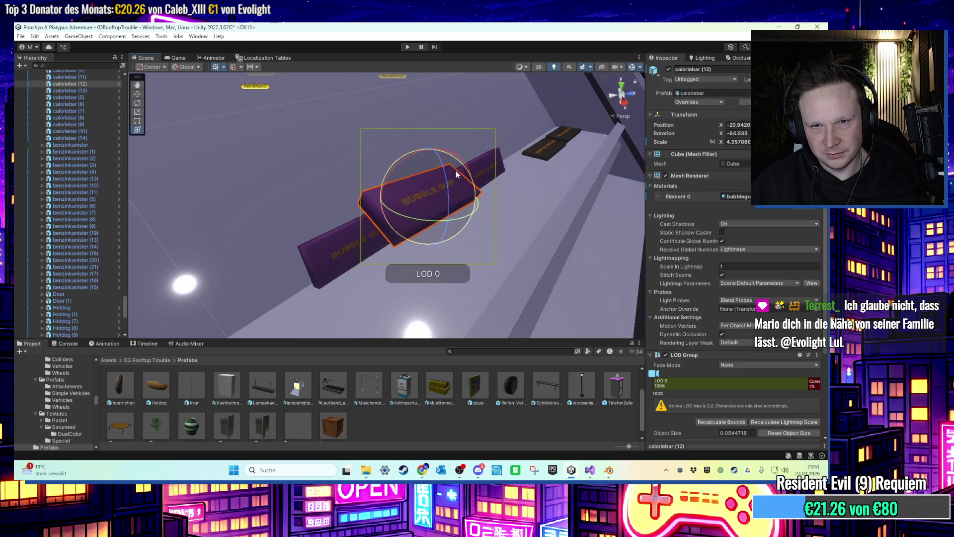
scroll(435, 189, down, 3)
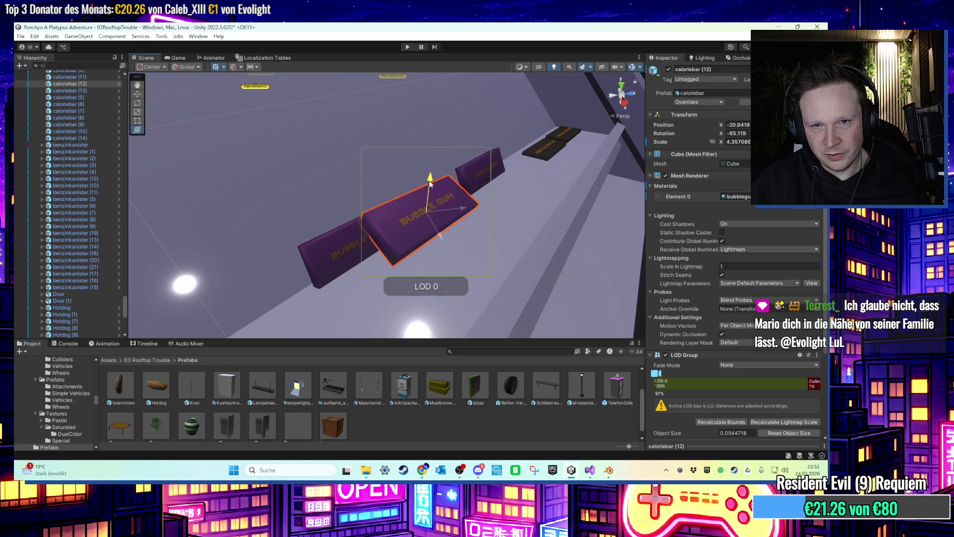
mouse_move(435, 188)
mouse_down()
mouse_move(264, 193)
mouse_move(341, 131)
mouse_move(277, 221)
mouse_move(403, 129)
mouse_move(413, 218)
mouse_move(374, 267)
mouse_move(371, 290)
mouse_up()
click(360, 148)
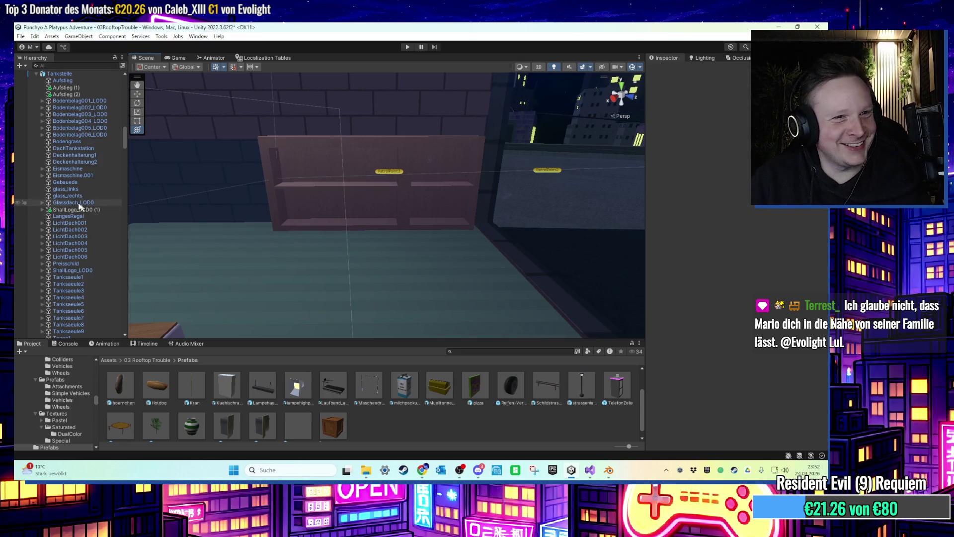
Swing the view around to face the shelves and select a cereal box on the middle shelf.
mouse_move(348, 209)
mouse_down()
mouse_move(437, 231)
mouse_move(419, 231)
mouse_move(422, 268)
mouse_move(264, 269)
mouse_move(366, 254)
mouse_move(272, 253)
mouse_move(465, 204)
mouse_move(426, 233)
mouse_up()
scroll(422, 269, down, 5)
scroll(427, 233, down, 3)
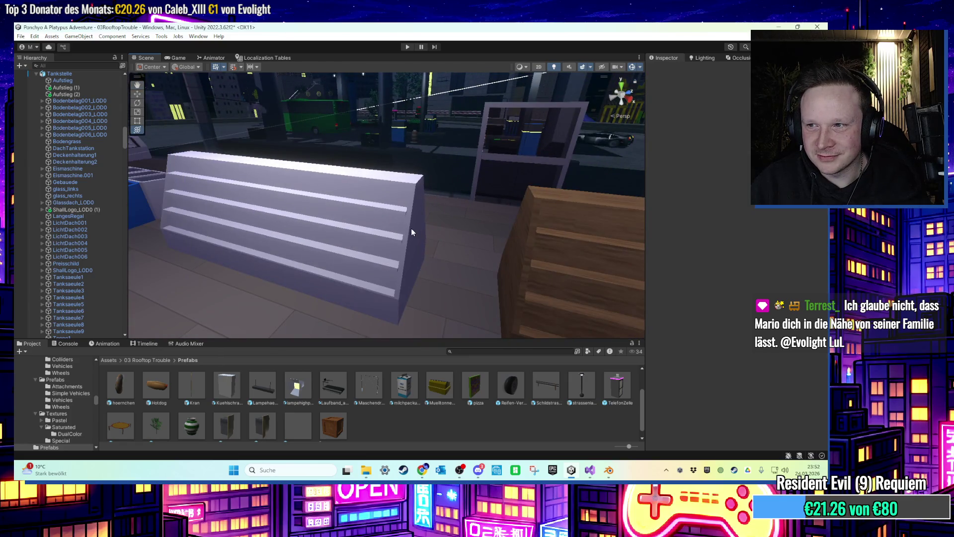
scroll(410, 232, up, 2)
scroll(473, 252, down, 5)
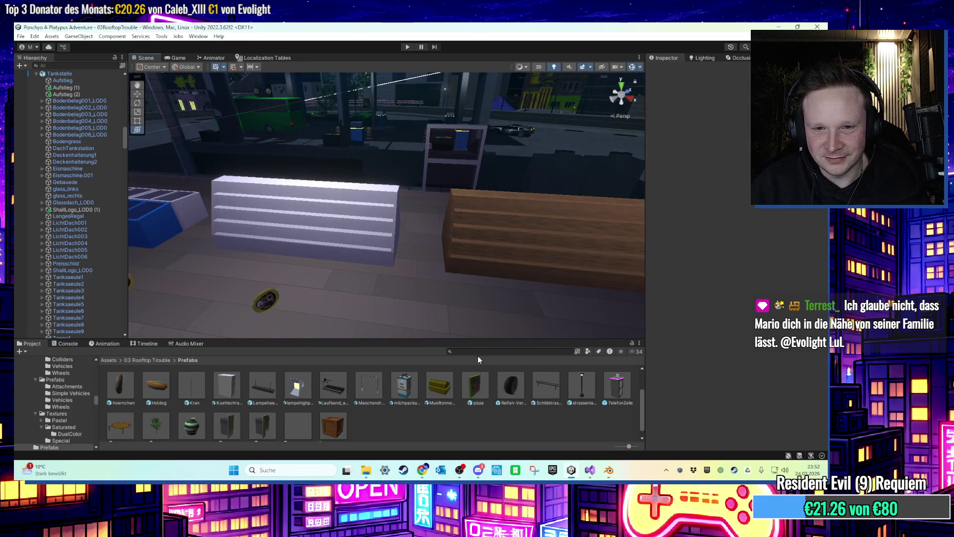
mouse_move(434, 325)
mouse_down()
mouse_move(431, 233)
mouse_move(416, 292)
mouse_move(598, 295)
mouse_move(401, 251)
mouse_move(432, 275)
mouse_move(423, 240)
mouse_move(467, 254)
mouse_up()
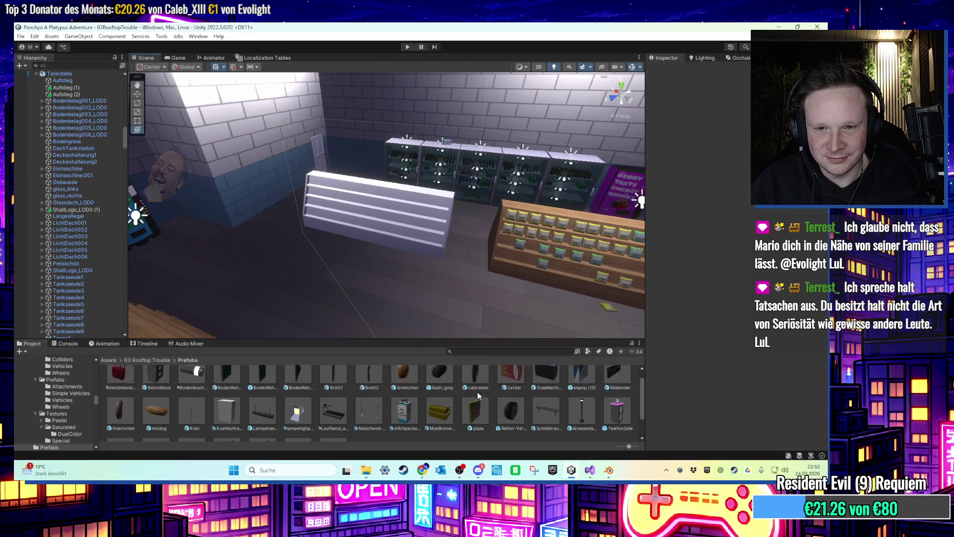
scroll(372, 420, up, 3)
mouse_move(447, 298)
mouse_down()
mouse_move(461, 307)
mouse_move(432, 279)
mouse_move(389, 279)
mouse_move(456, 286)
mouse_move(390, 269)
mouse_move(420, 252)
mouse_move(359, 257)
mouse_move(381, 244)
mouse_move(495, 240)
mouse_move(337, 241)
mouse_move(362, 215)
mouse_move(278, 249)
mouse_move(394, 213)
mouse_move(423, 214)
mouse_up()
click(496, 240)
Slide the selected cereal box down and right on the shelf.
key(e)
key(w)
key(e)
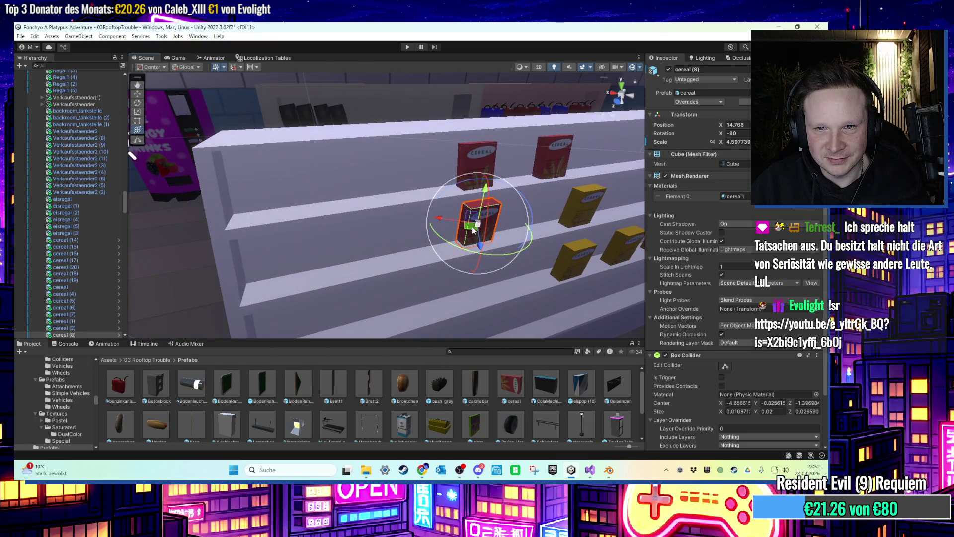
key(w)
mouse_move(472, 230)
mouse_down()
mouse_move(481, 240)
mouse_move(393, 273)
mouse_move(430, 271)
mouse_move(359, 276)
mouse_move(394, 255)
mouse_move(368, 216)
mouse_move(347, 216)
mouse_move(316, 192)
mouse_up()
key(y)
Turn the cereal box further around and adjust it along its vertical axis.
key(w)
key(y)
scroll(316, 192, down, 3)
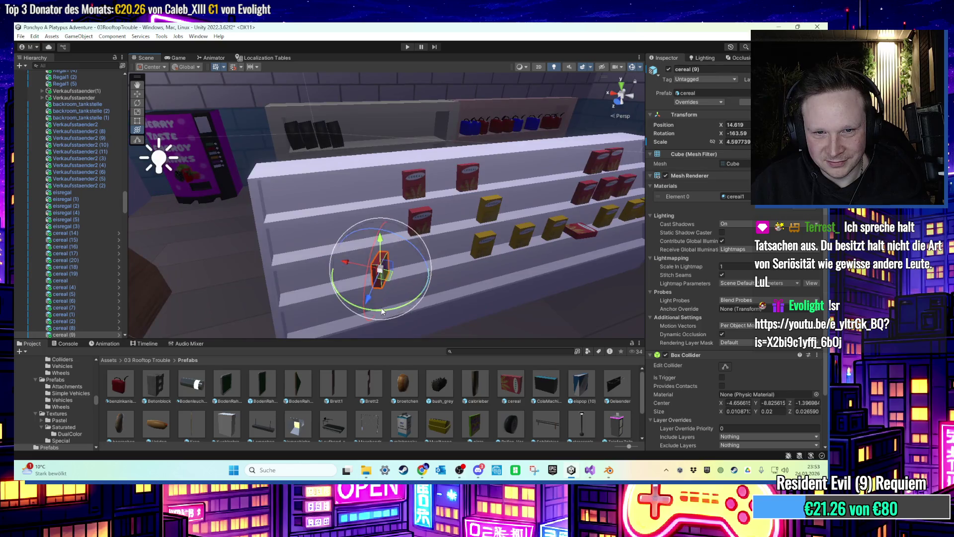
mouse_move(382, 311)
mouse_down()
mouse_move(362, 228)
mouse_move(366, 246)
mouse_up()
scroll(365, 246, up, 3)
scroll(358, 258, down, 3)
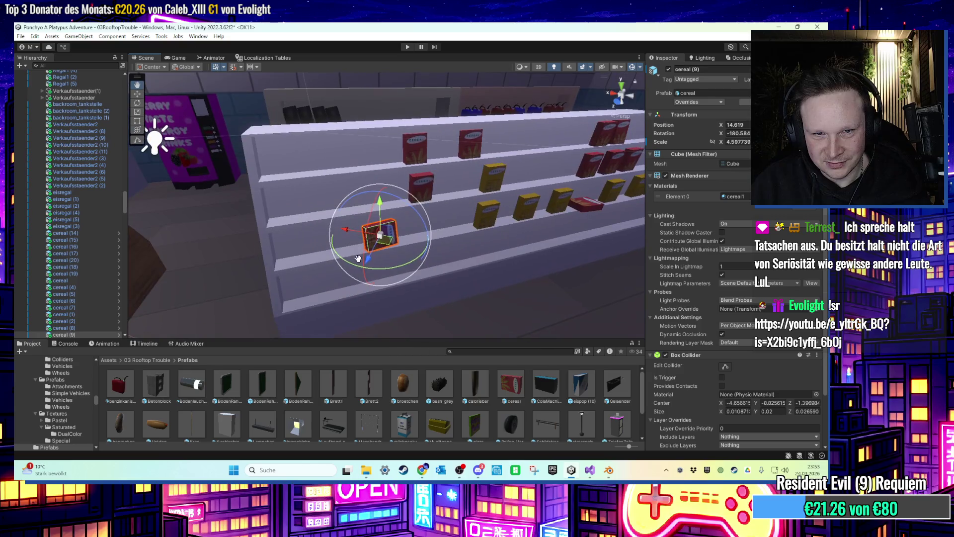
drag(376, 198, 377, 197)
key(e)
scroll(398, 196, down, 5)
scroll(413, 195, up, 3)
Move another cereal box left and down into place, then select cereal (14).
click(431, 213)
drag(426, 220, 392, 229)
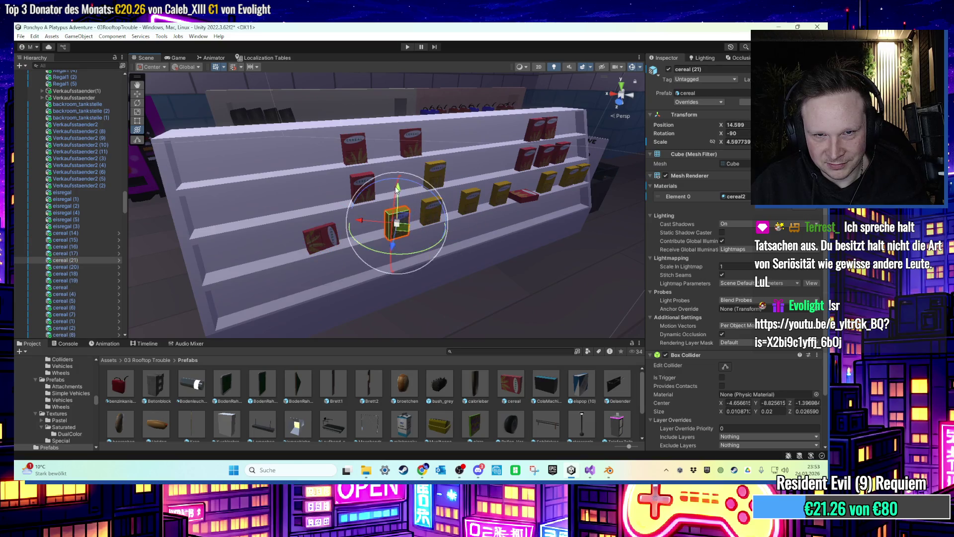
key(e)
key(w)
drag(401, 256, 408, 262)
key(e)
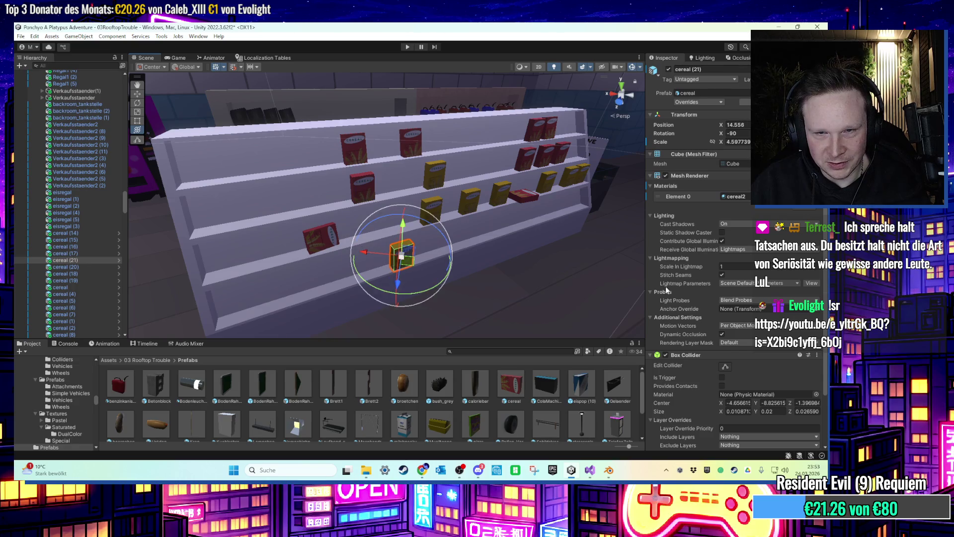
click(73, 235)
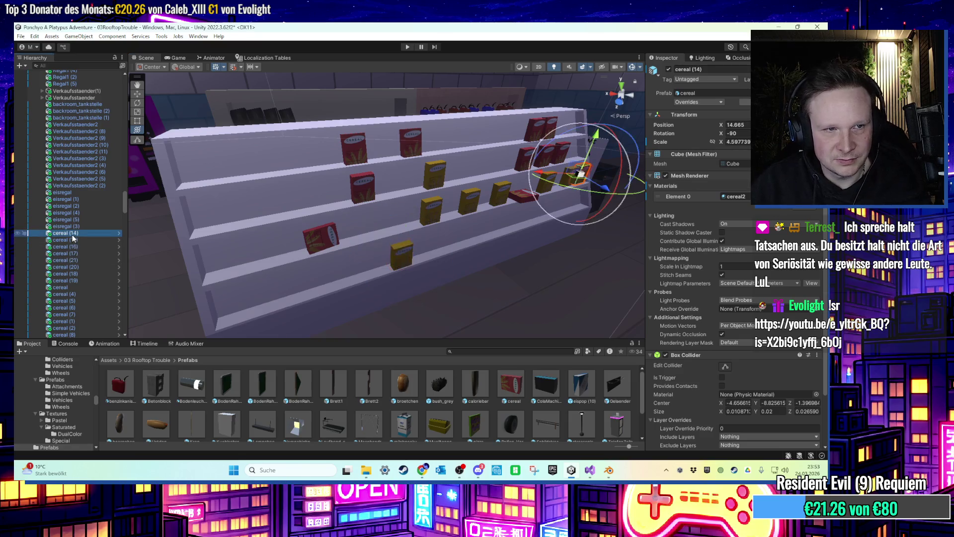
scroll(118, 164, up, 2)
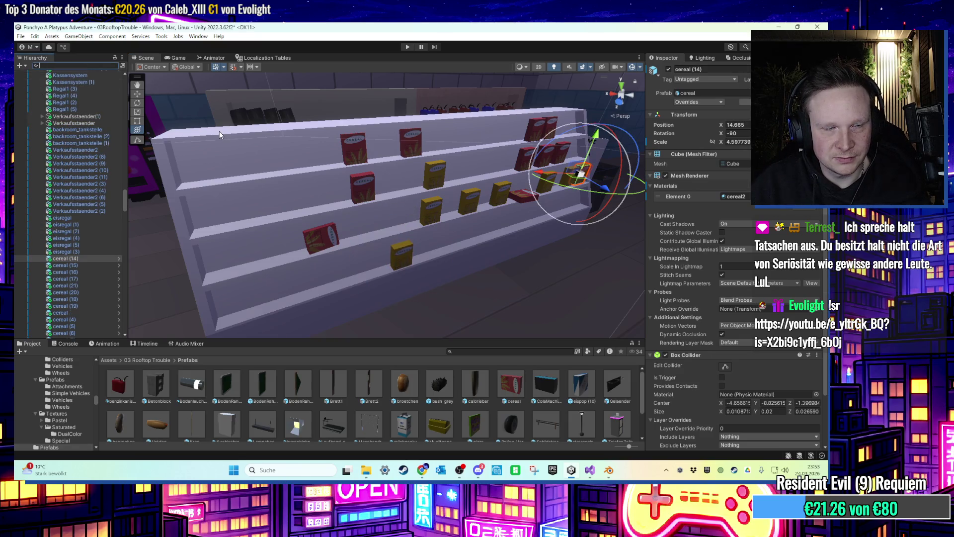
Browse the filtered cereal objects in the Hierarchy, ending on the original cereal box.
text(cereal)
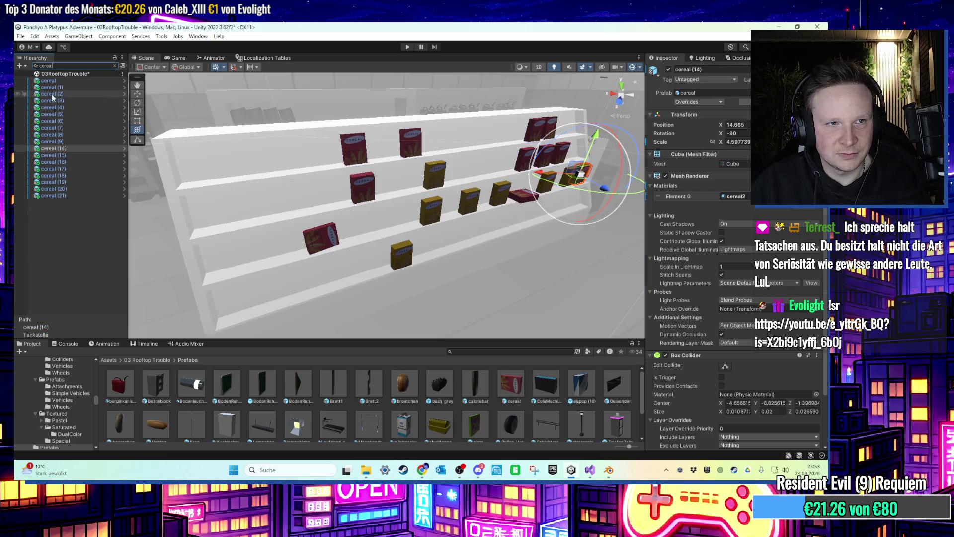
click(57, 81)
click(73, 149)
click(74, 154)
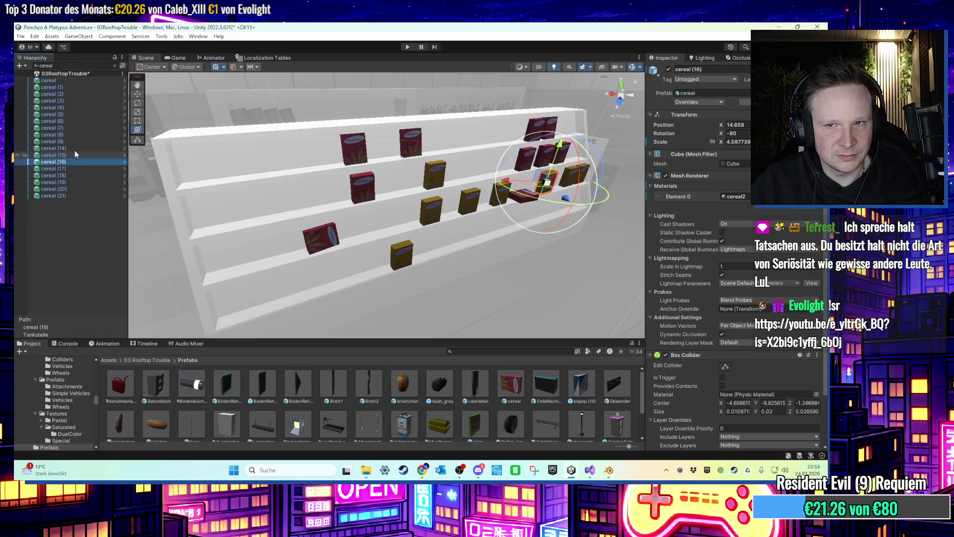
click(71, 196)
click(63, 81)
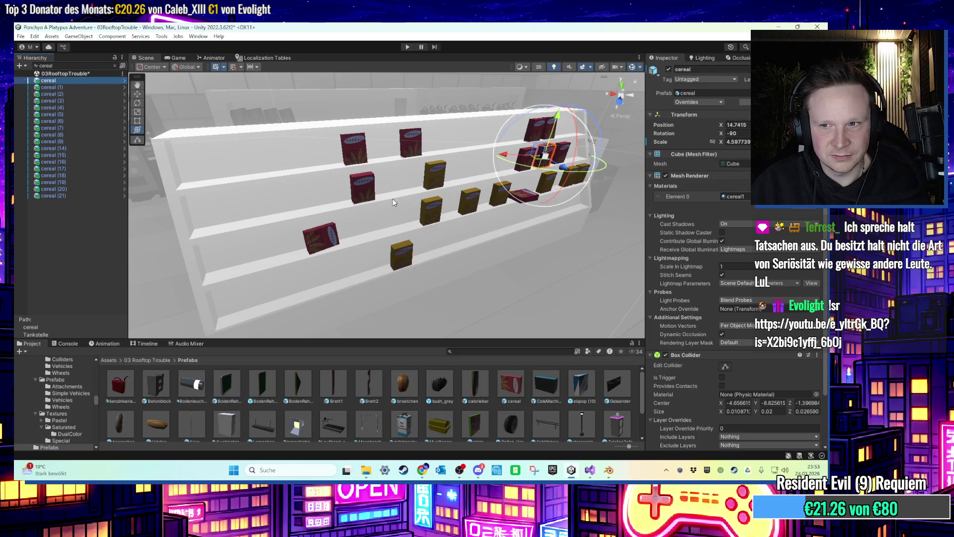
scroll(696, 361, down, 3)
Add an LOD Group to the cereal box, delete LOD 1 and LOD 2, and stretch LOD 0.
click(705, 440)
text(lod)
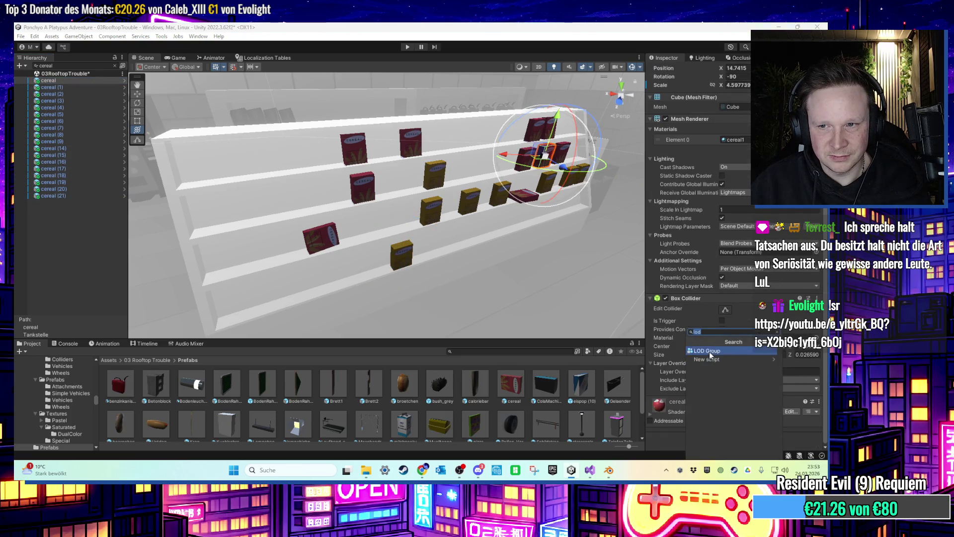
click(709, 352)
right_click(746, 315)
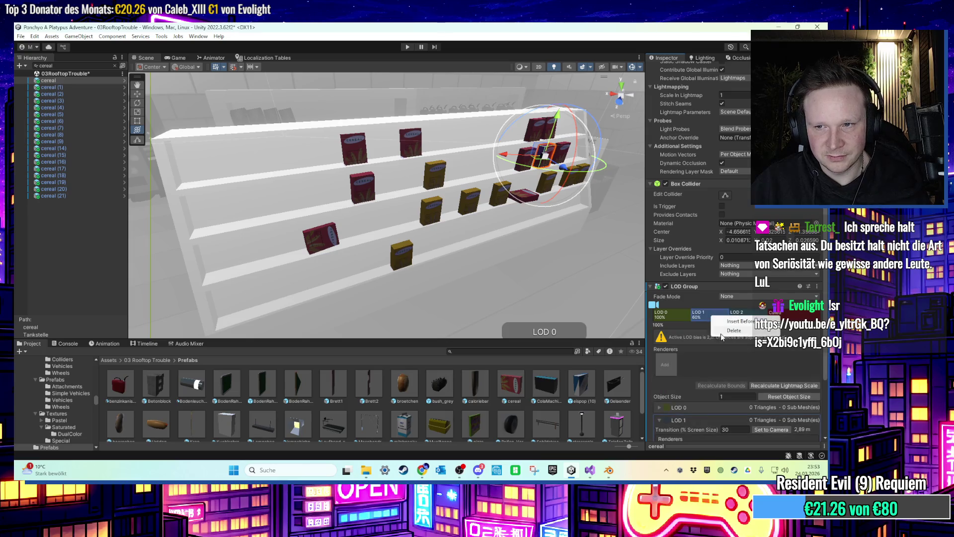
click(755, 331)
right_click(710, 318)
click(718, 330)
drag(692, 317, 807, 316)
Assign the cereal box's Mesh Renderer to LOD 0, cancelling an attempted new prefab.
double_click(81, 312)
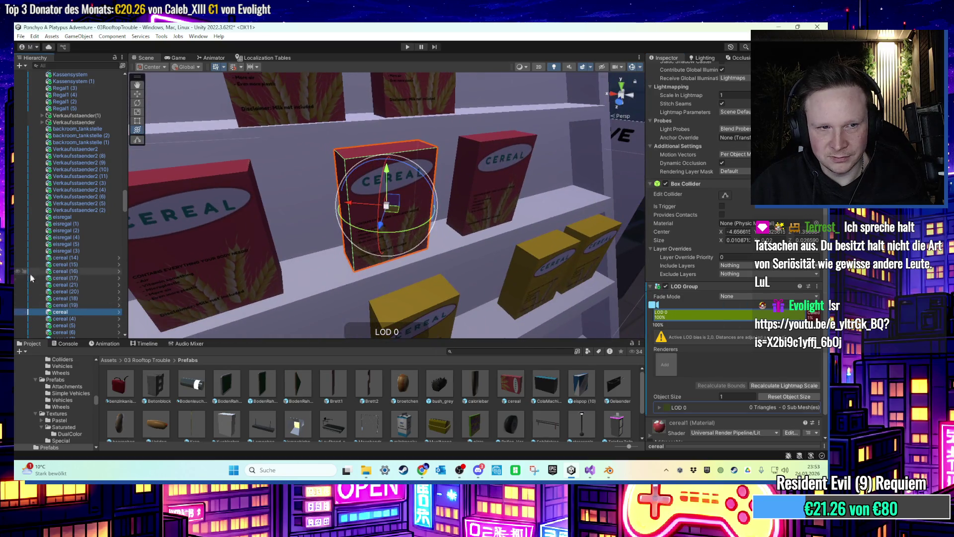
drag(639, 351, 666, 361)
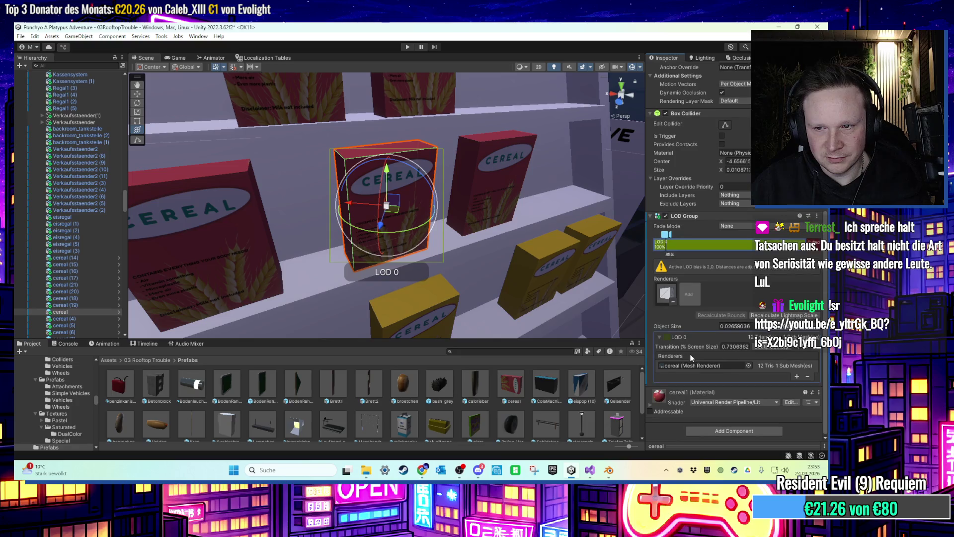
scroll(691, 338, up, 10)
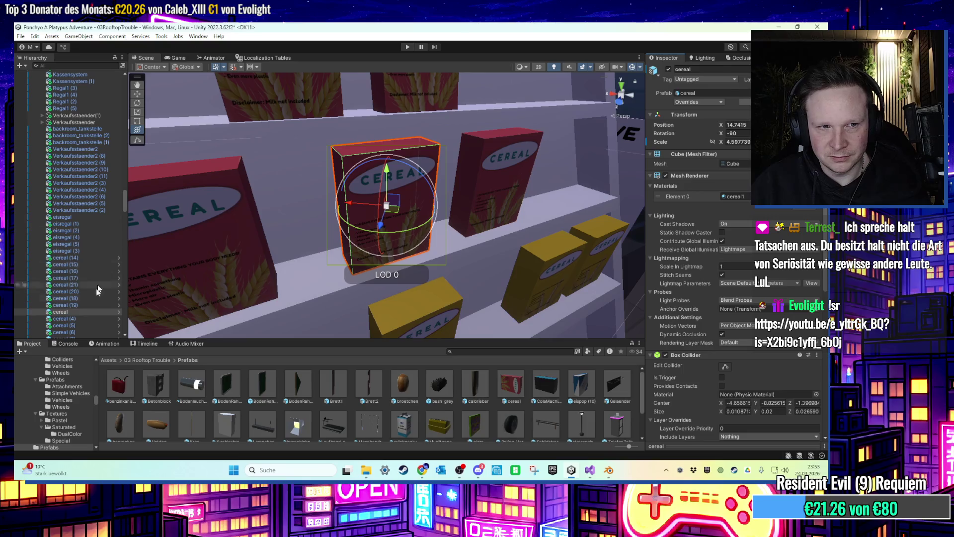
drag(78, 312, 279, 405)
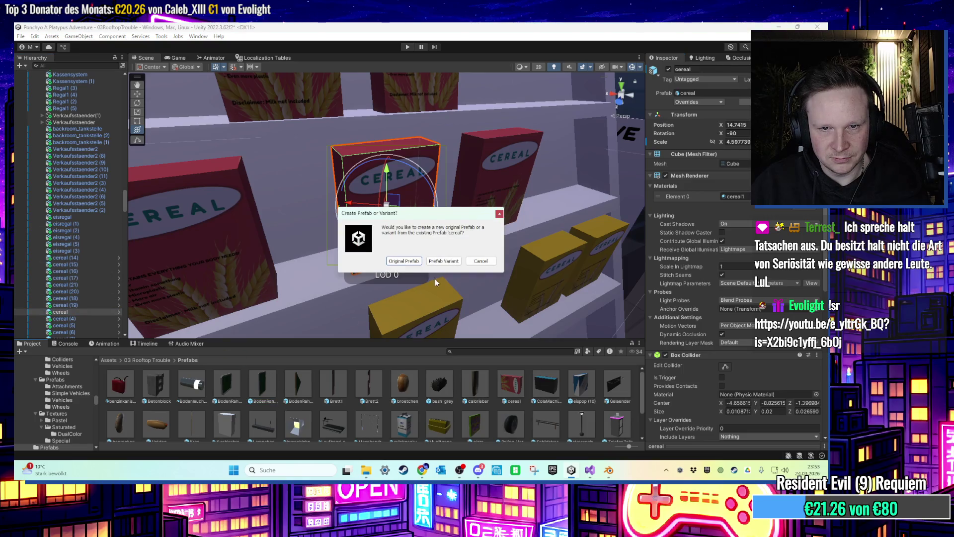
click(476, 261)
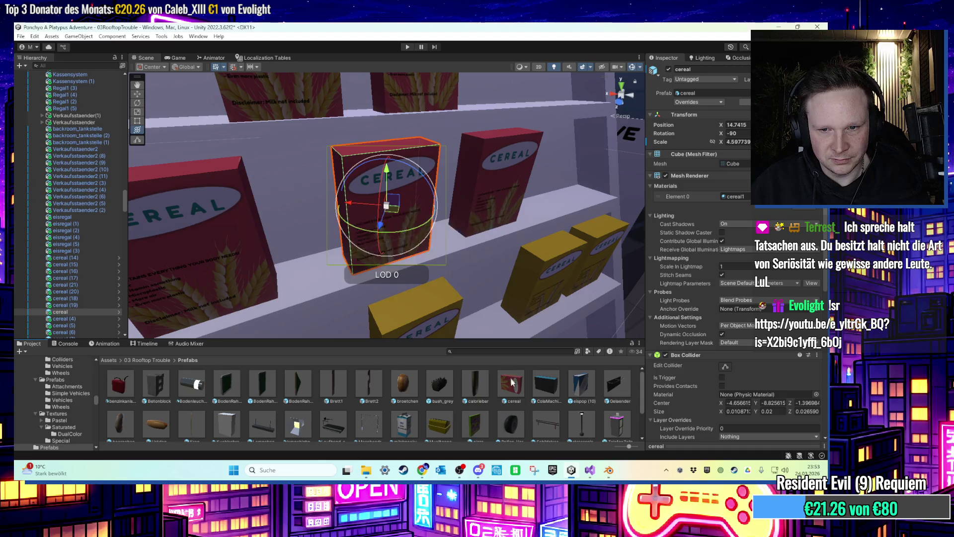
Delete the old cereal prefab from the Prefabs folder.
click(510, 385)
scroll(695, 356, down, 5)
scroll(695, 356, up, 5)
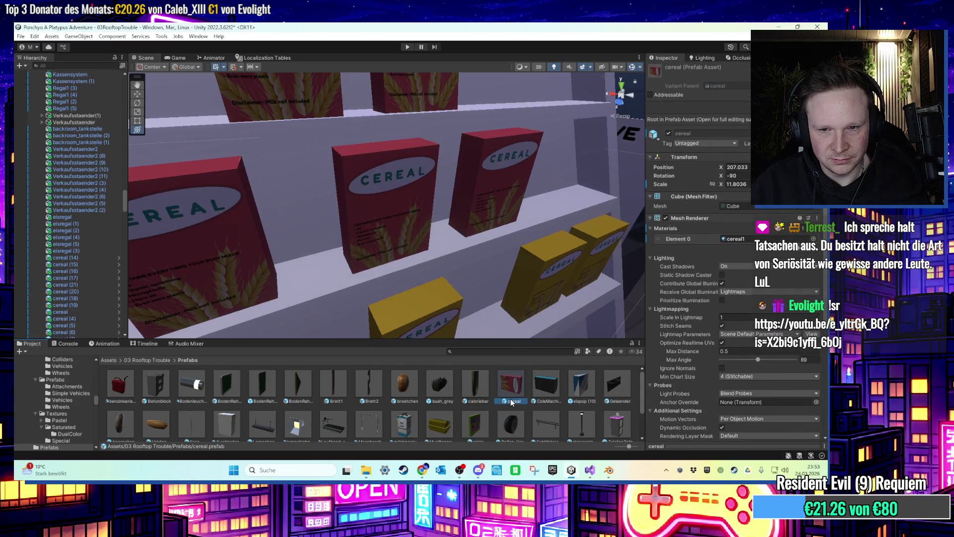
key(Delete)
click(441, 261)
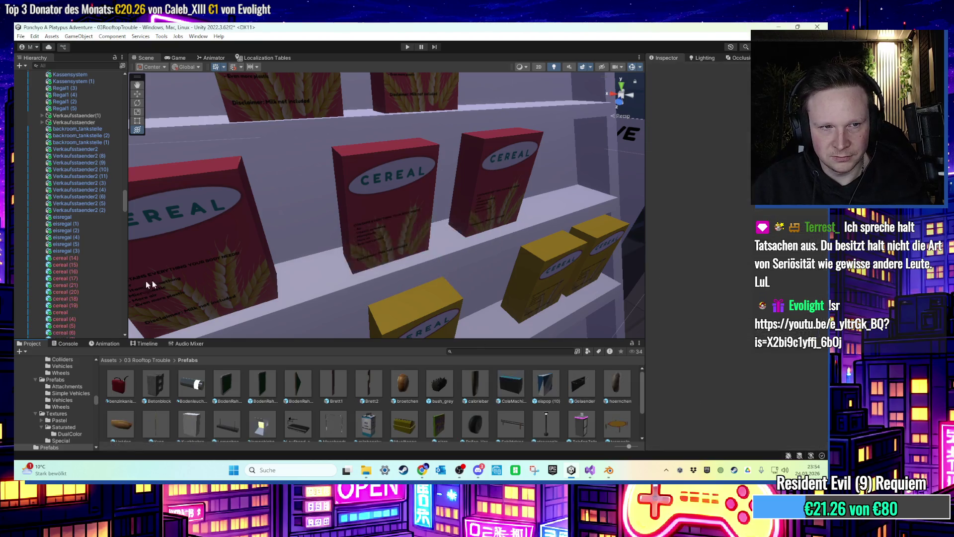
Drag the cereal object into the Prefabs folder to save it as a new prefab.
click(75, 312)
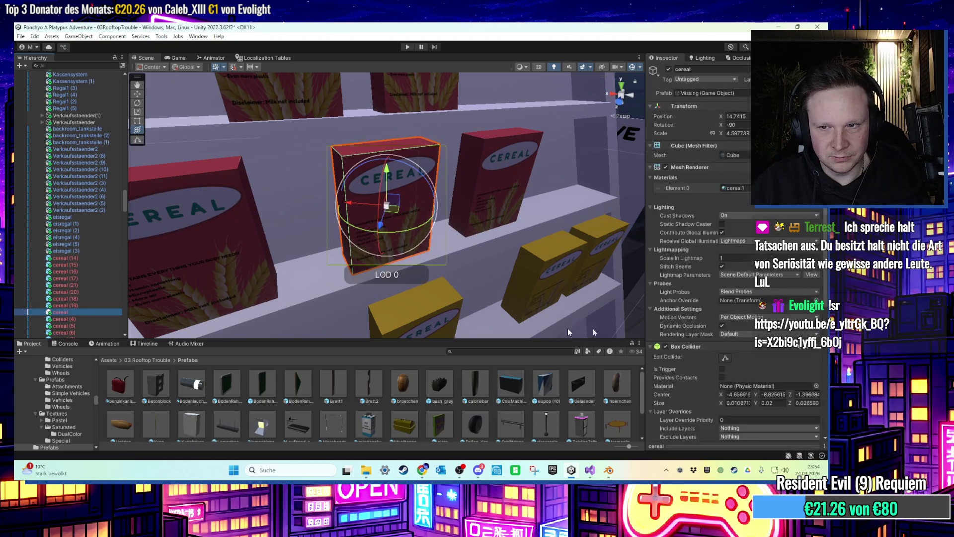
scroll(682, 331, down, 5)
scroll(701, 343, up, 5)
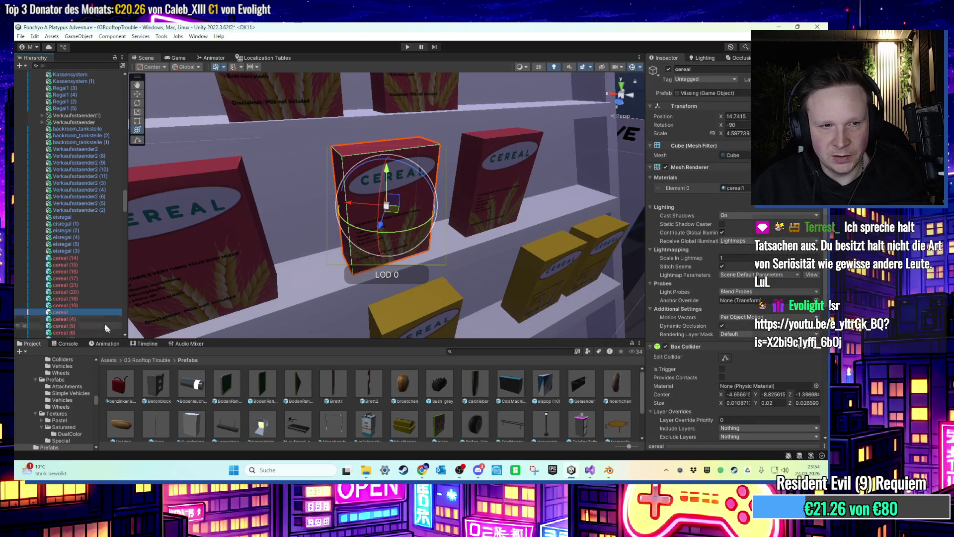
drag(408, 409, 411, 410)
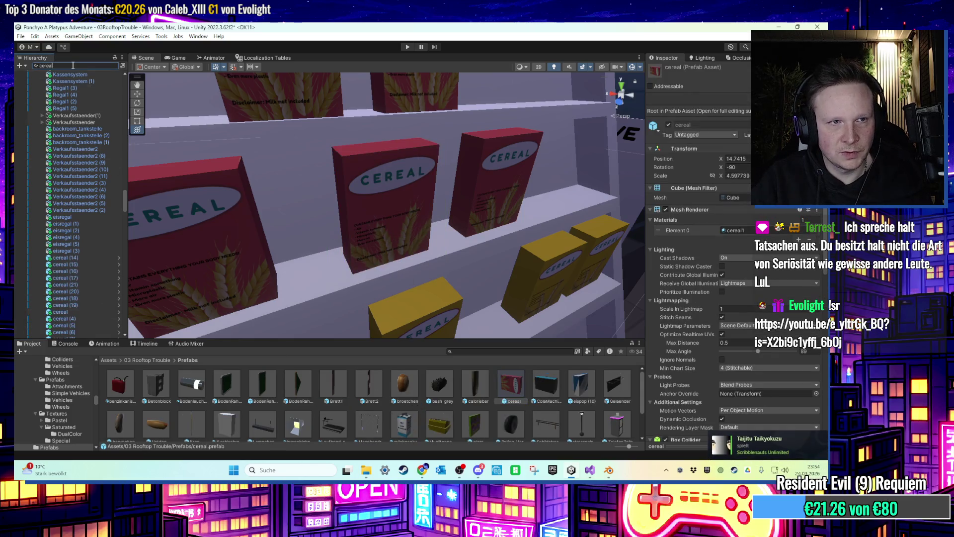
Inspect cereal boxes 21, 18, 20 and 16, frame the shelf frontally and clear the filter.
click(72, 195)
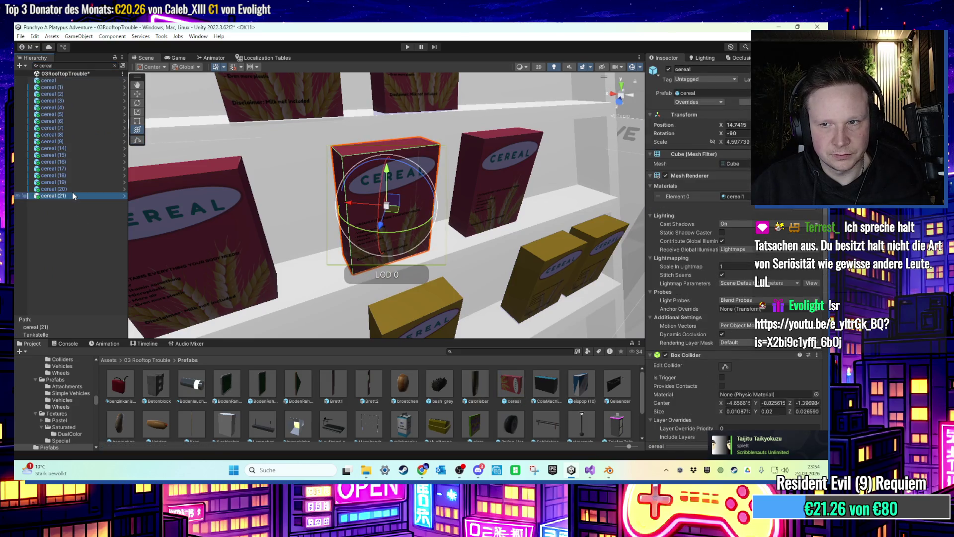
click(67, 175)
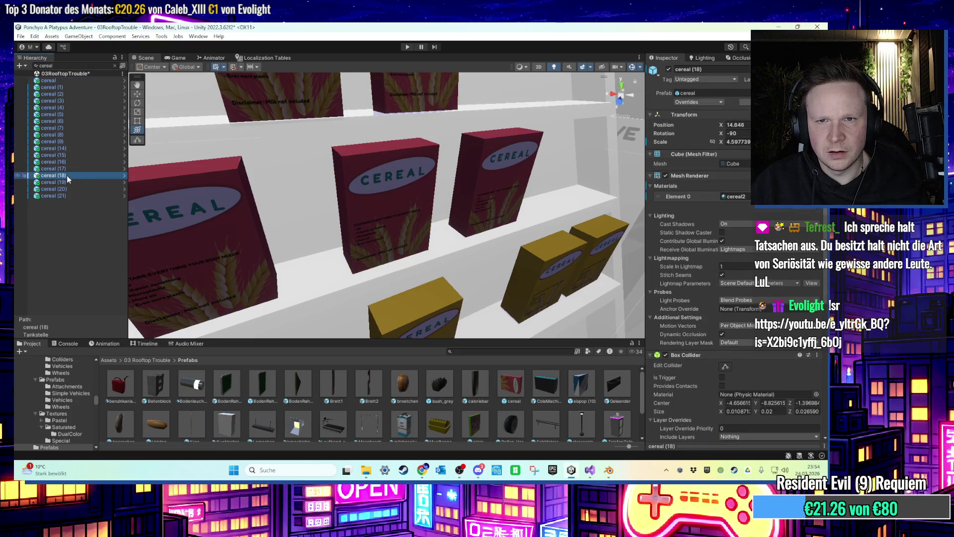
click(71, 189)
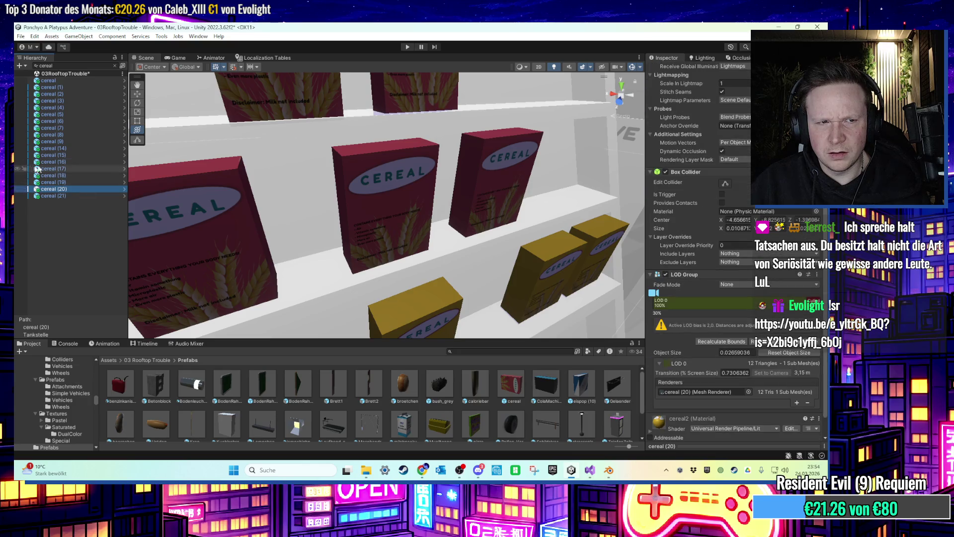
click(50, 162)
key(f)
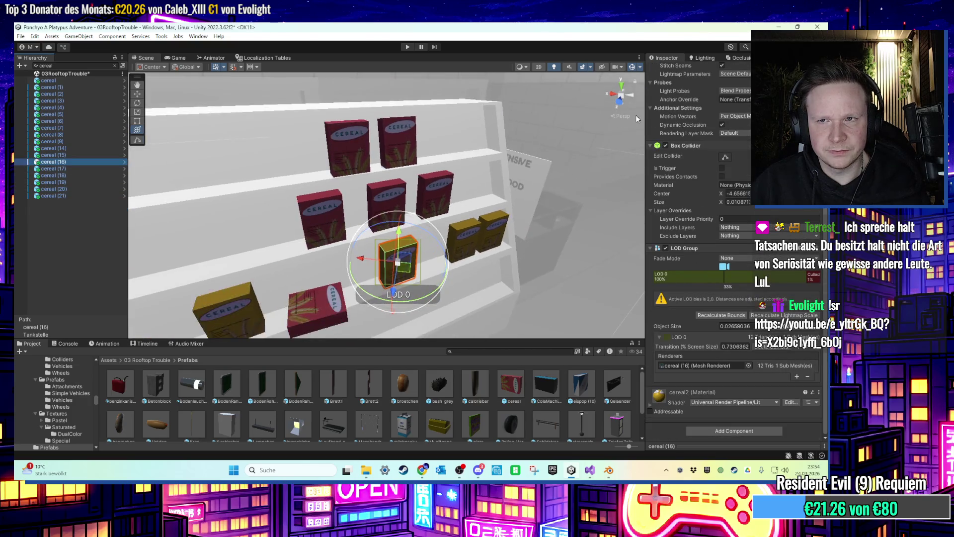
drag(571, 129, 480, 162)
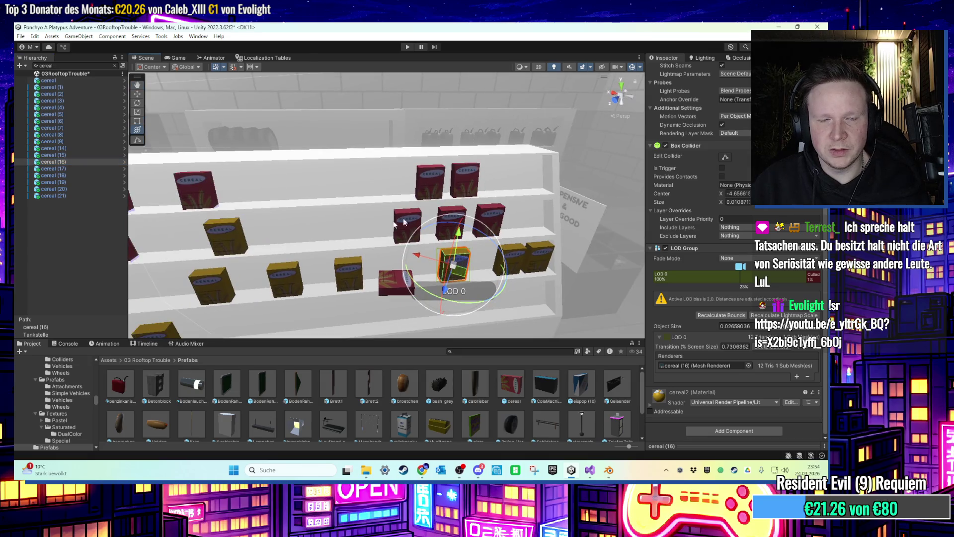
click(114, 65)
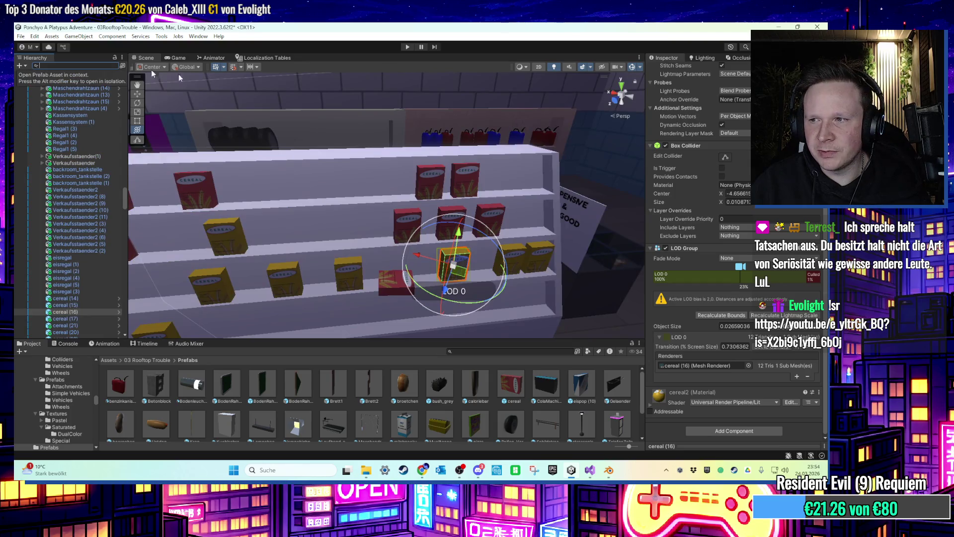
mouse_move(282, 181)
mouse_down()
mouse_move(405, 174)
mouse_move(380, 231)
mouse_move(454, 292)
mouse_move(484, 236)
mouse_move(272, 256)
mouse_move(338, 256)
mouse_move(442, 230)
mouse_move(440, 281)
mouse_move(283, 332)
mouse_move(314, 334)
mouse_up()
Duplicate several cereal boxes and lift a yellow copy onto the shelf above.
click(486, 249)
key(ctrl+d)
key(ctrl+d)
scroll(409, 238, down, 3)
key(ctrl+d)
scroll(395, 245, up, 3)
scroll(394, 246, up, 2)
click(469, 266)
key(ctrl+d)
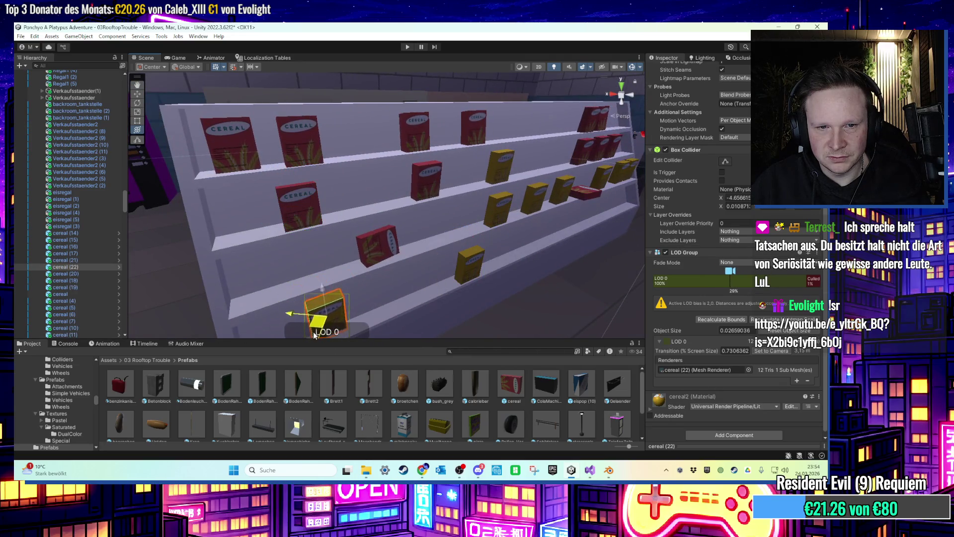
scroll(314, 334, up, 3)
key(ctrl+d)
mouse_move(443, 257)
mouse_down()
mouse_move(441, 198)
mouse_move(422, 197)
mouse_move(418, 228)
mouse_up()
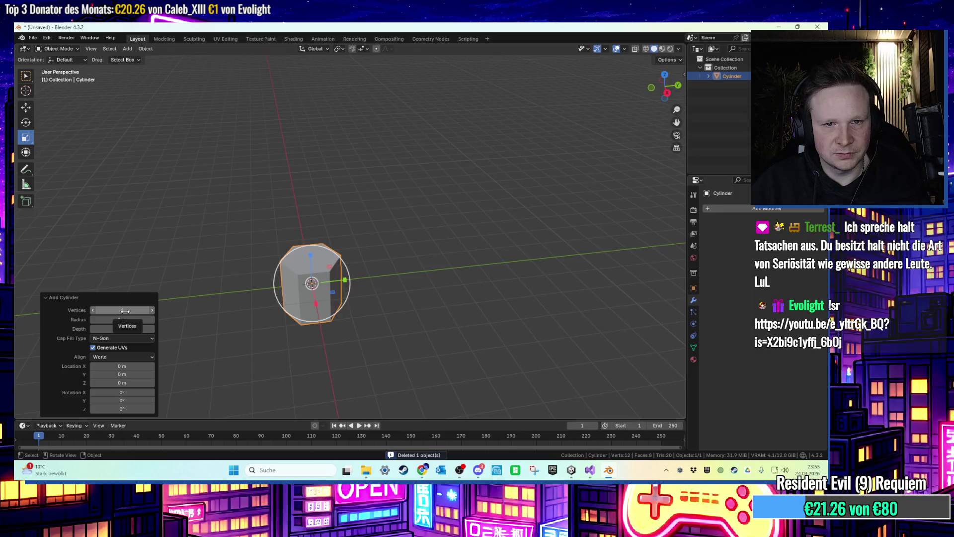
Auto-smooth shade the hexagonal cylinder and raise it about 1 m along Z.
scroll(291, 252, up, 5)
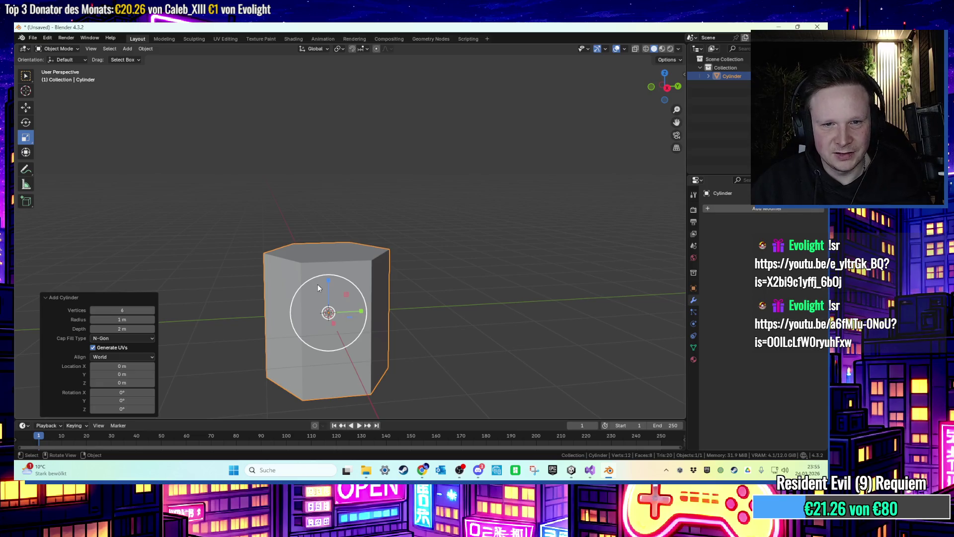
right_click(350, 273)
click(374, 270)
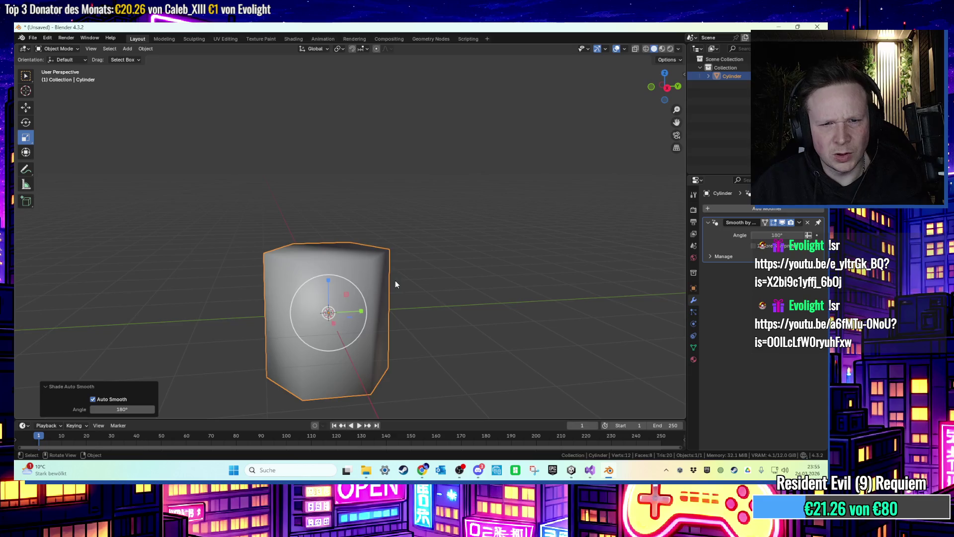
key(g)
key(z)
click(405, 228)
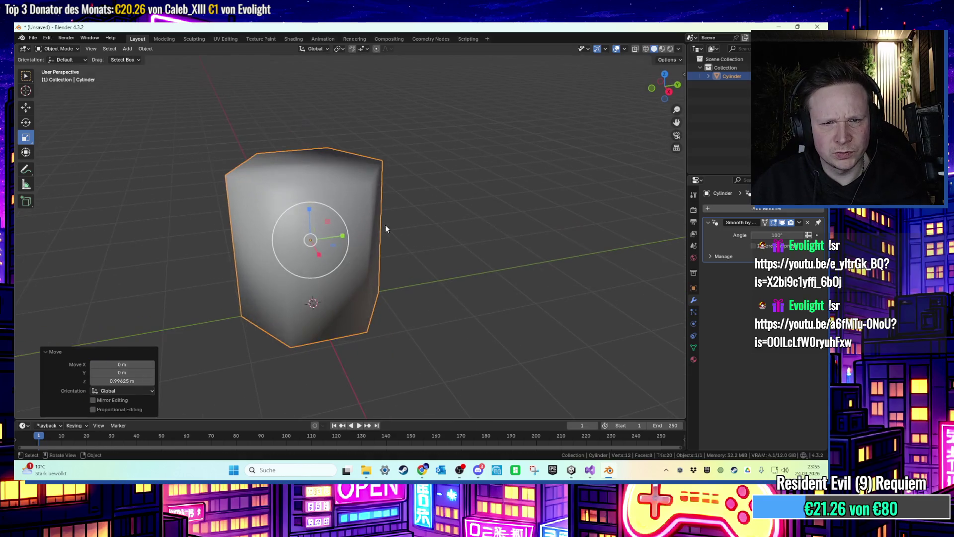
Extrude the cylinder's top face upward in Edit Mode.
key(Tab)
key(3)
click(318, 146)
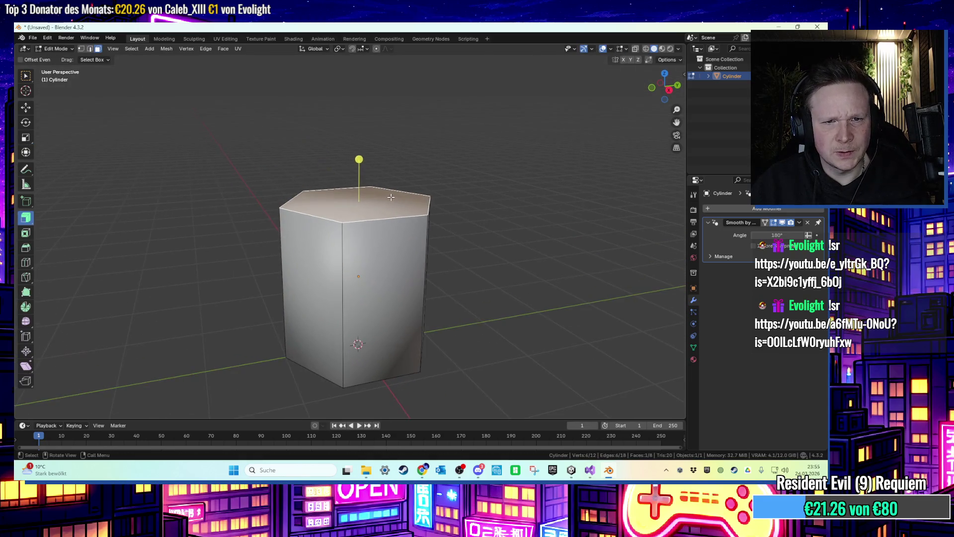
key(e)
click(379, 191)
Scale the extruded top ring outward into a slightly overhanging lid rim.
scroll(347, 208, up, 3)
click(306, 220)
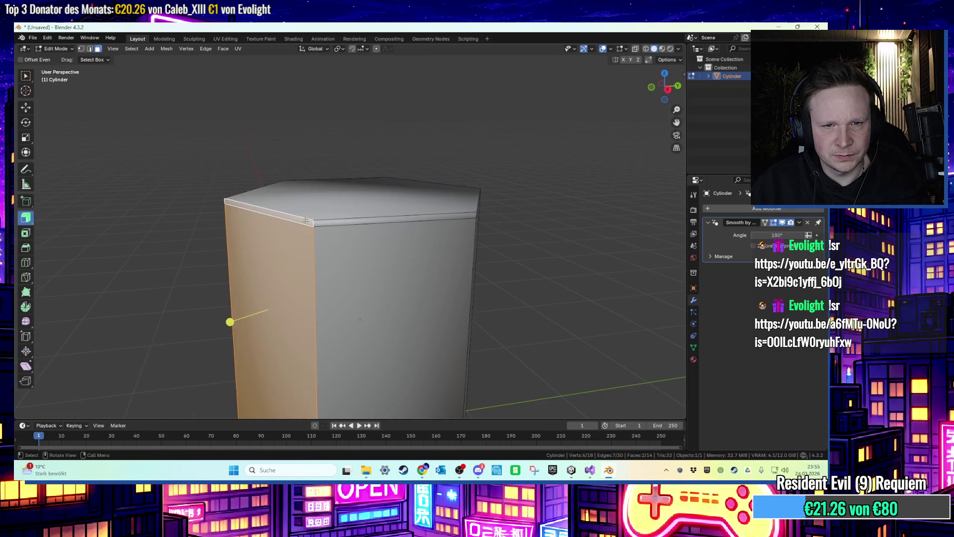
alt+click(311, 220)
key(s)
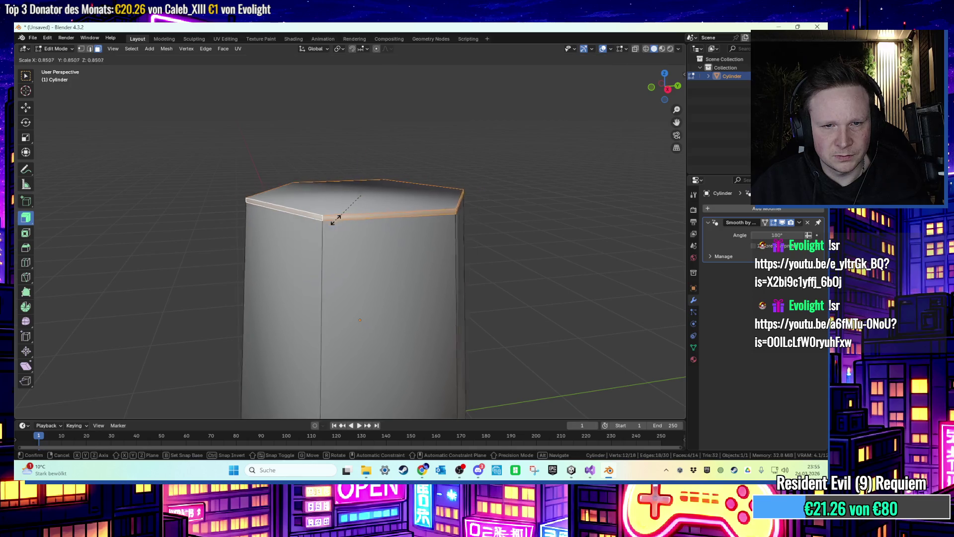
scroll(334, 219, up, 1)
click(368, 230)
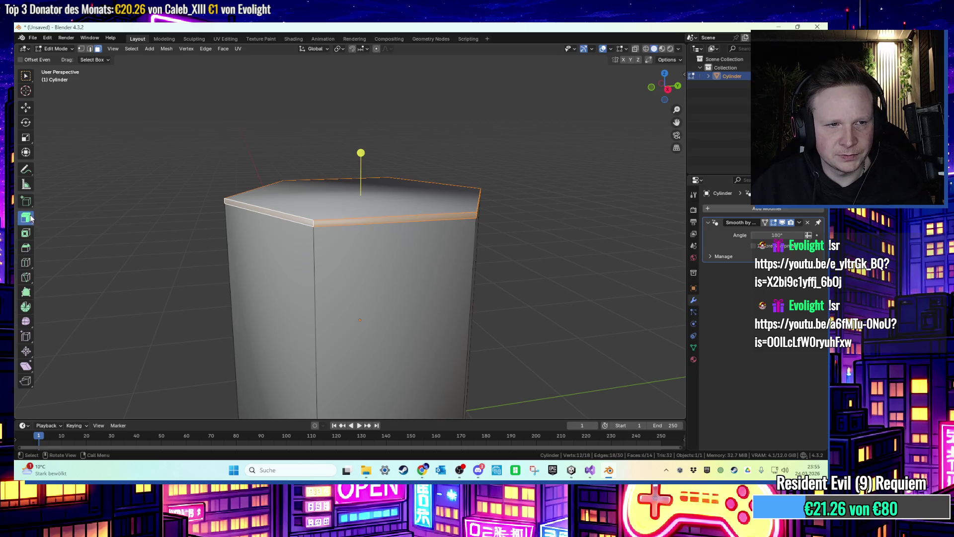
drag(361, 153, 364, 144)
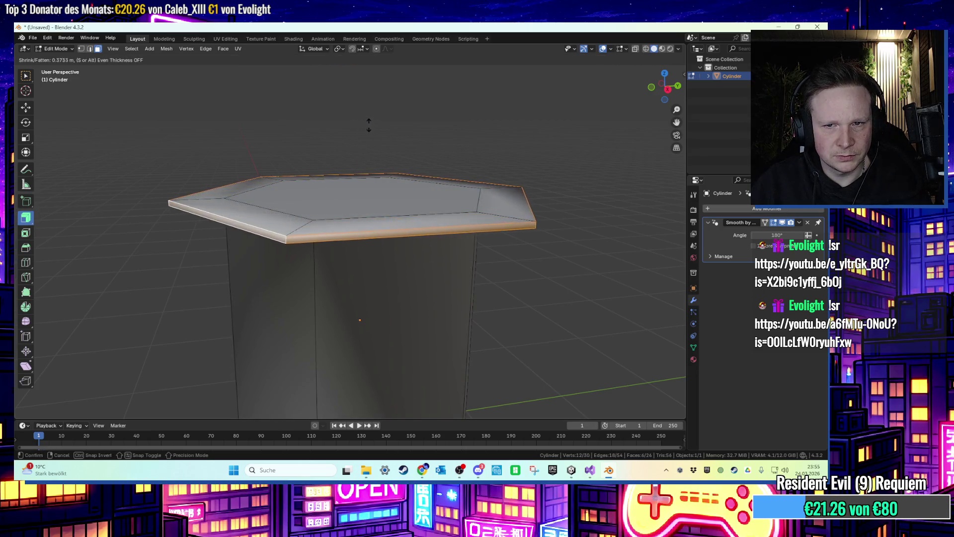
click(427, 144)
key(Tab)
Orbit around the cup, re-enter Edit Mode, and minimize Blender.
scroll(437, 158, down, 3)
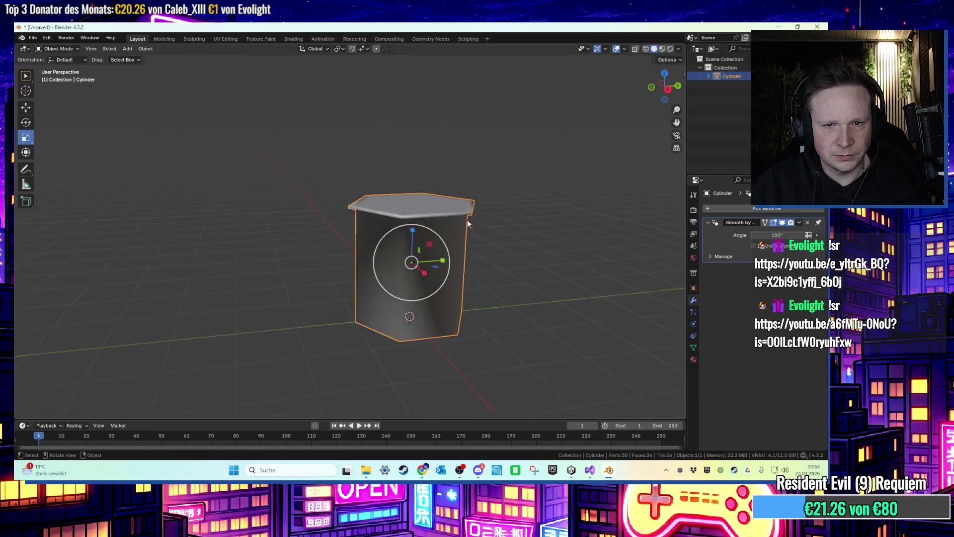
scroll(473, 236, up, 2)
click(529, 235)
mouse_move(529, 234)
mouse_down()
mouse_move(476, 239)
mouse_move(440, 271)
mouse_move(534, 252)
mouse_move(520, 217)
mouse_move(433, 192)
mouse_move(419, 234)
mouse_move(488, 259)
mouse_move(455, 240)
mouse_move(459, 229)
mouse_move(485, 255)
mouse_up()
key(Tab)
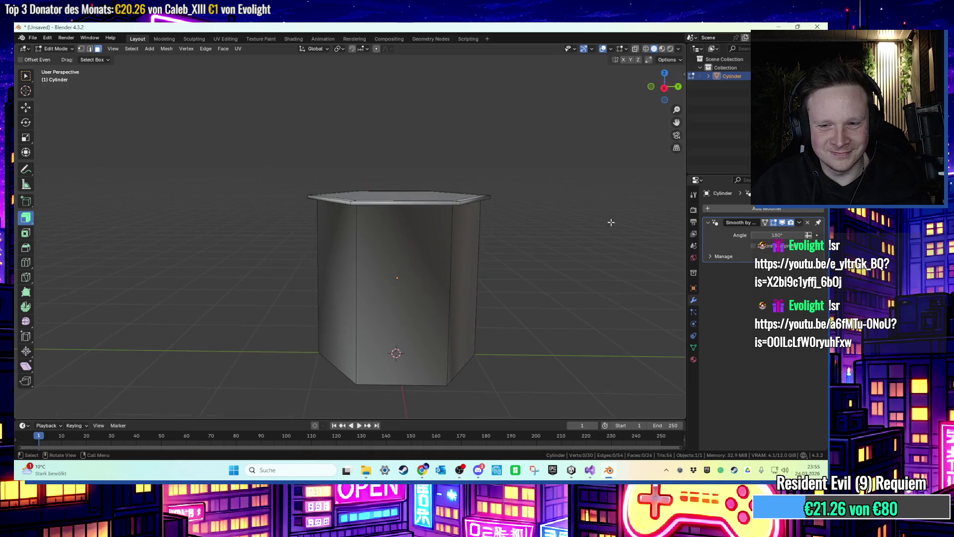
click(779, 26)
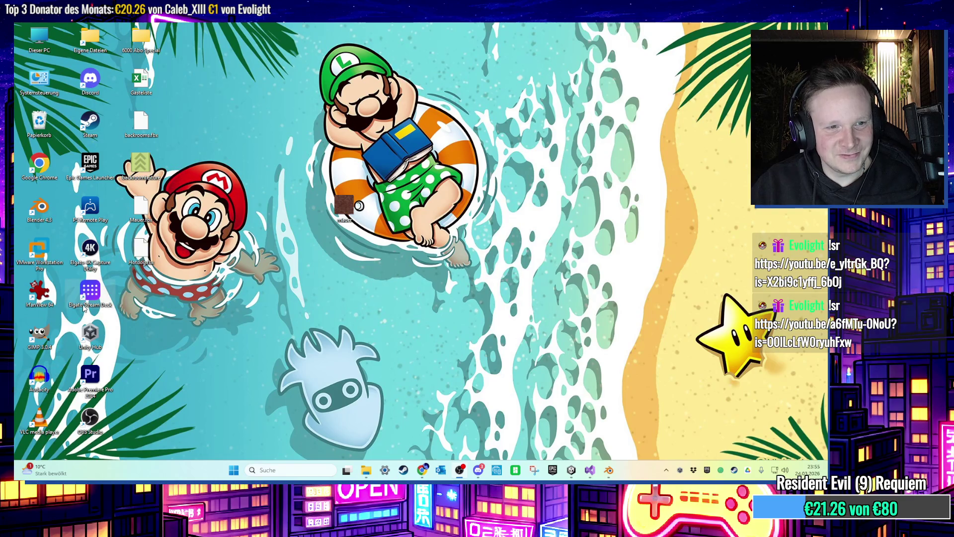
Launch GIMP and create a new 800×600 pixel image.
double_click(39, 335)
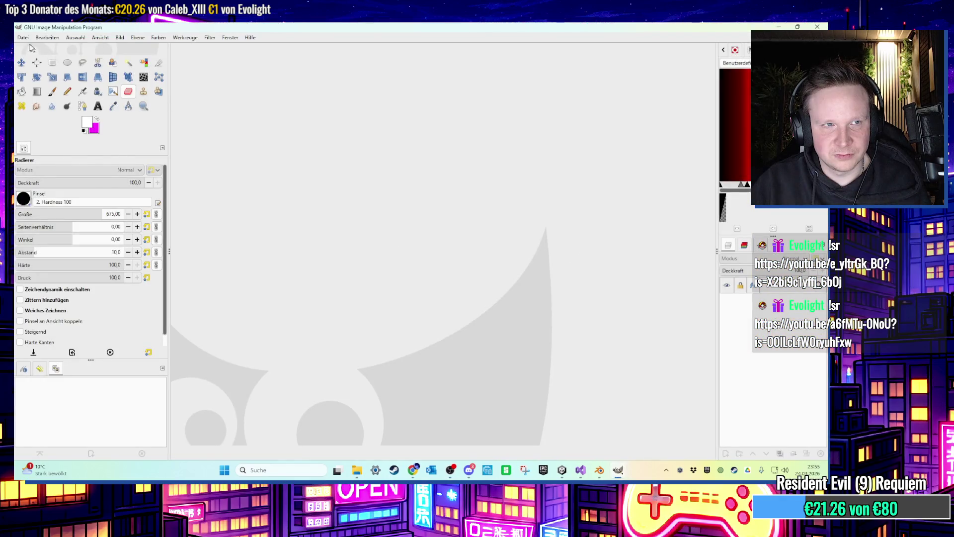
click(23, 38)
click(31, 47)
text(800)
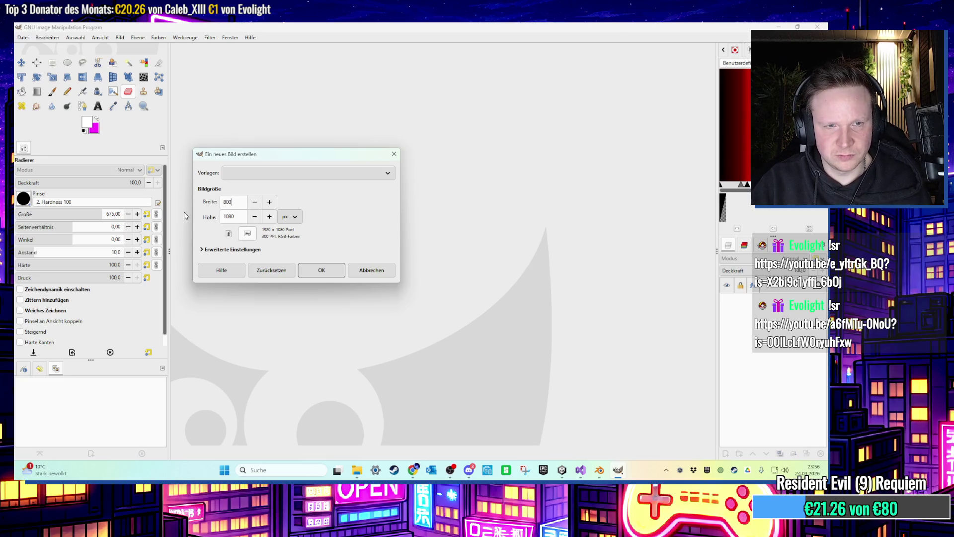
key(Tab)
text(600)
key(Return)
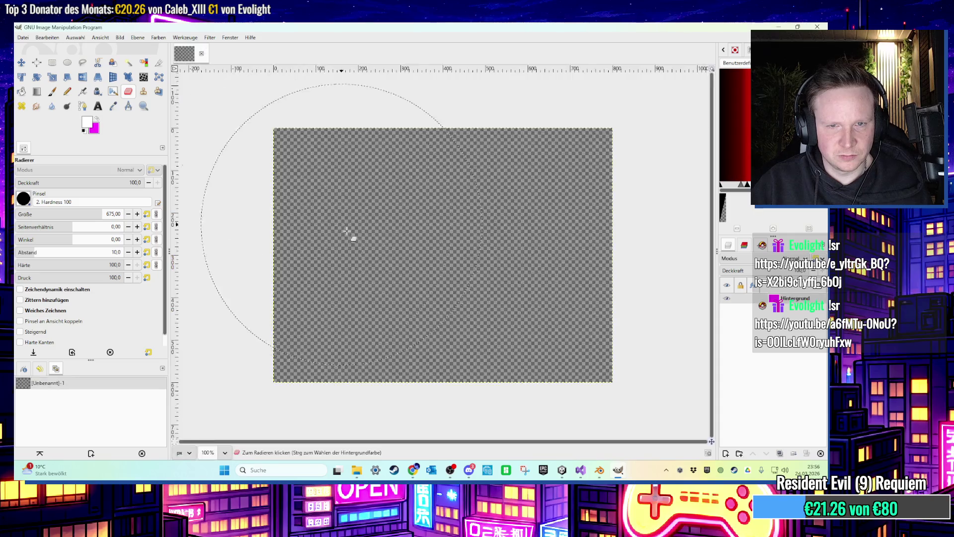
click(397, 245)
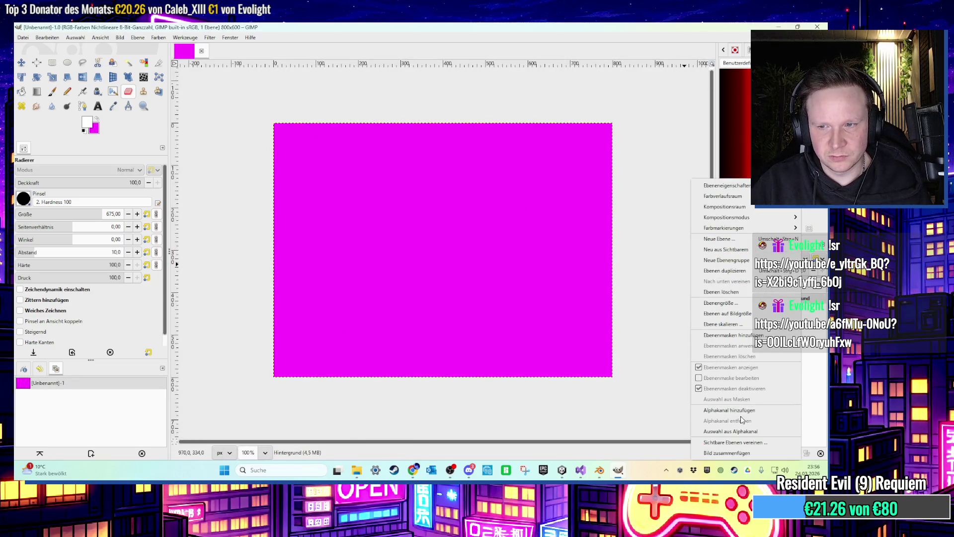
Paint the canvas white and draw a text box across it.
click(52, 91)
mouse_move(323, 224)
mouse_down()
mouse_move(575, 245)
mouse_move(517, 315)
mouse_up()
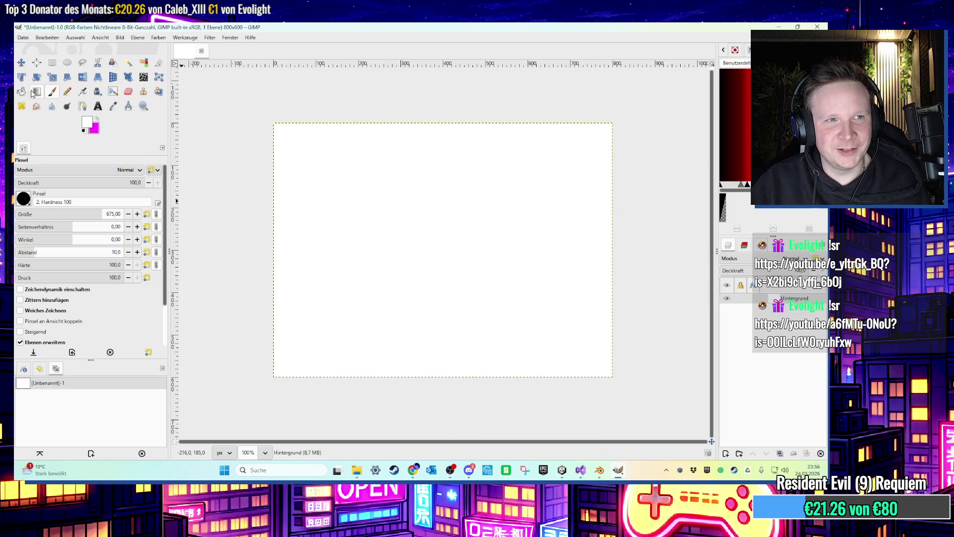
click(98, 105)
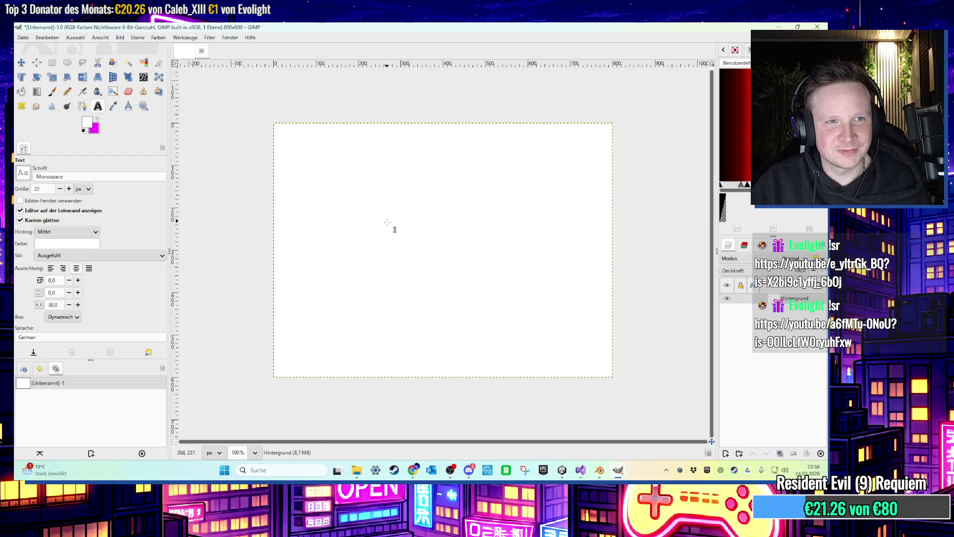
mouse_move(291, 171)
mouse_down()
mouse_move(624, 334)
mouse_move(603, 362)
mouse_up()
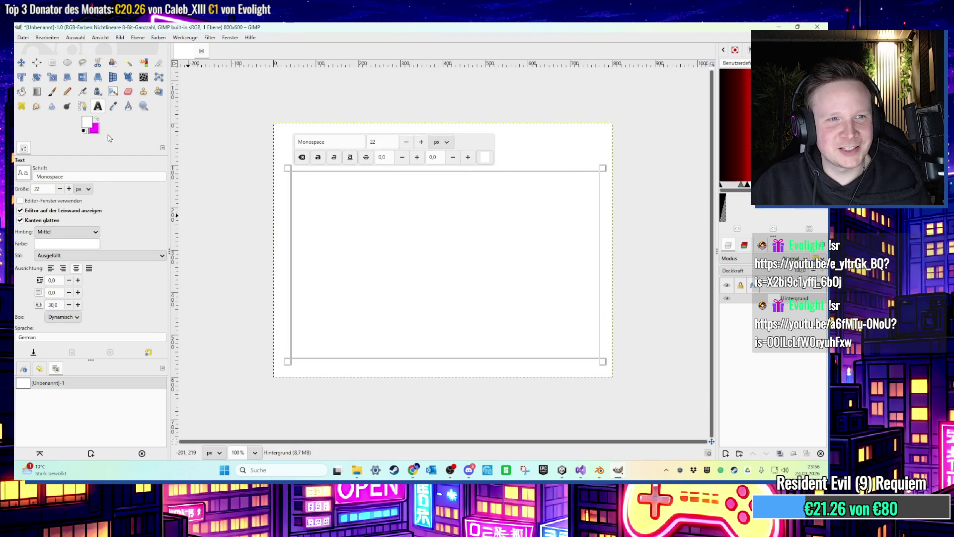
Choose the Fredoka Bold font for the text layer.
click(27, 172)
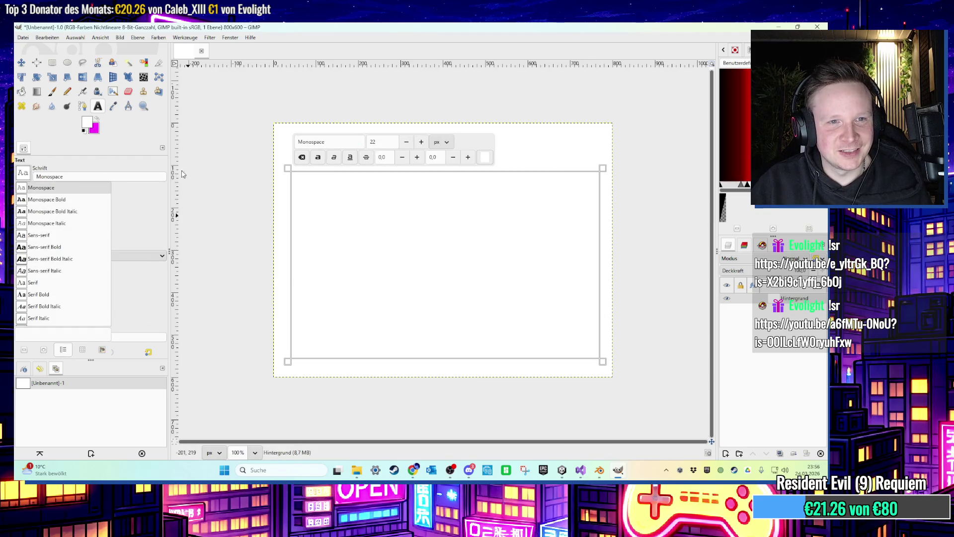
click(328, 141)
text(fred)
click(342, 214)
click(360, 222)
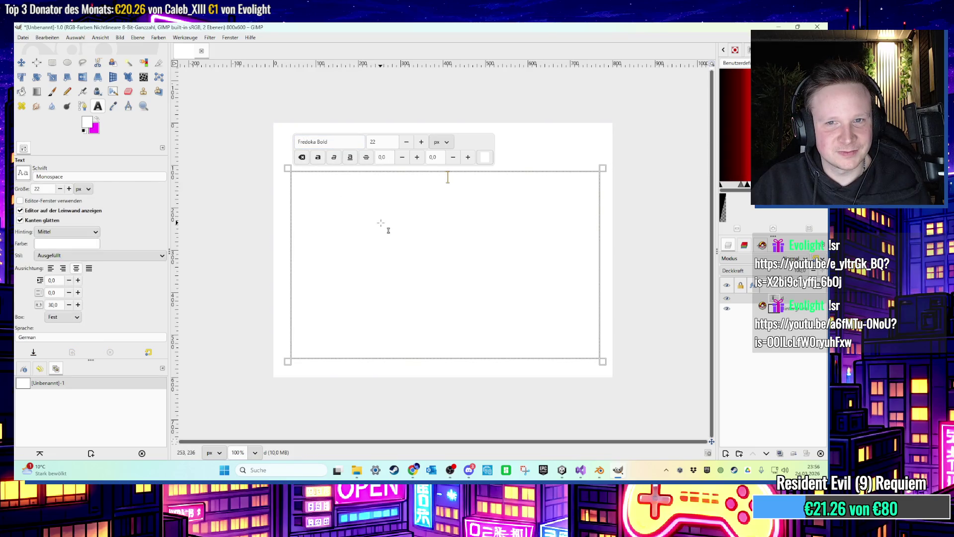
Set the foreground colour to pink.
click(97, 120)
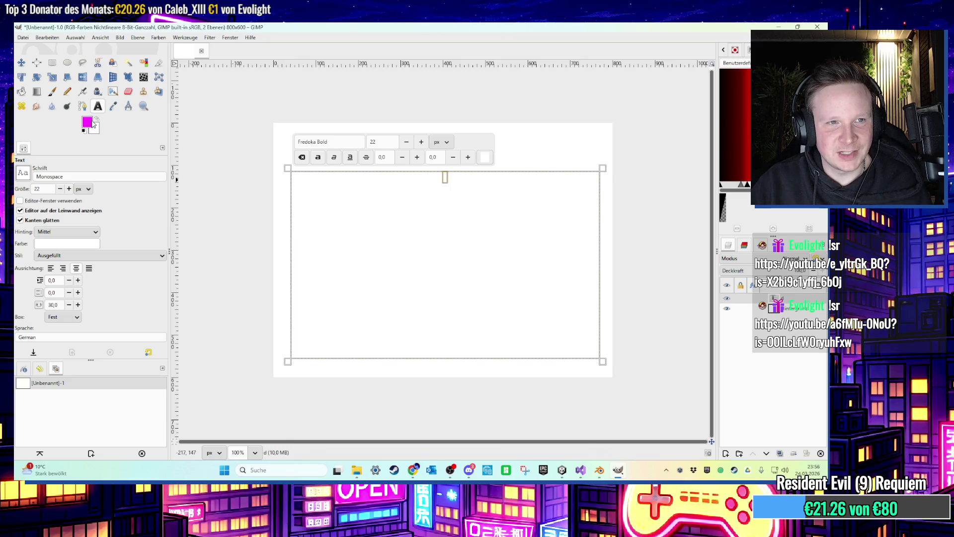
click(92, 125)
mouse_move(364, 216)
mouse_down()
mouse_move(381, 215)
mouse_move(409, 182)
mouse_up()
click(382, 222)
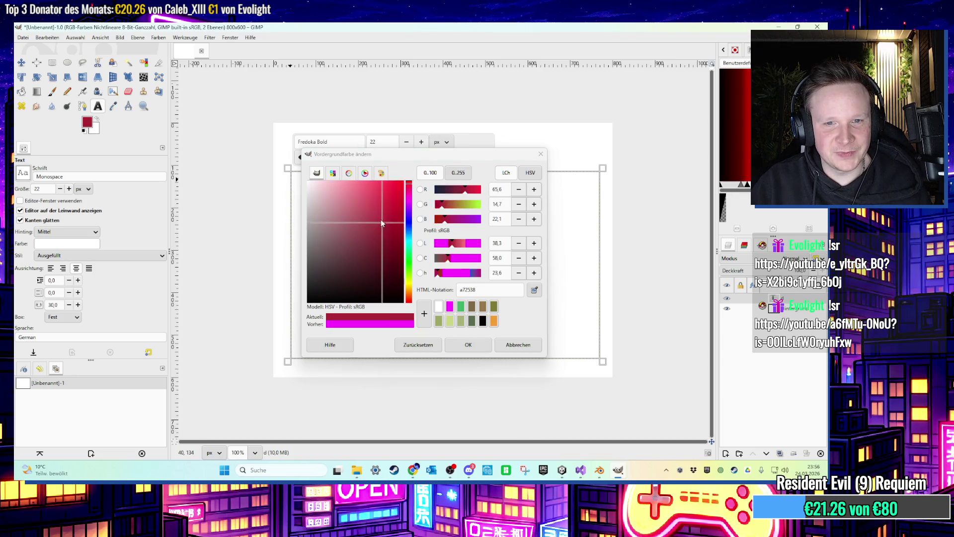
drag(381, 223, 368, 181)
click(468, 344)
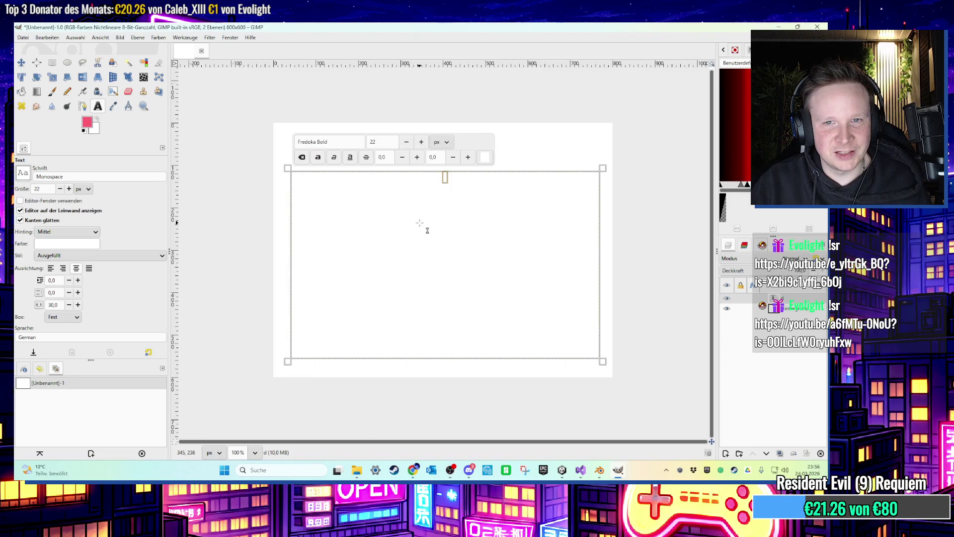
Type 'INSTANT NOODLES' and apply Fredoka Bold to it.
text(INSTANT NOODLES)
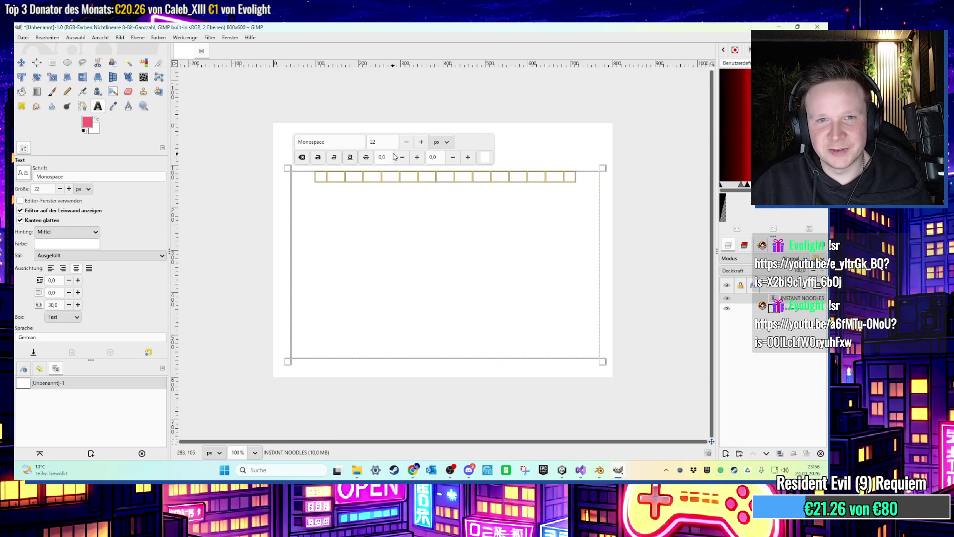
text(Fredoka)
scroll(351, 164, down, 2)
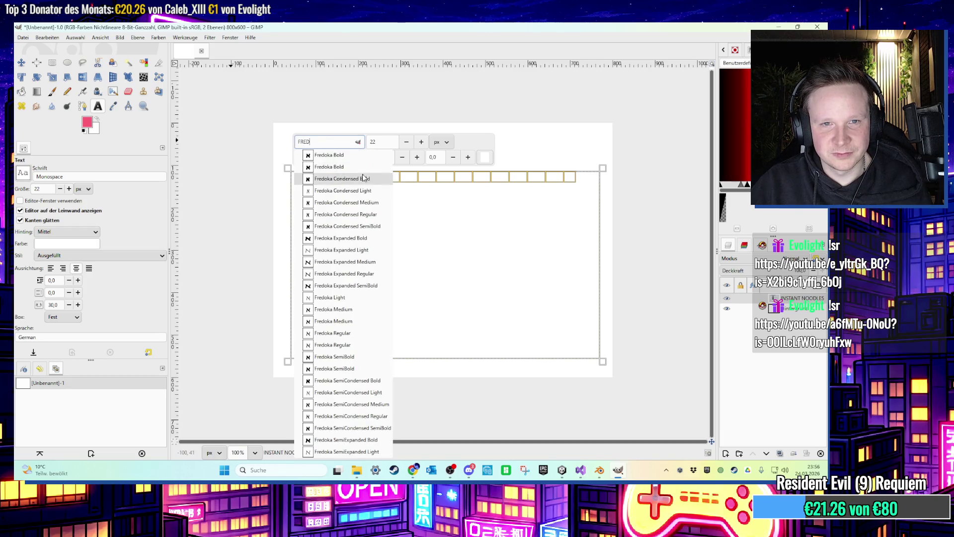
click(351, 162)
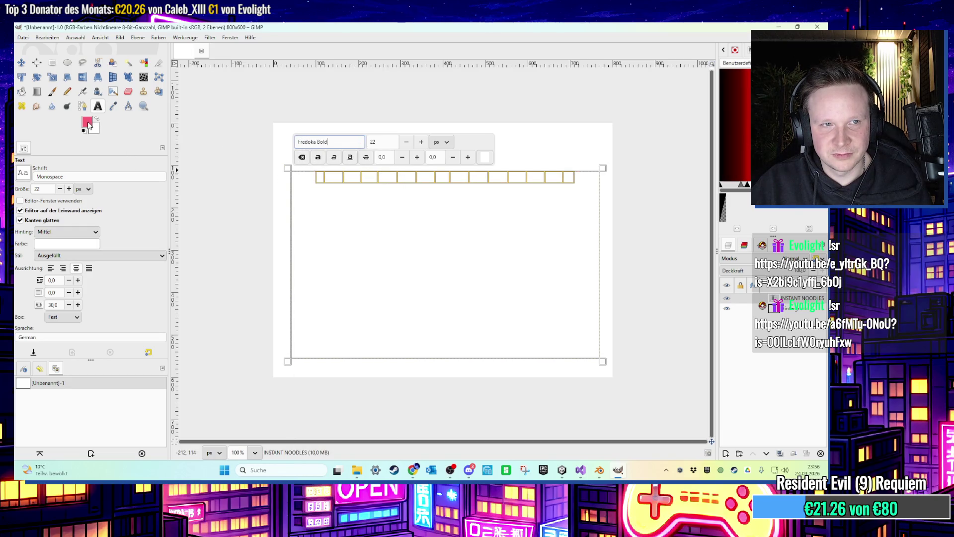
click(485, 157)
Give the INSTANT NOODLES text a softer red and adjust its letter spacing.
drag(387, 201, 363, 199)
click(468, 345)
click(455, 205)
triple_click(318, 178)
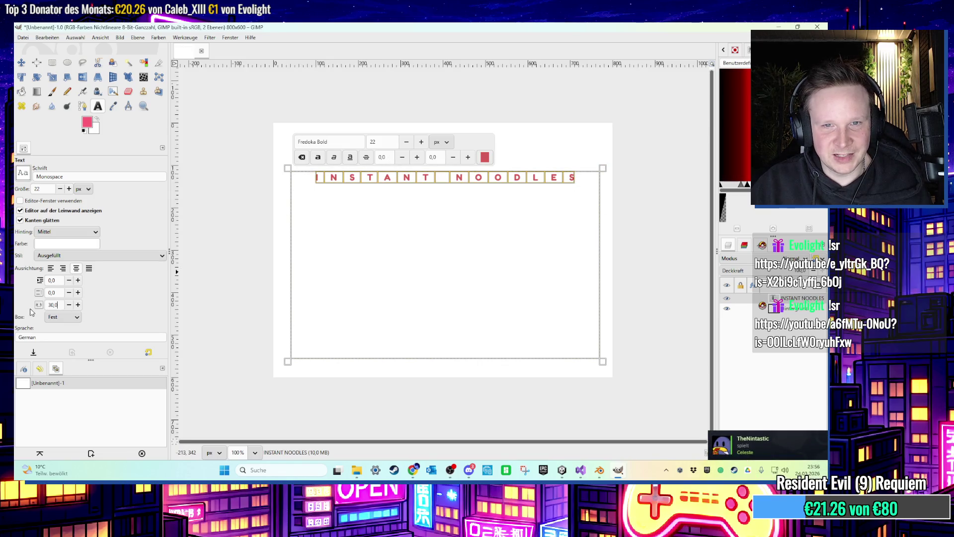
key(Return)
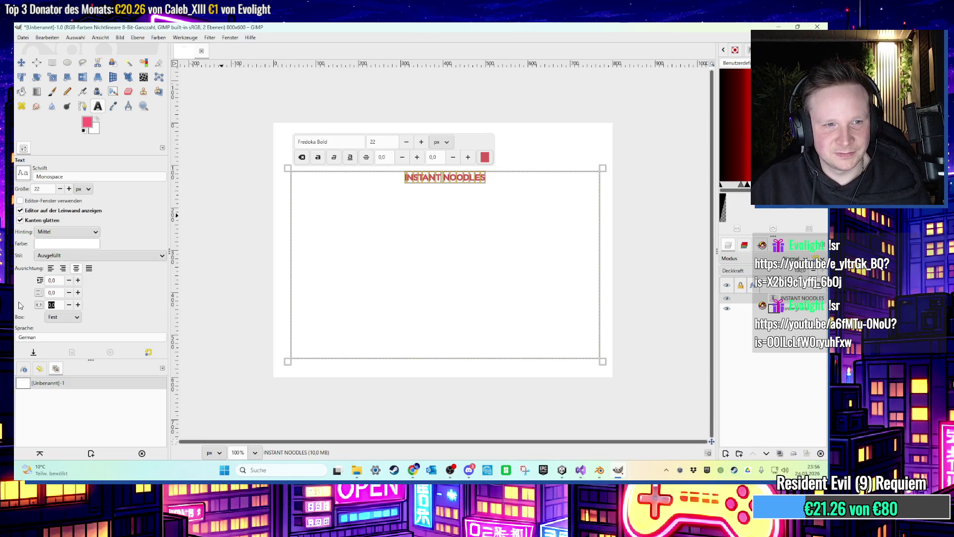
text(0)
key(Return)
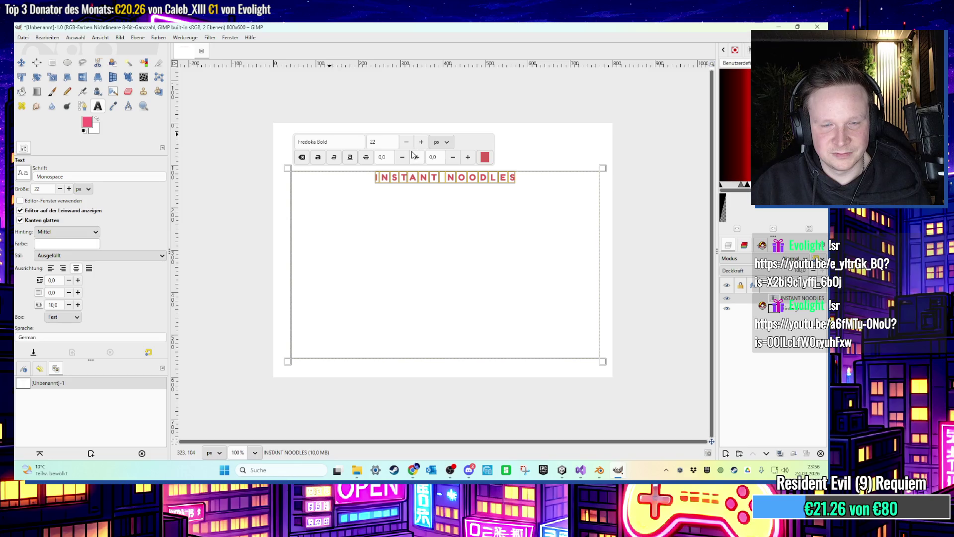
text(120)
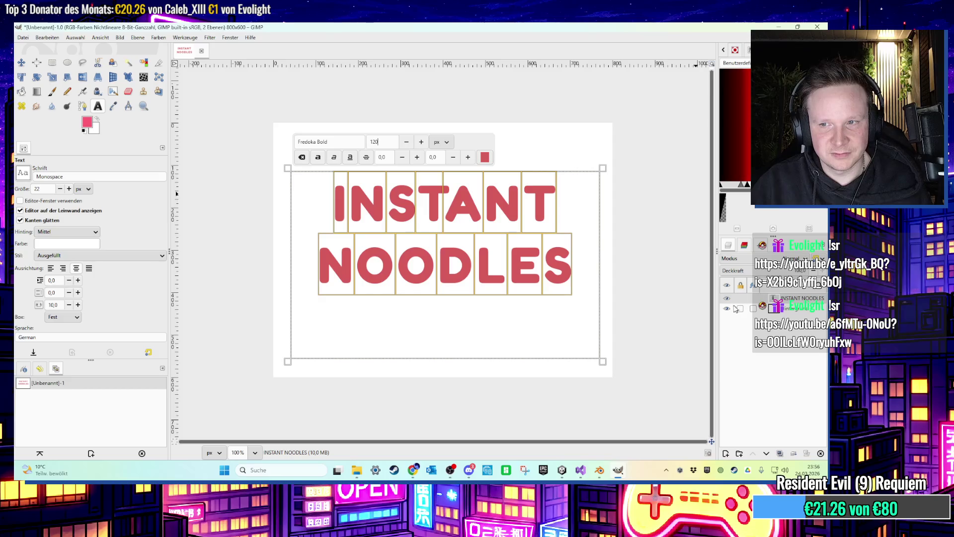
Hide the white background layer, remove stray spaces from the text, and switch to Move.
click(727, 308)
click(447, 199)
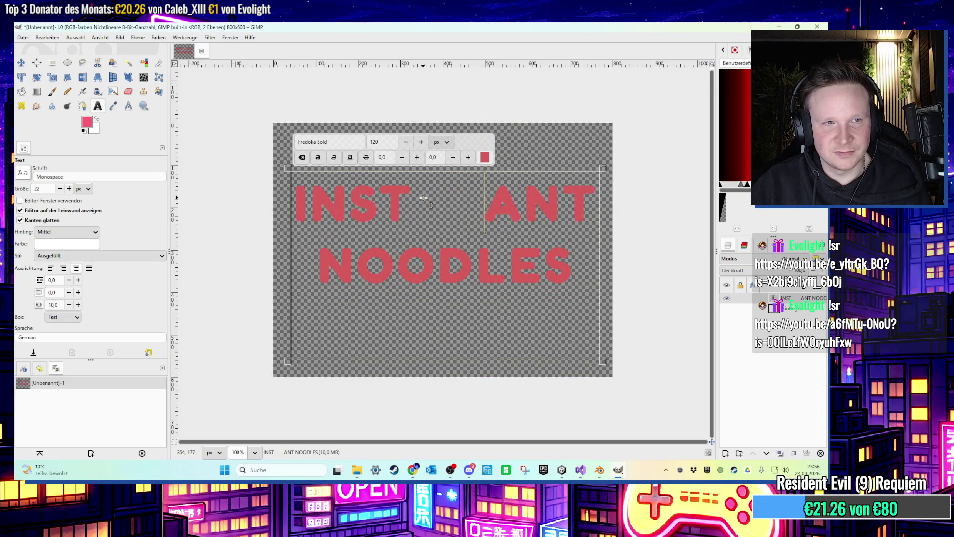
key(BackSpace)
key(BackSpace)
key(BackSpace)
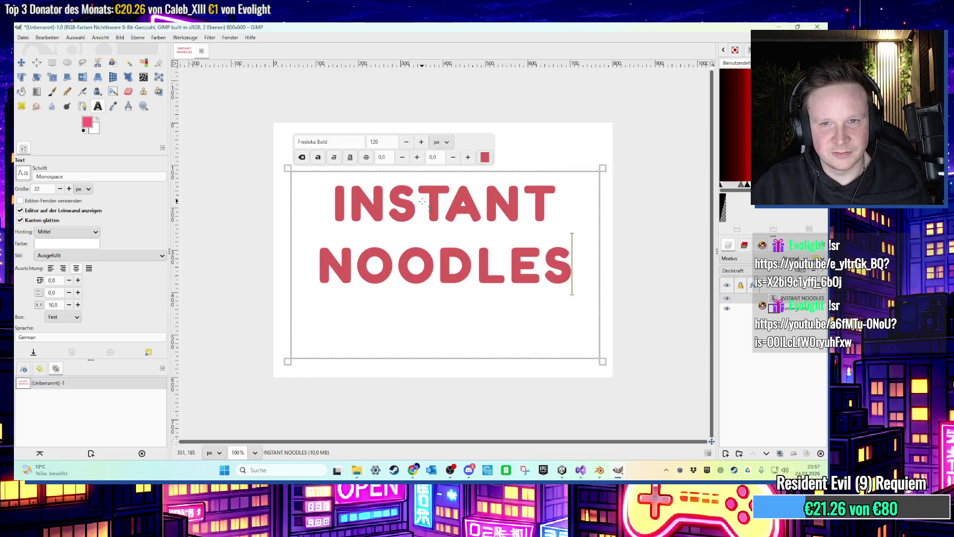
key(m)
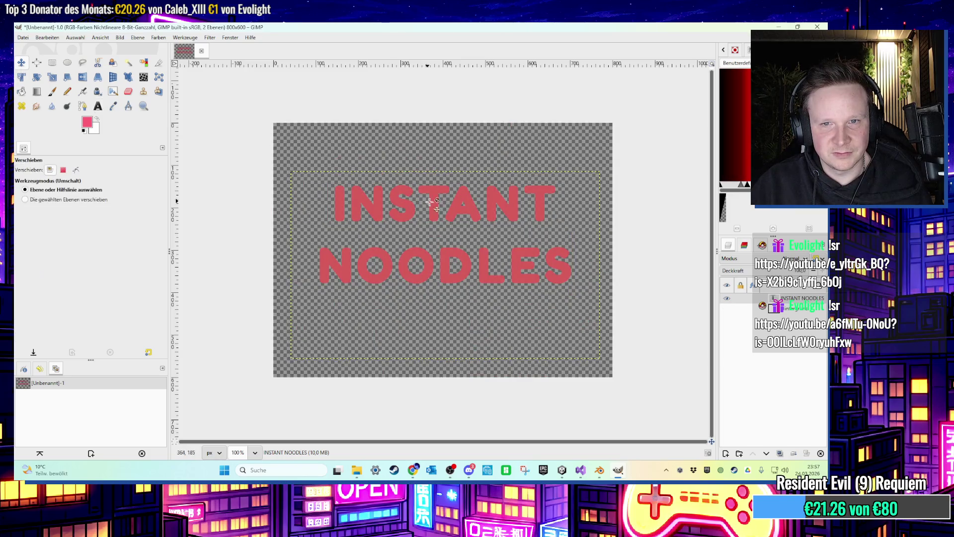
Try a pale yellow gradient fill on the text area, undo it, and return to the Text tool.
key(g)
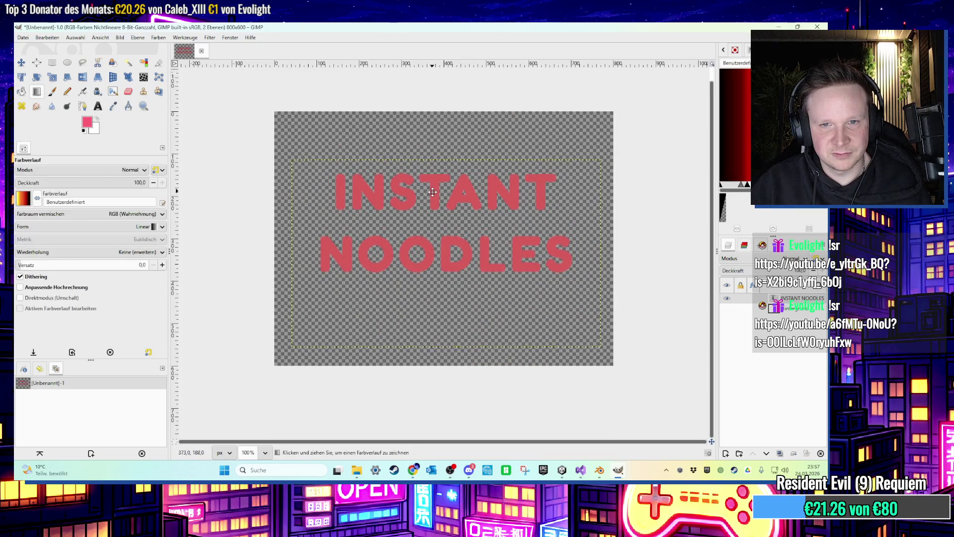
click(438, 191)
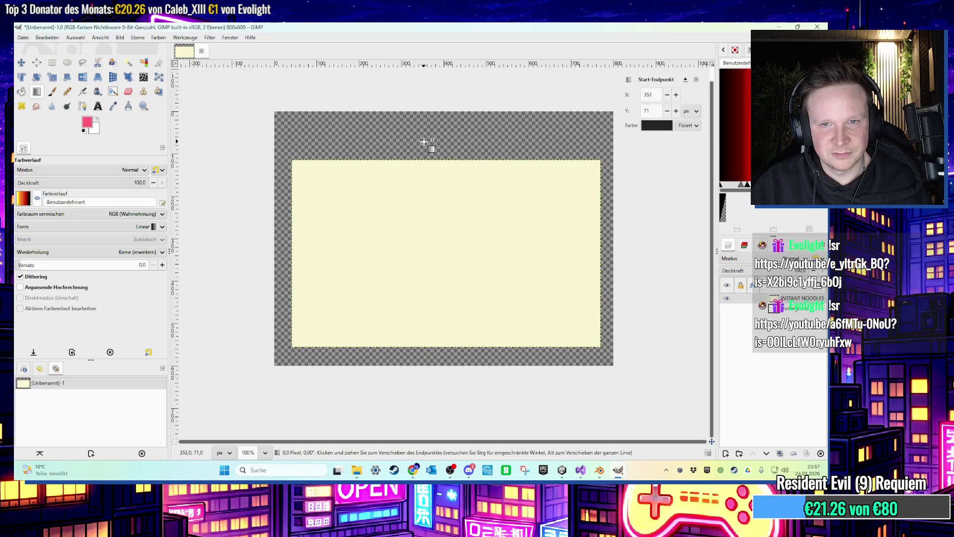
key(ctrl+z)
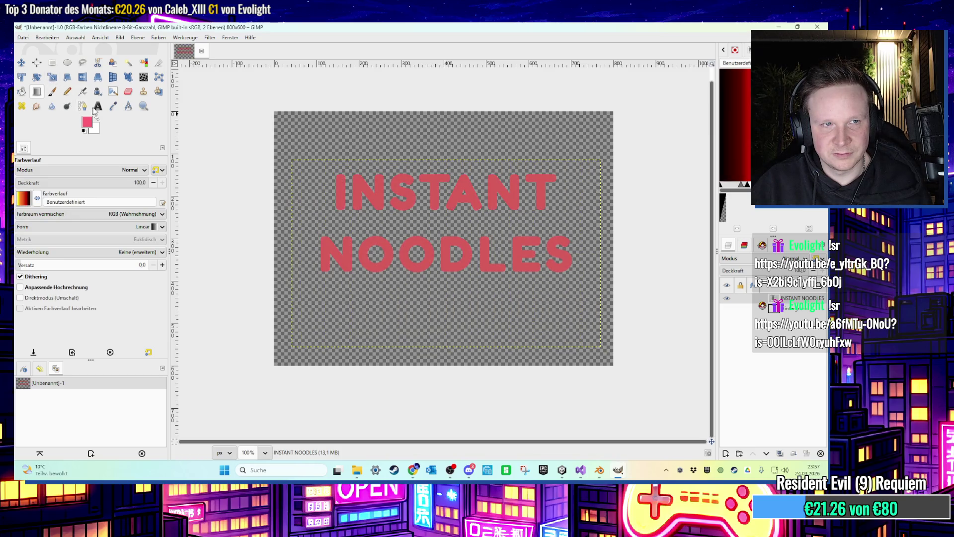
click(98, 107)
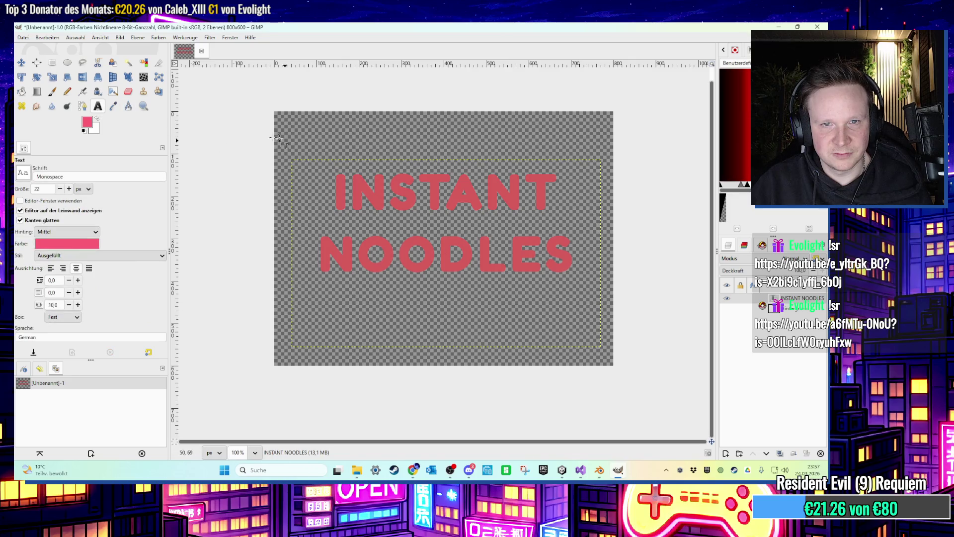
Make the white background layer visible again behind the title.
click(726, 308)
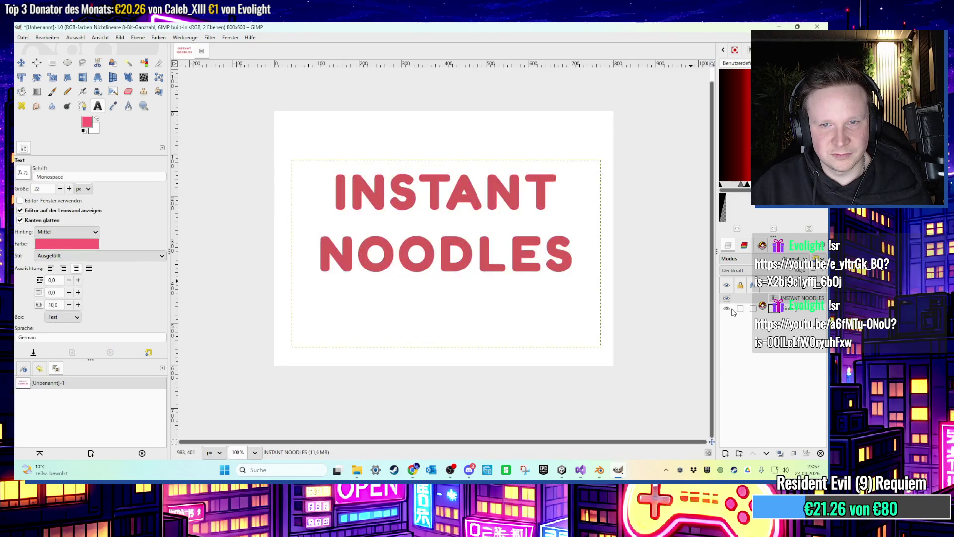
scroll(528, 189, down, 3)
scroll(528, 190, up, 3)
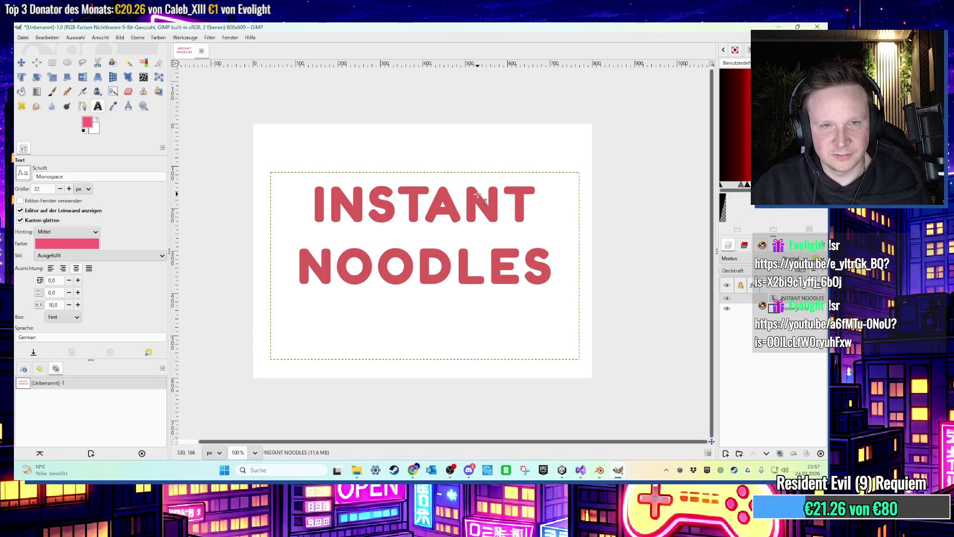
click(24, 38)
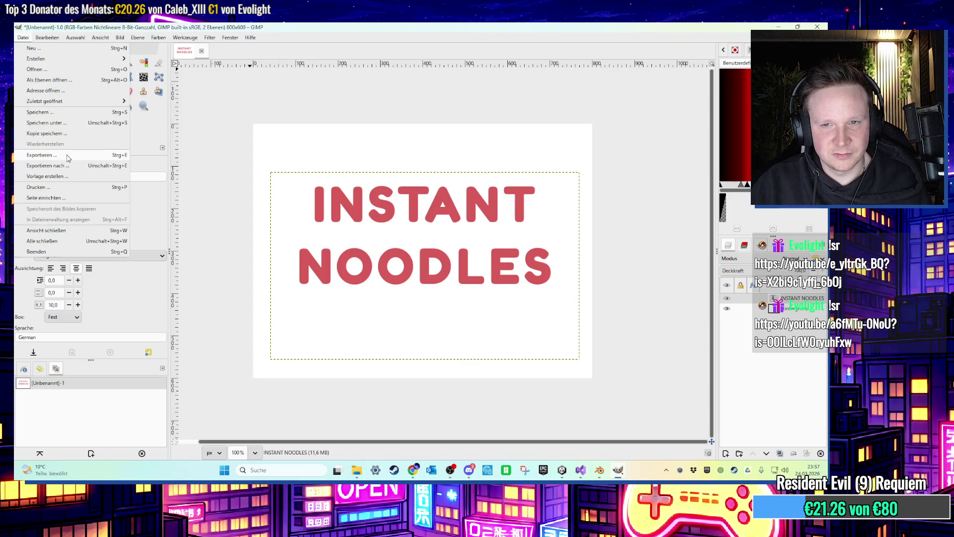
click(207, 165)
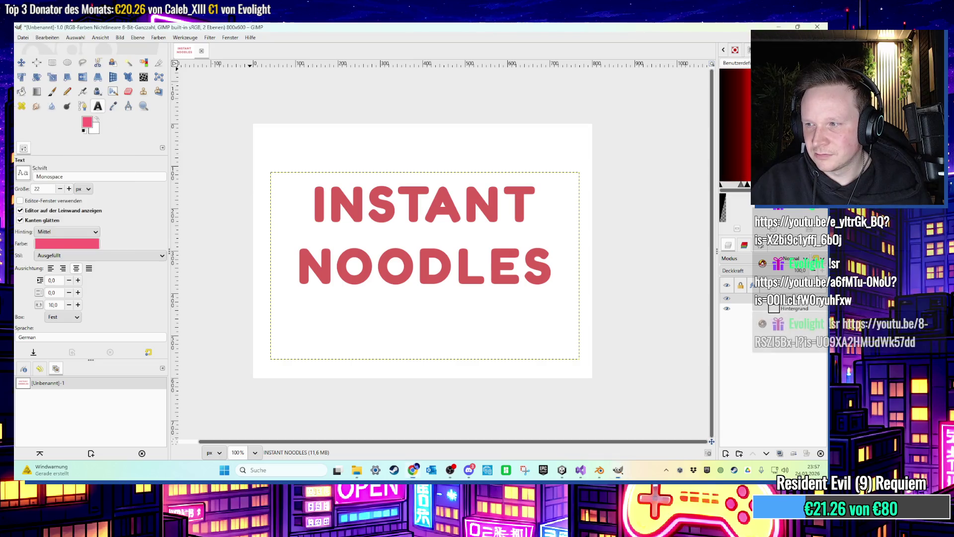
Draw a text box and type the tagline 'Instantely unhealthy'.
mouse_move(303, 348)
mouse_down()
mouse_move(404, 345)
mouse_move(492, 360)
mouse_up()
click(244, 212)
mouse_move(247, 235)
mouse_down()
mouse_move(319, 277)
mouse_move(477, 324)
mouse_up()
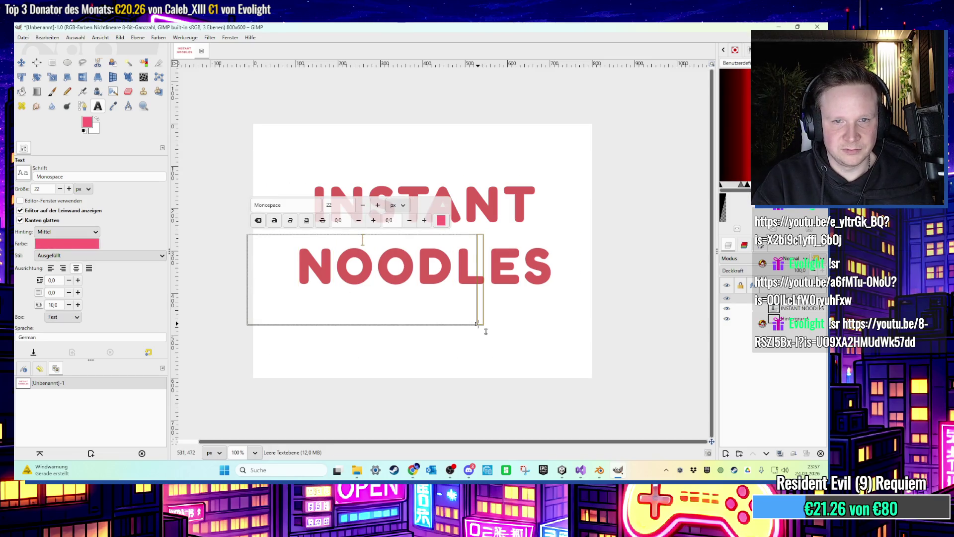
text(Instantle)
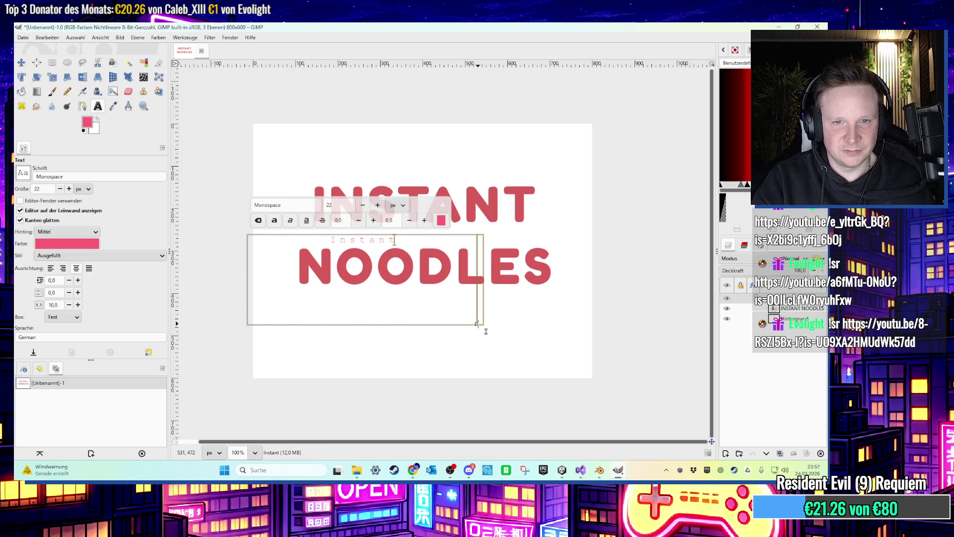
key(BackSpace)
key(BackSpace)
text(ely unhealthy)
Format the tagline in Fredoka Bold at 50 px and widen its text box.
key(ctrl+a)
click(286, 205)
text(Fredoka)
click(330, 223)
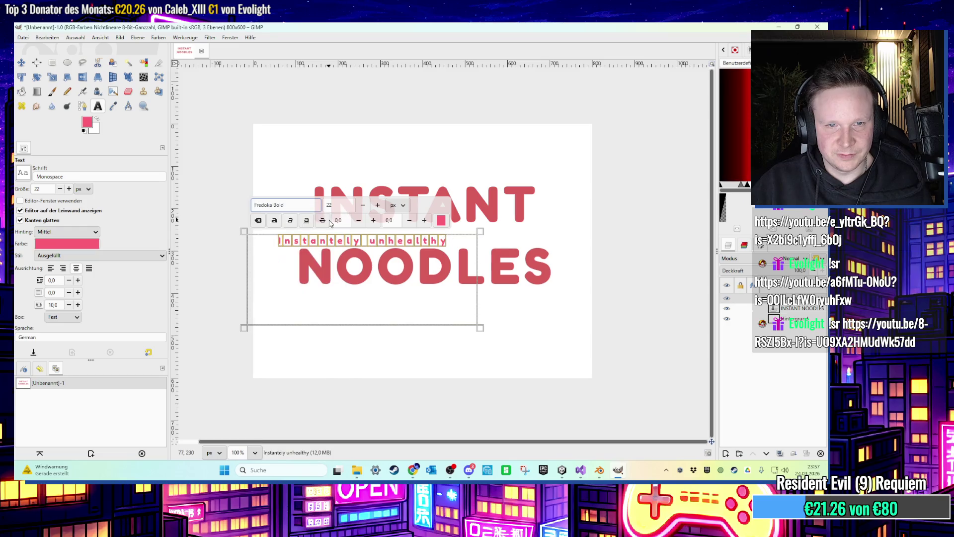
key(Tab)
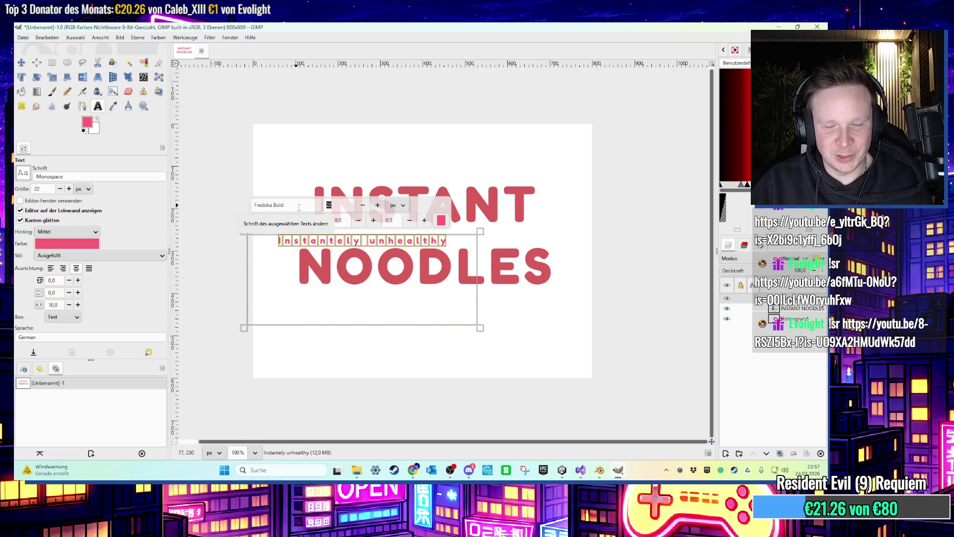
text(100)
key(Return)
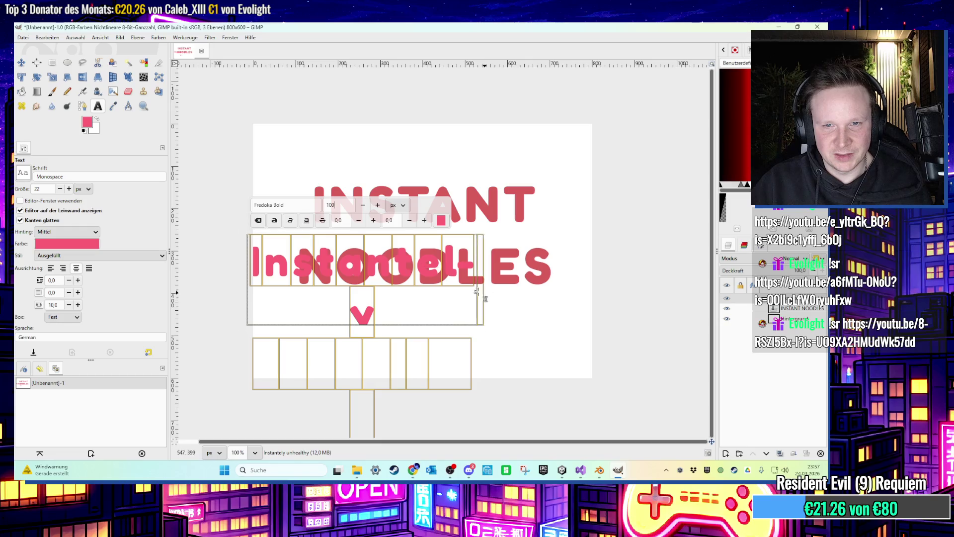
drag(478, 292, 602, 303)
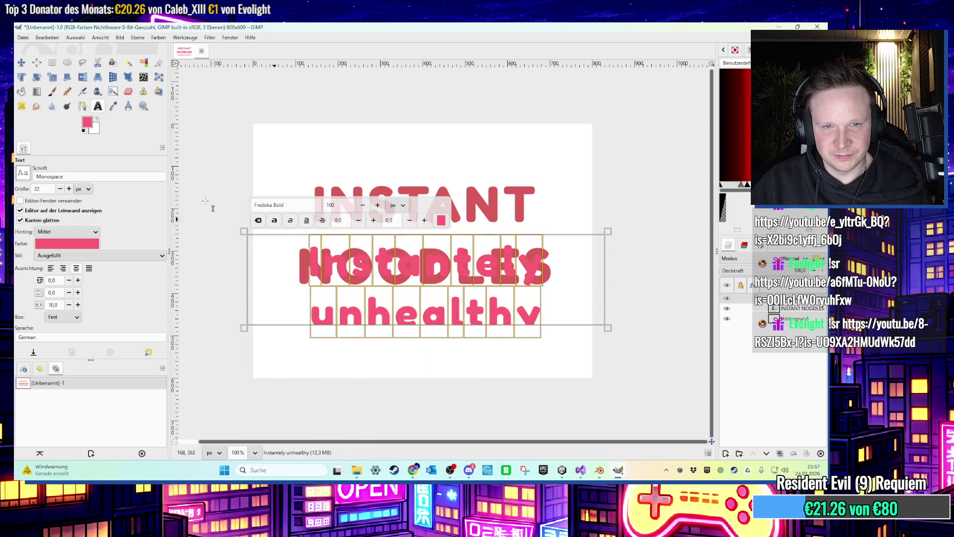
drag(348, 205, 306, 208)
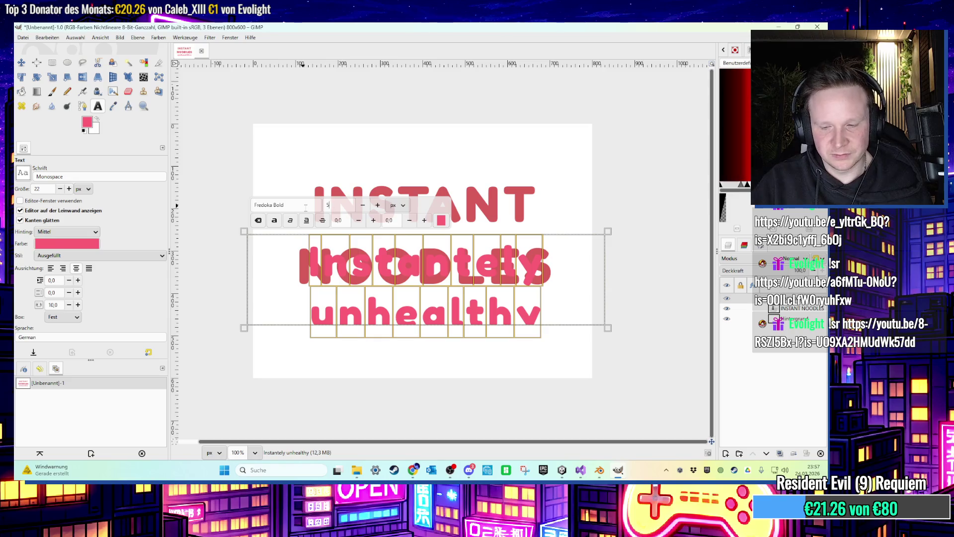
text(0)
Move the tagline beneath NOODLES, nudging it 45 px lower.
click(22, 62)
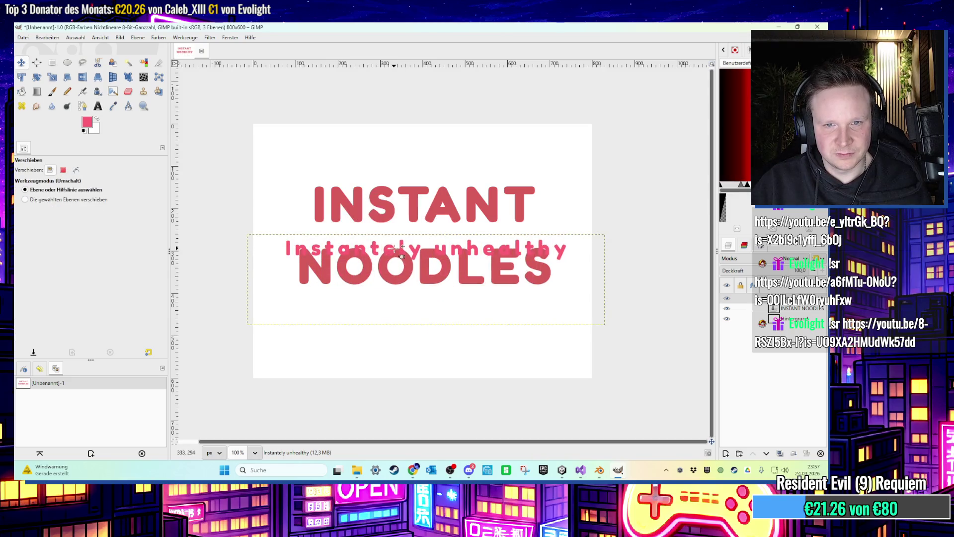
drag(408, 253, 408, 311)
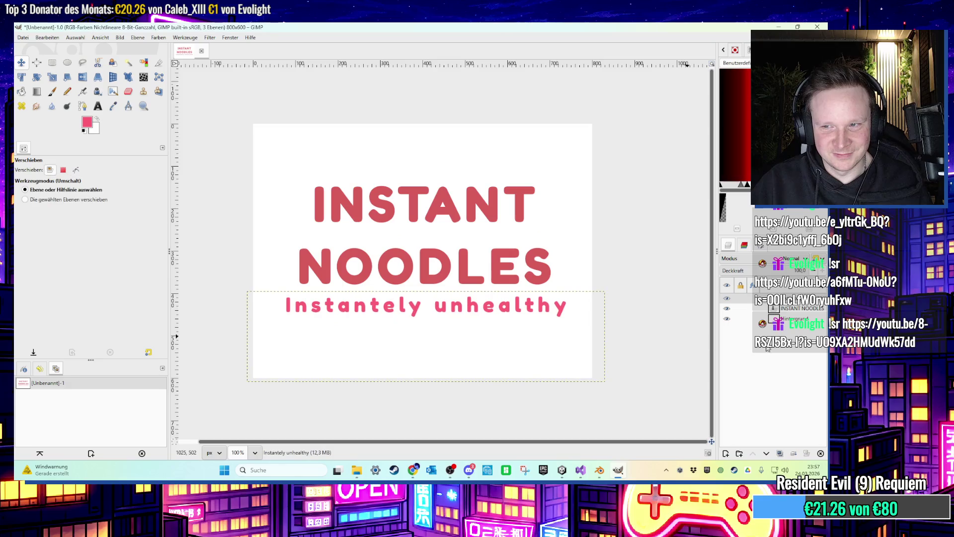
click(727, 319)
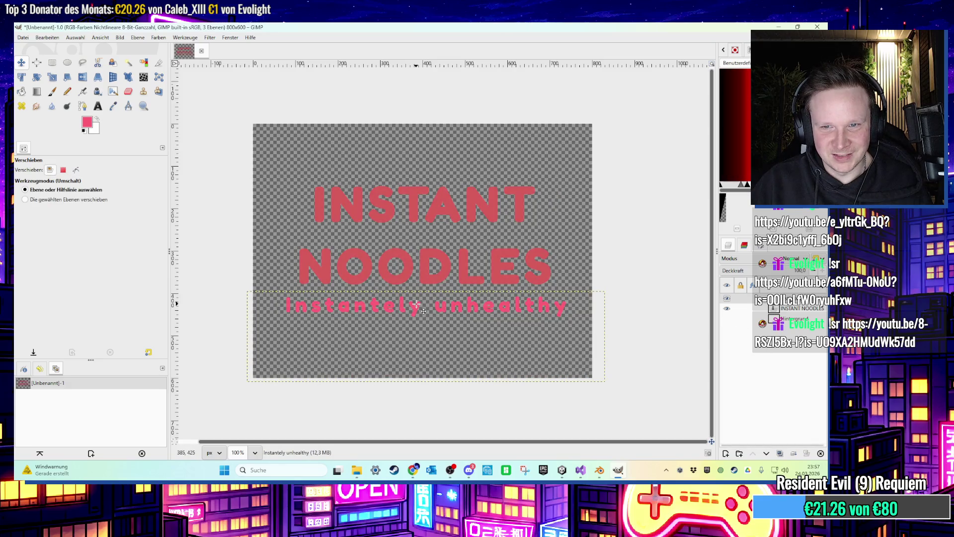
drag(423, 311, 423, 332)
click(727, 319)
Export the image as instant.png with the default PNG settings.
scroll(358, 189, down, 1)
scroll(359, 189, down, 1)
click(23, 37)
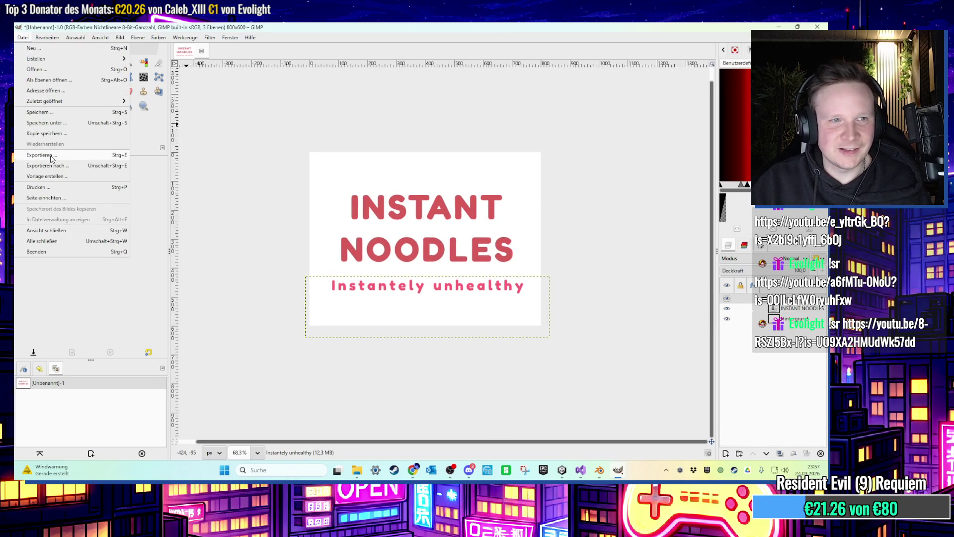
click(40, 155)
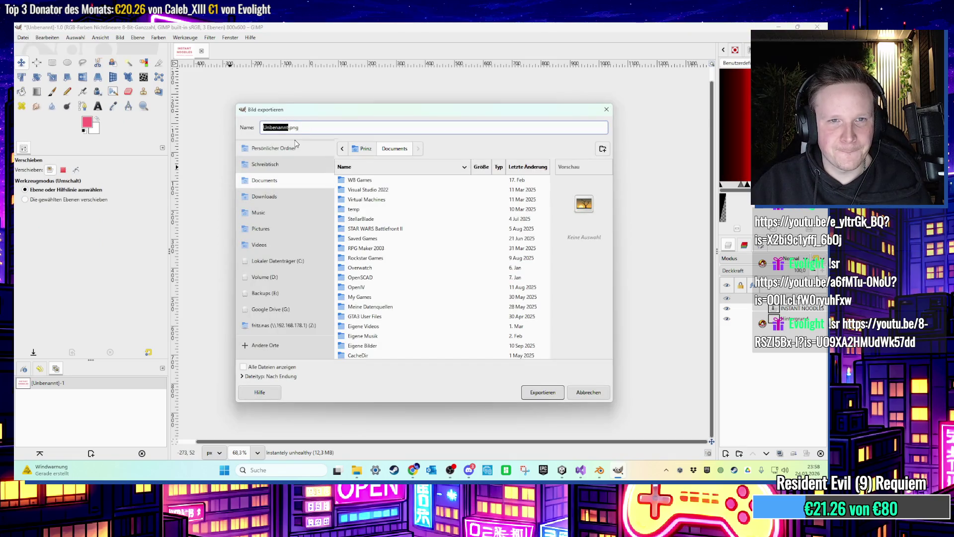
text(instant)
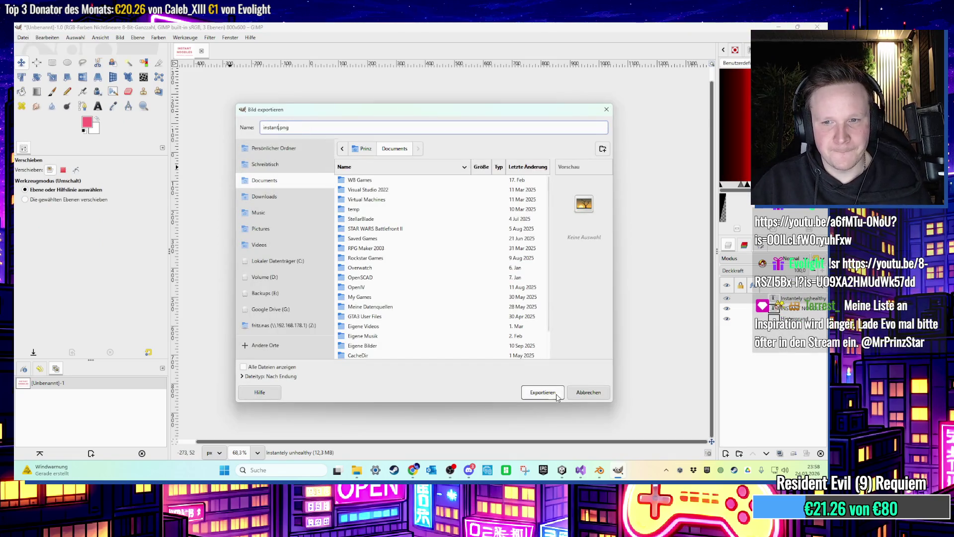
click(543, 392)
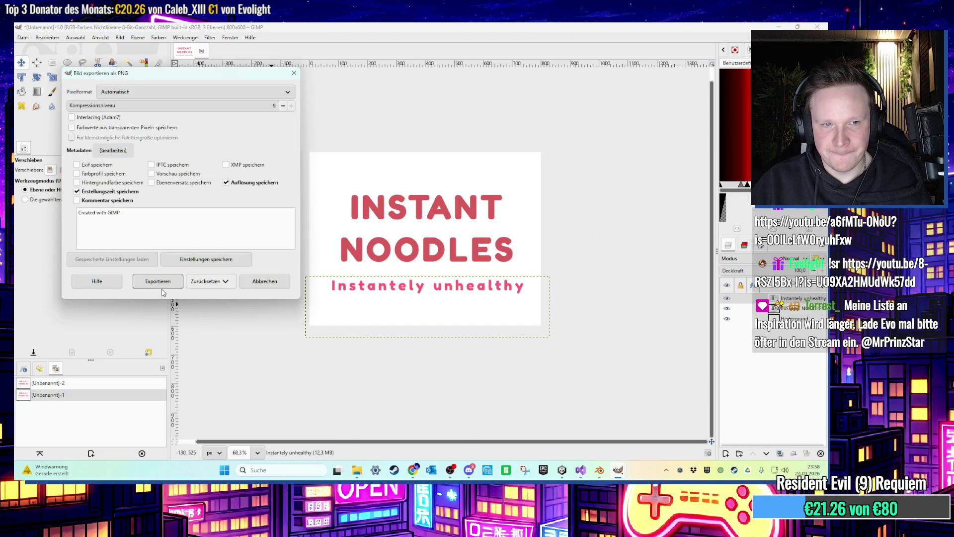
click(180, 282)
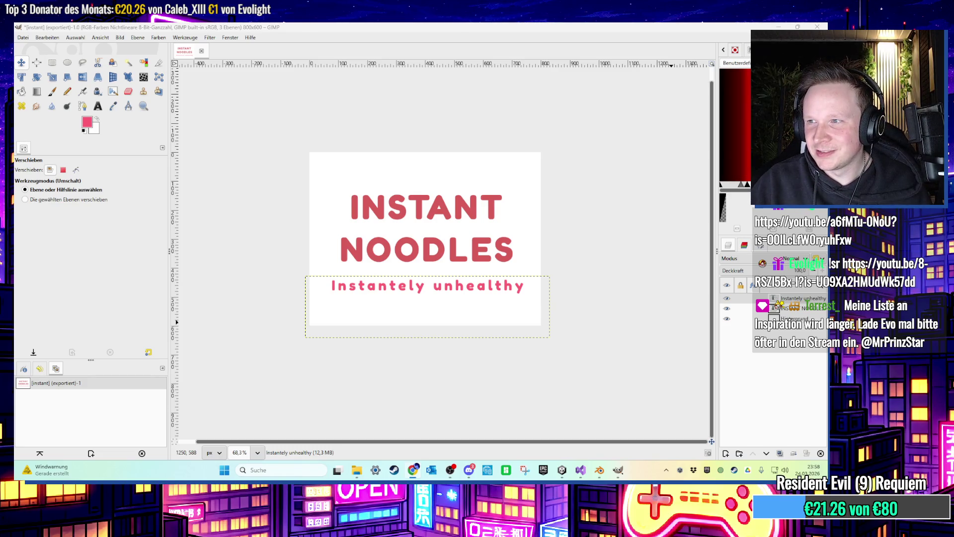
Fix the tagline typo so it reads 'Instantly unhealthy'.
click(98, 106)
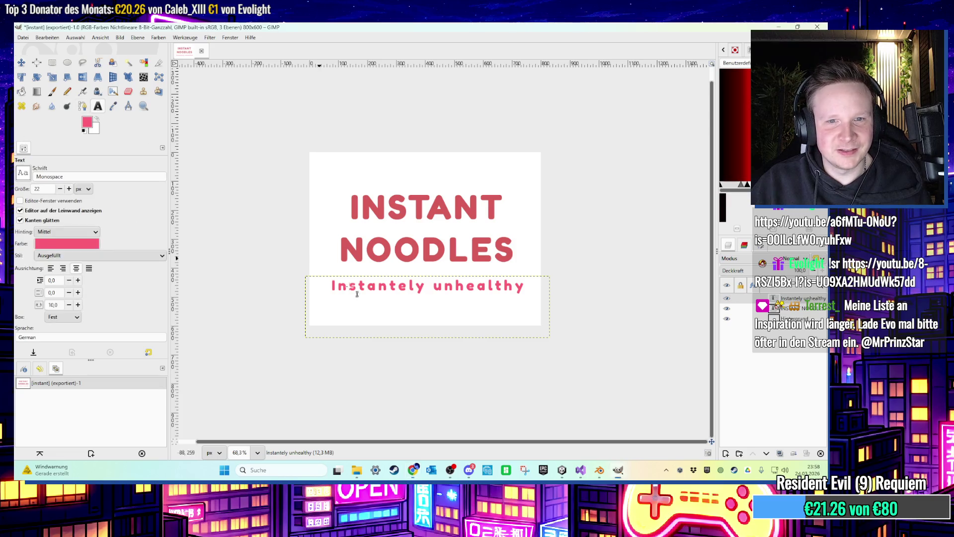
click(408, 286)
key(BackSpace)
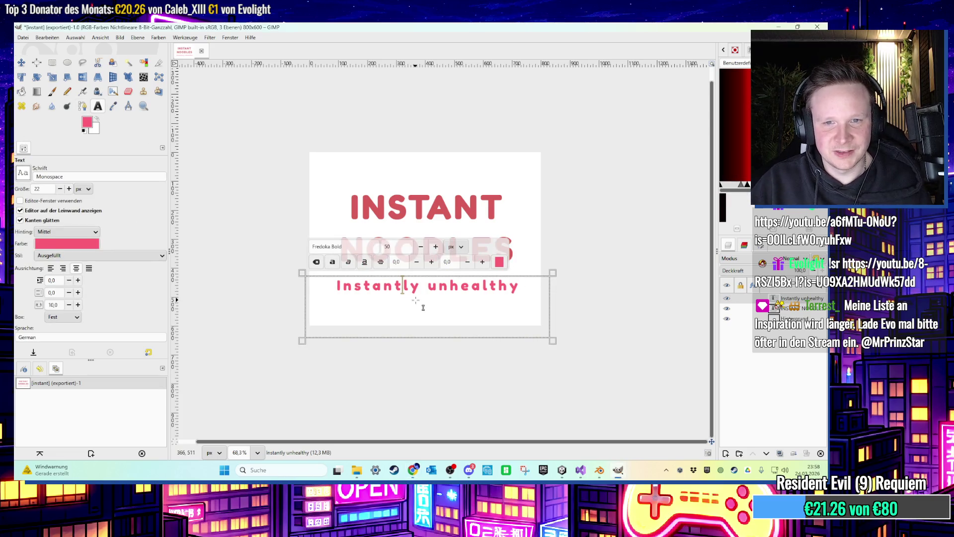
scroll(455, 316, up, 2)
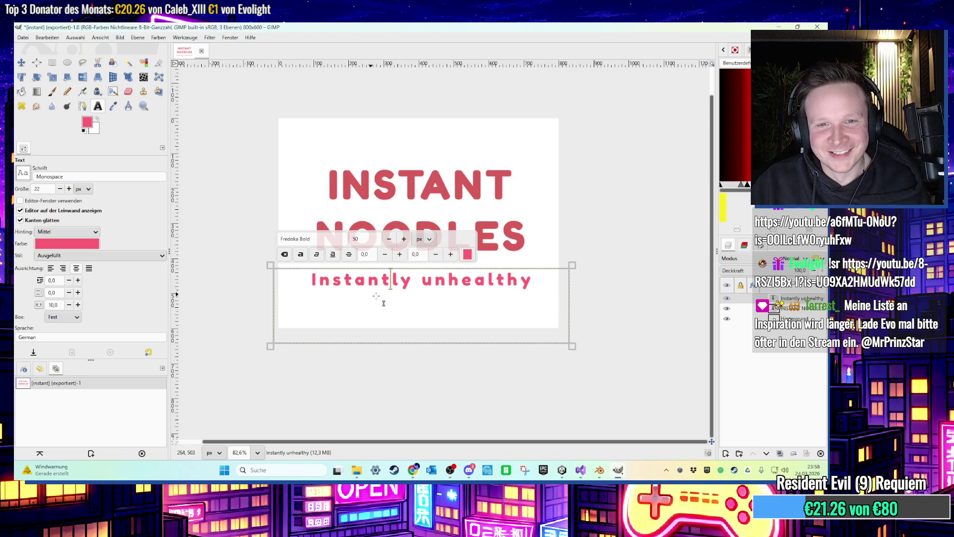
scroll(379, 302, up, 2)
click(476, 296)
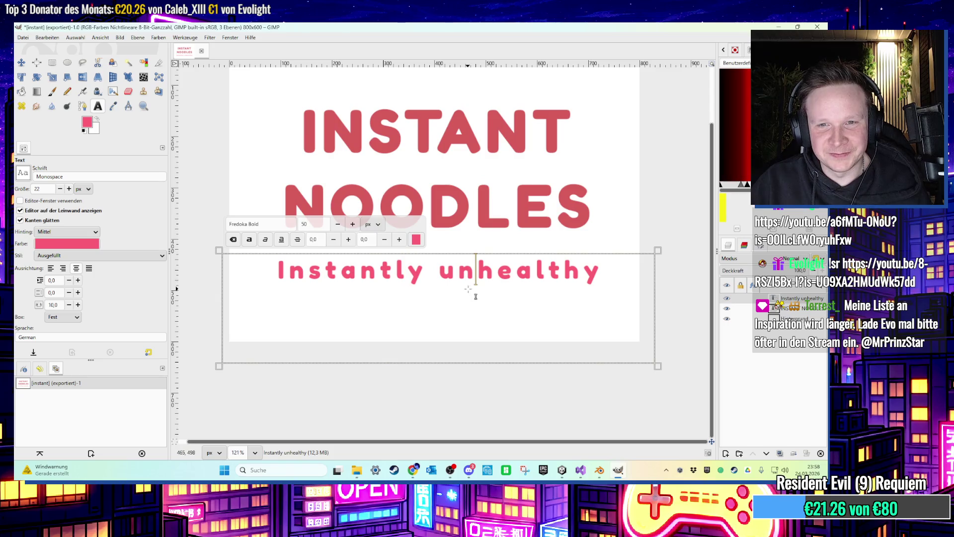
key(ctrl+a)
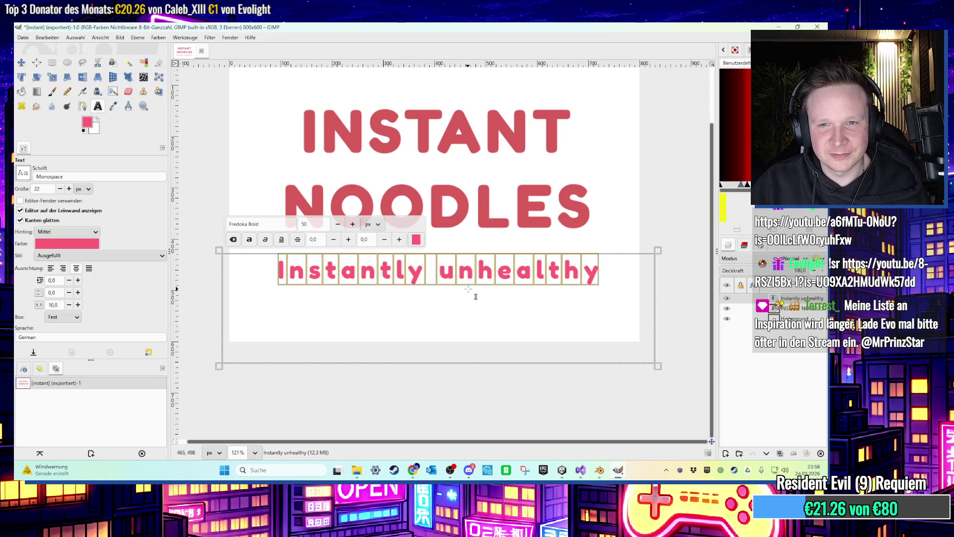
scroll(476, 296, down, 2)
scroll(476, 298, up, 2)
scroll(475, 299, up, 2)
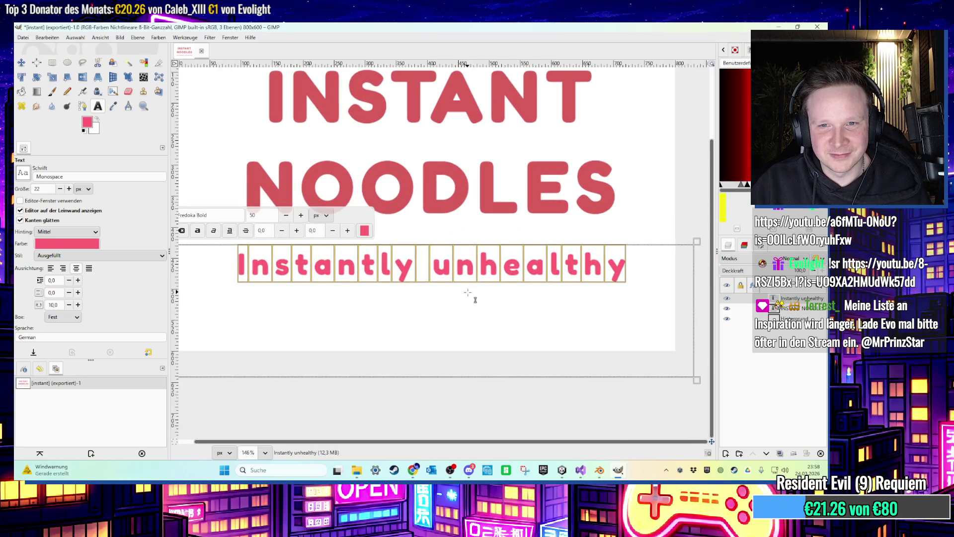
scroll(475, 300, down, 3)
scroll(475, 300, down, 1)
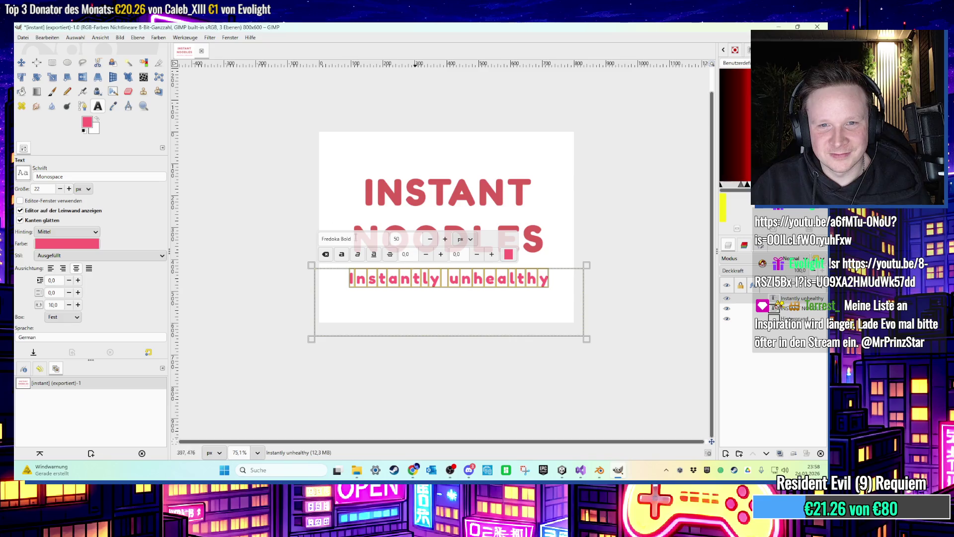
Re-export the label to instant.png and minimize GIMP.
click(23, 37)
click(64, 155)
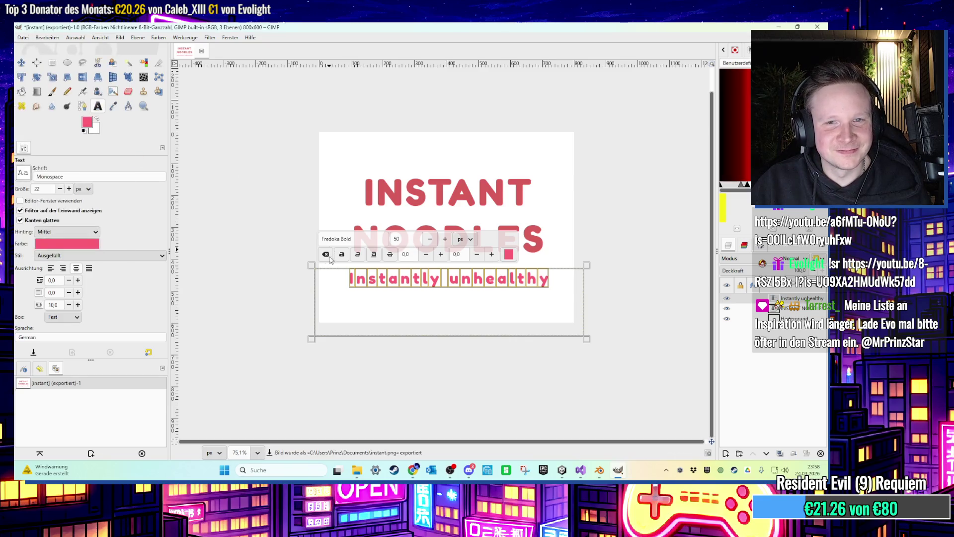
click(780, 27)
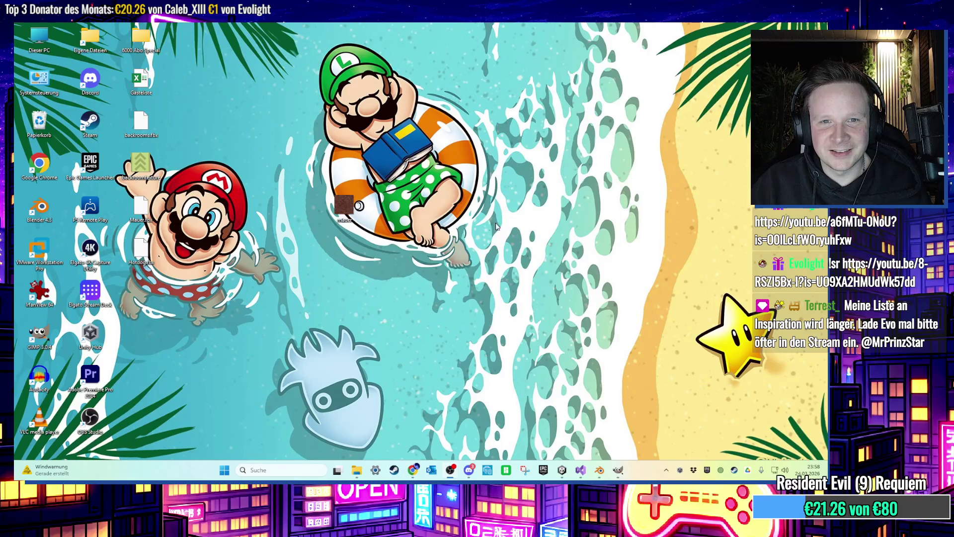
In GIMP, retype the title card's tagline as 'READY in 1 HOUR!'.
click(618, 471)
text(READY in)
key(BackSpace)
key(BackSpace)
text(IN)
key(BackSpace)
key(BackSpace)
text(IN 1)
key(BackSpace)
key(BackSpace)
key(BackSpace)
text(N)
key(BackSpace)
key(BackSpace)
key(BackSpace)
text(in 1 H)
key(BackSpace)
key(BackSpace)
text(HOUR!)
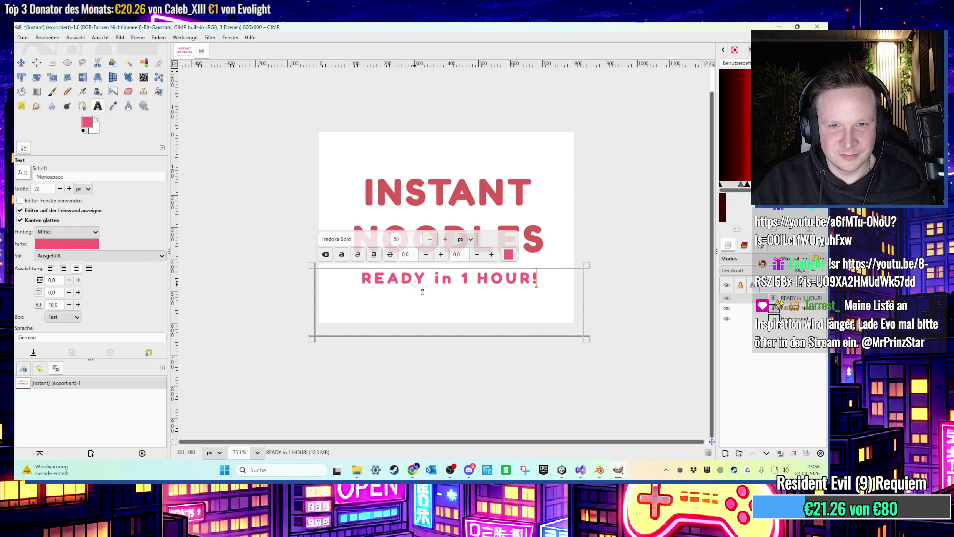
click(47, 37)
click(65, 157)
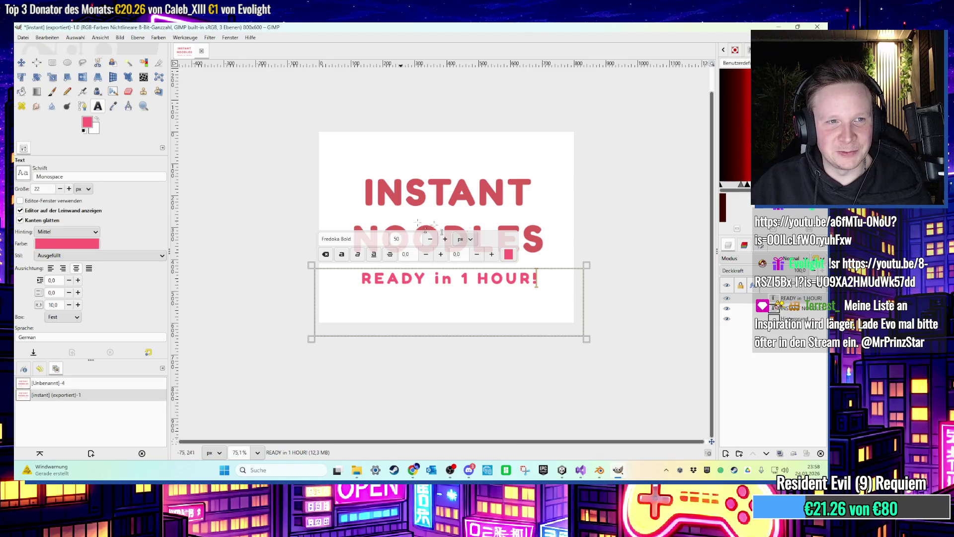
Back in Blender, select the cup's front face and its whole ring of side faces.
click(600, 473)
click(409, 283)
alt+click(450, 284)
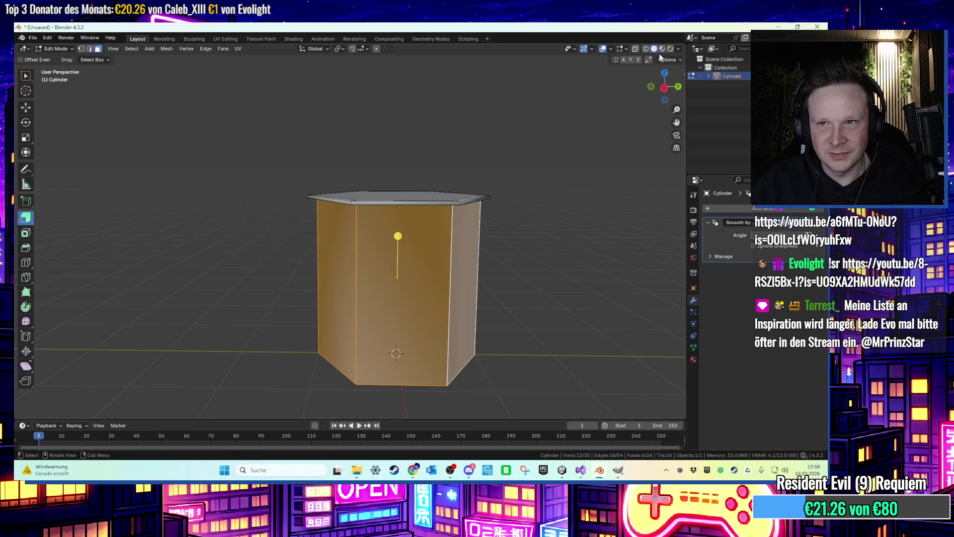
Set the cup material's Base Color to an Image Texture loaded from instant.png, in UV Editing.
click(693, 359)
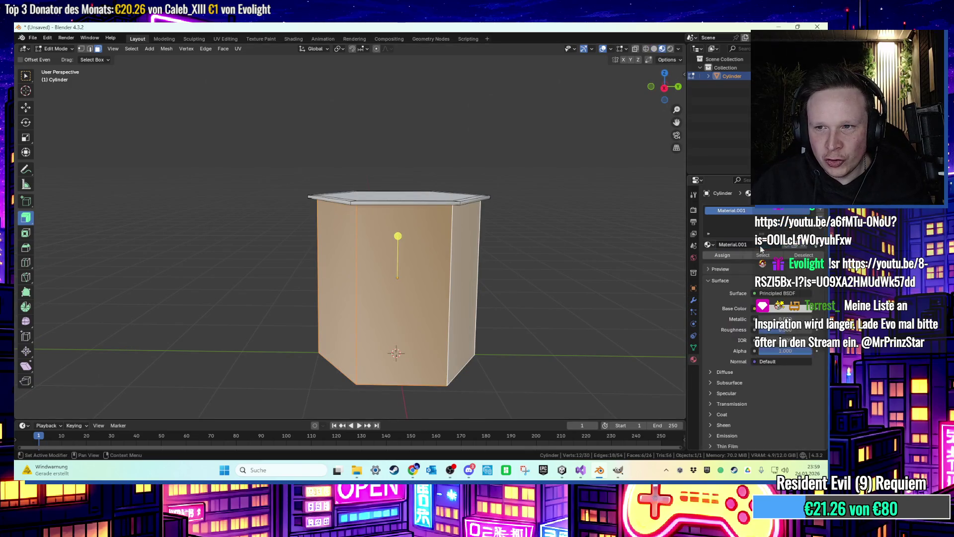
click(755, 309)
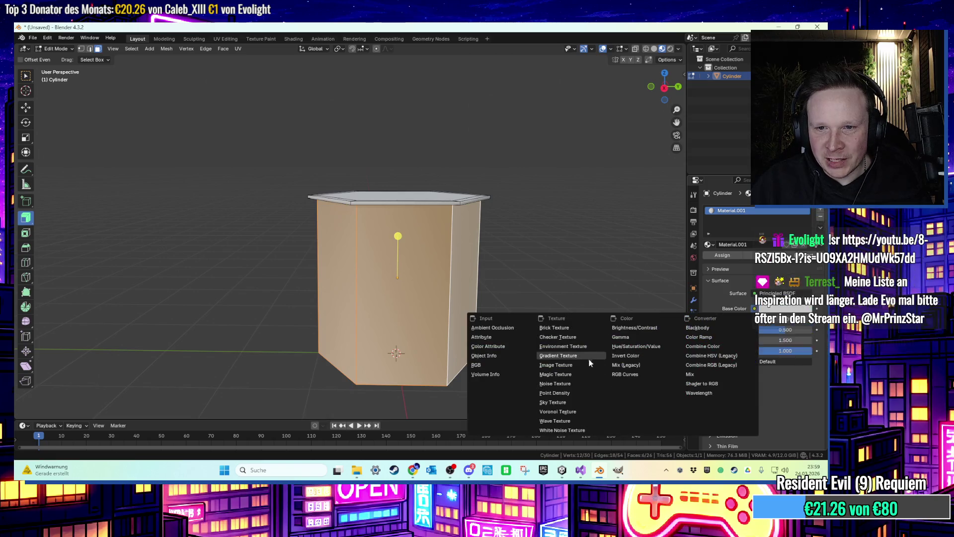
click(590, 360)
click(750, 316)
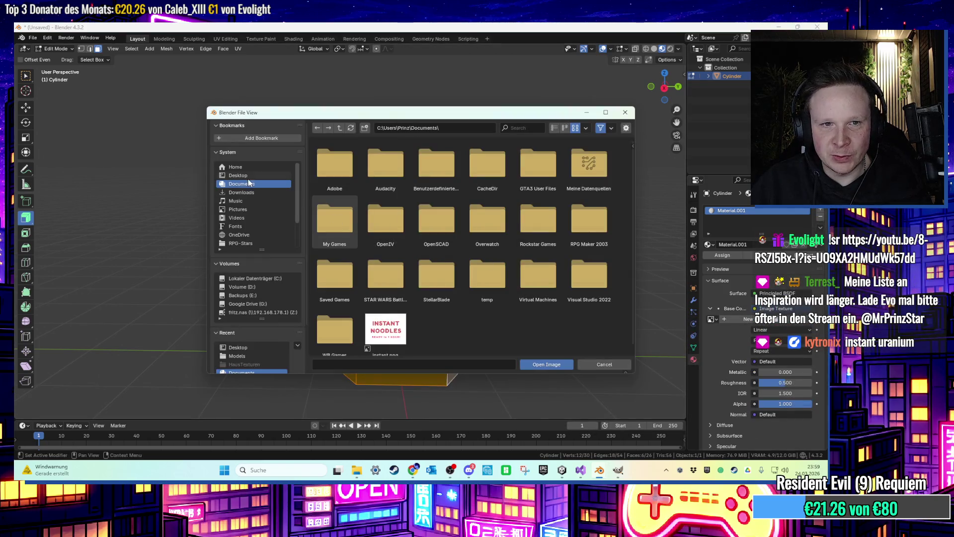
double_click(332, 317)
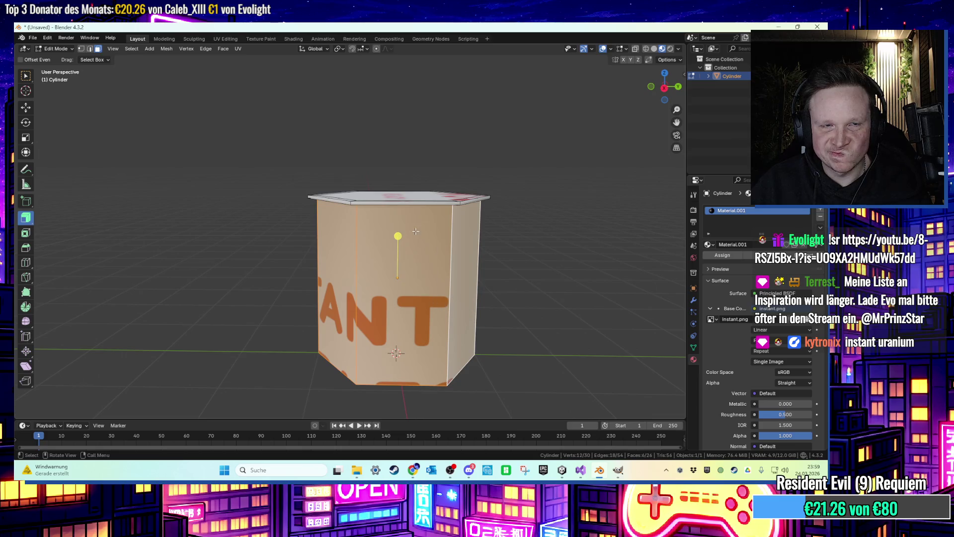
click(224, 38)
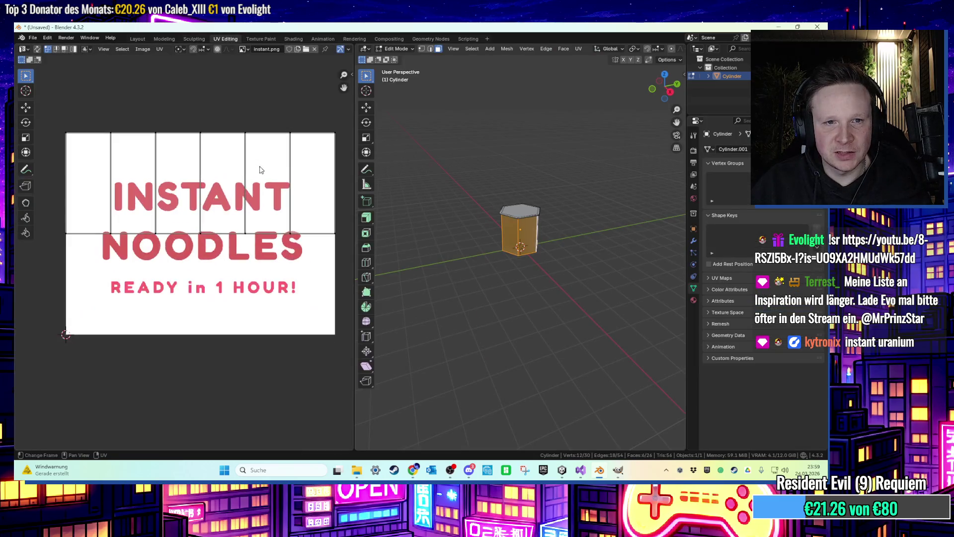
Preview the material in the viewport and unwrap all side faces with Cube Projection.
scroll(424, 219, up, 5)
scroll(656, 49, down, 5)
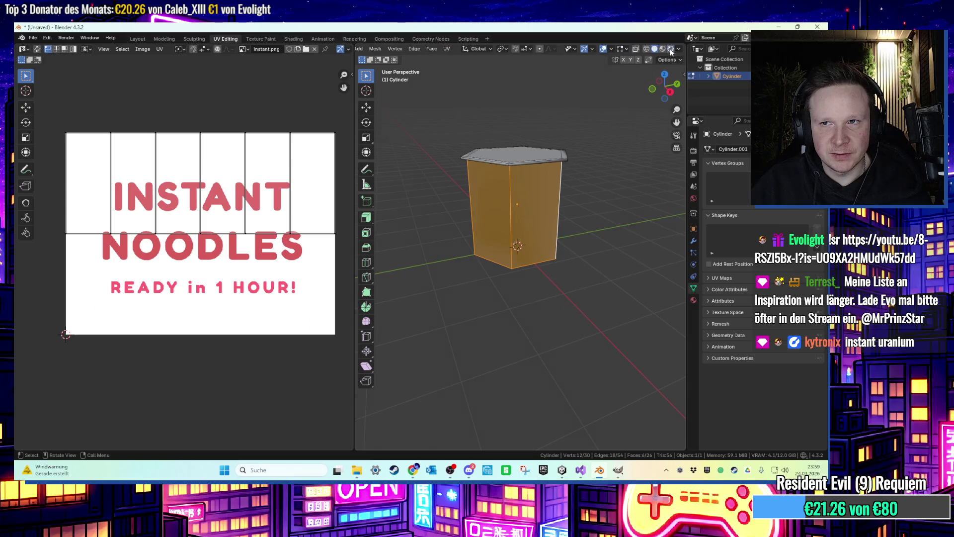
click(663, 50)
scroll(517, 209, up, 3)
key(a)
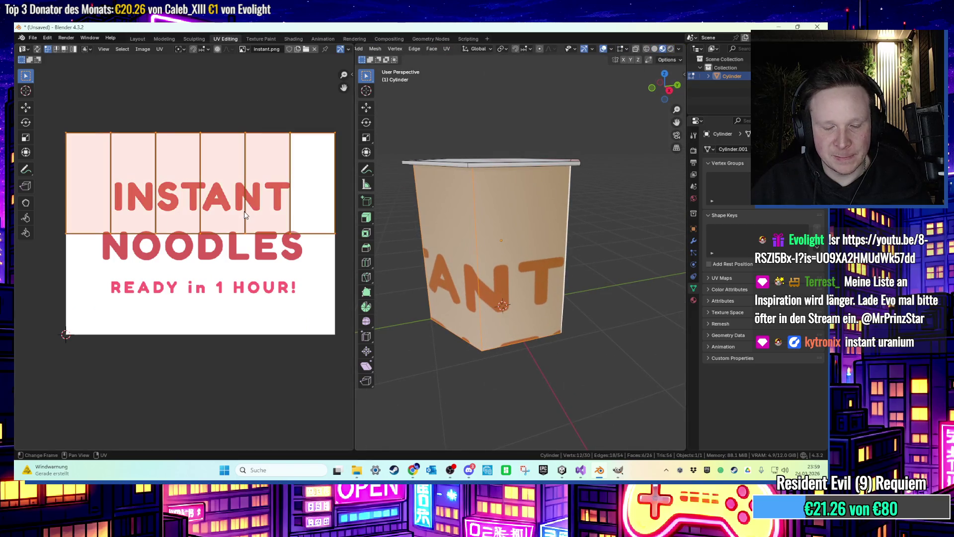
key(u)
click(233, 270)
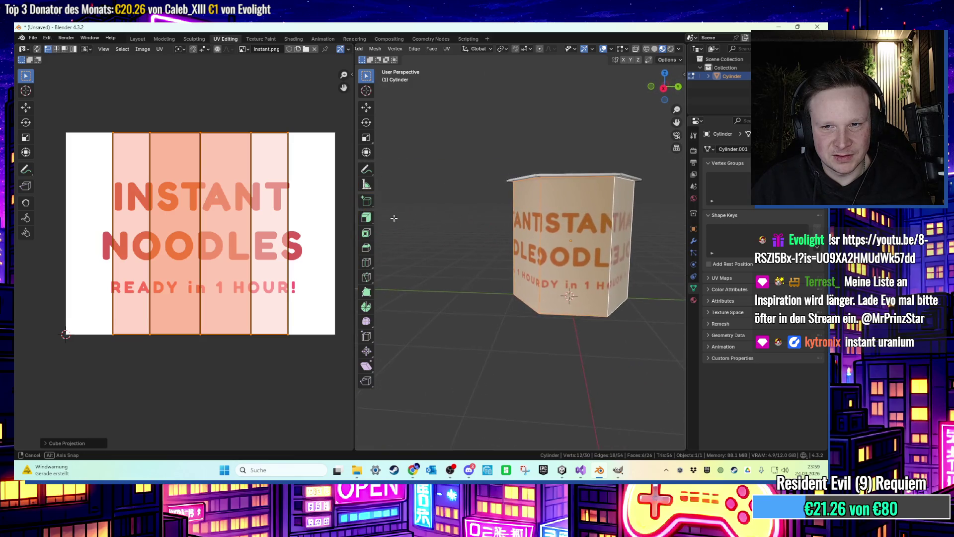
Re-unwrap the sides with Smart UV Project and rotate the islands exactly 90°.
scroll(272, 224, up, 1)
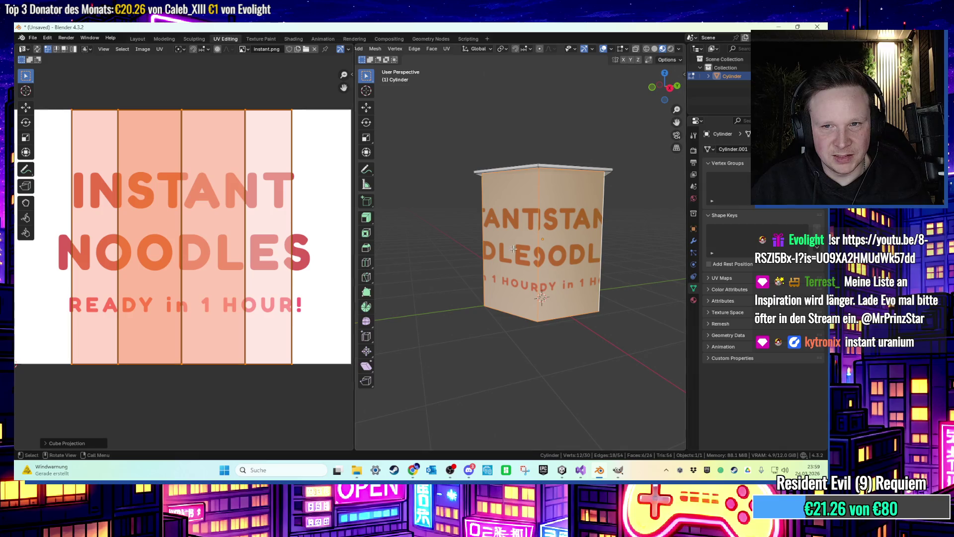
key(u)
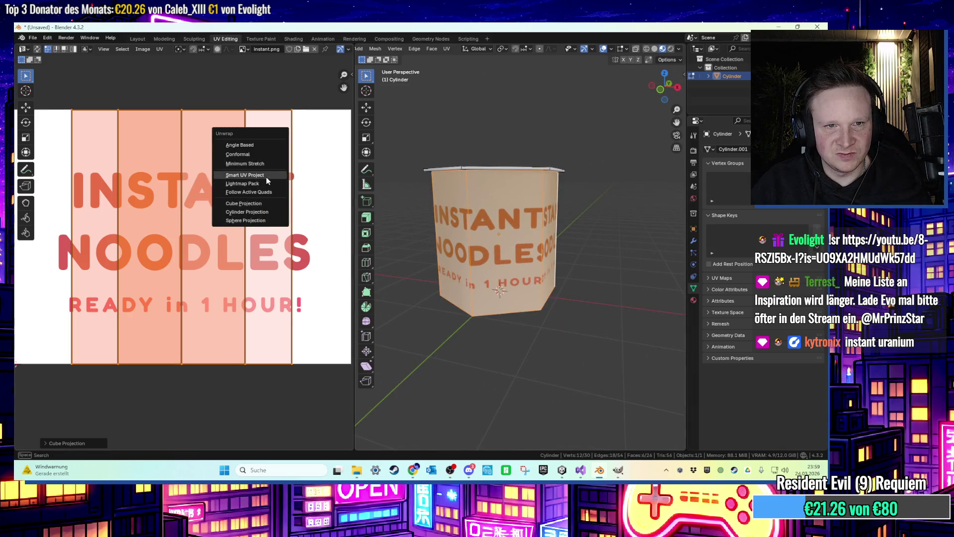
click(267, 176)
click(255, 257)
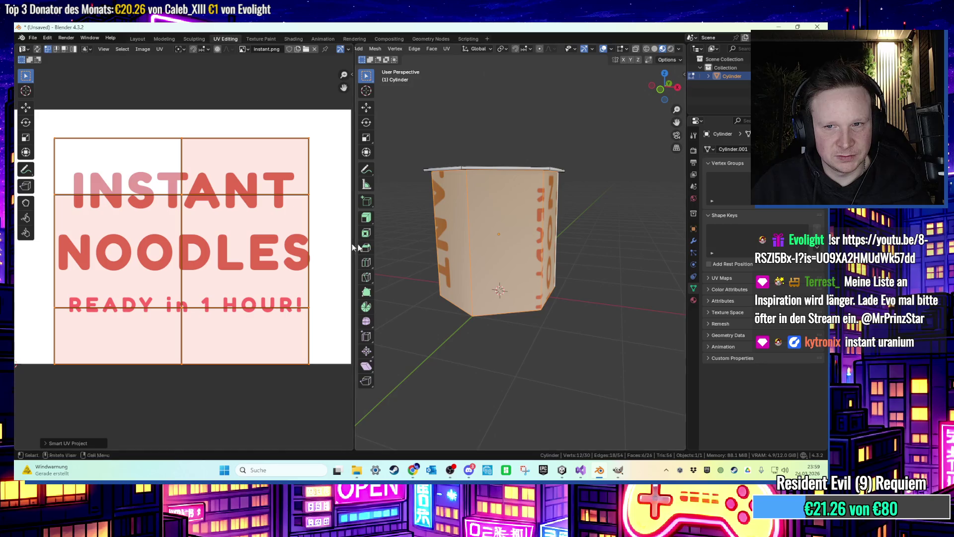
key(r)
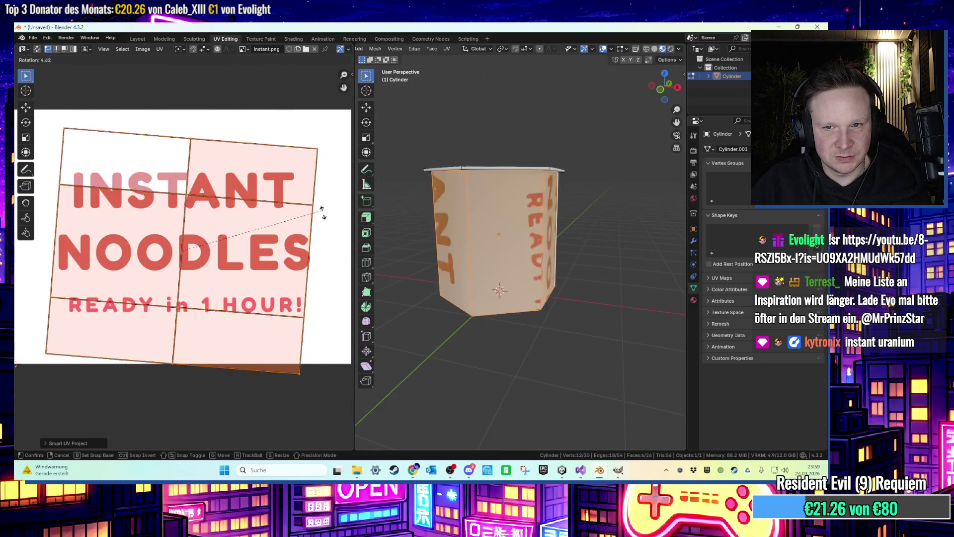
click(227, 354)
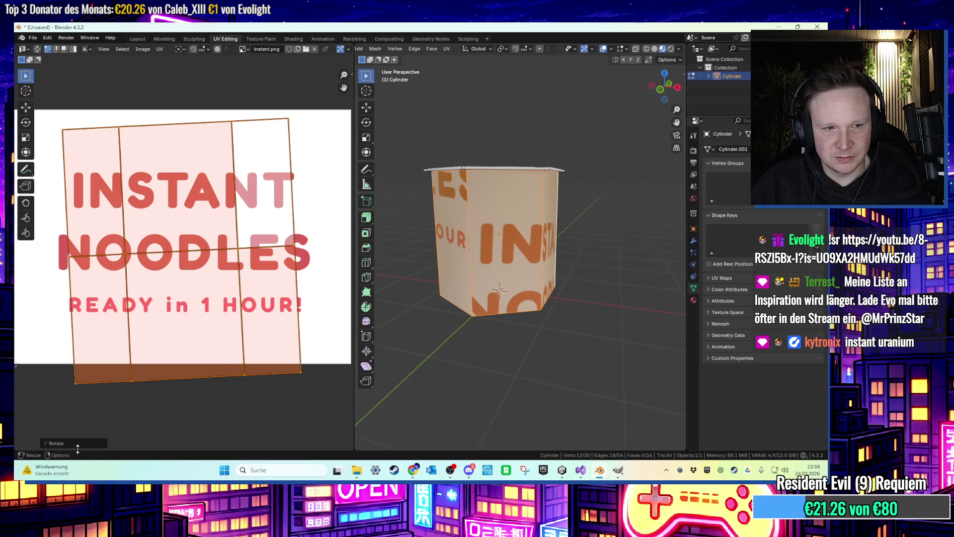
click(69, 443)
click(122, 403)
text(0)
key(Return)
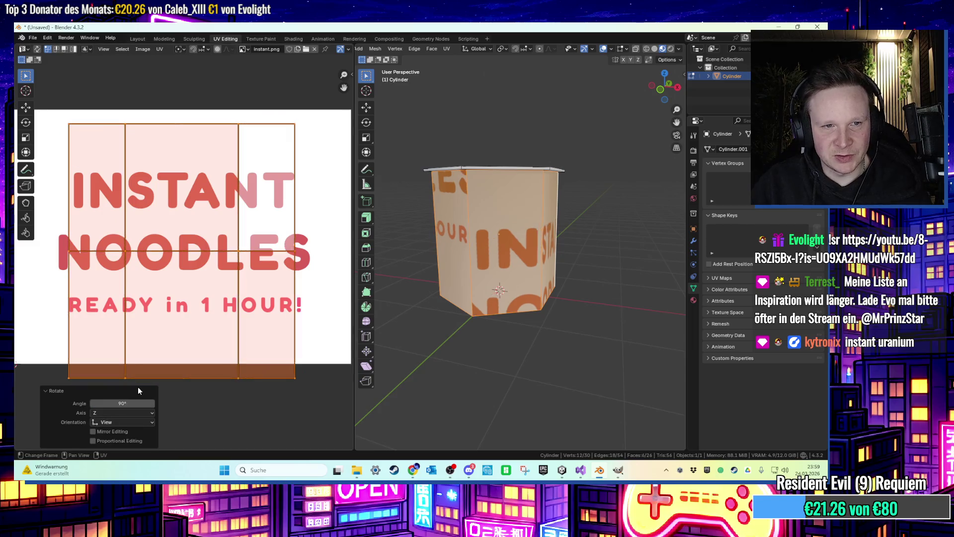
Move all UV islands vertically over the label, then re-unwrap with Cylinder Projection.
scroll(90, 181, down, 2)
drag(66, 100, 300, 315)
key(g)
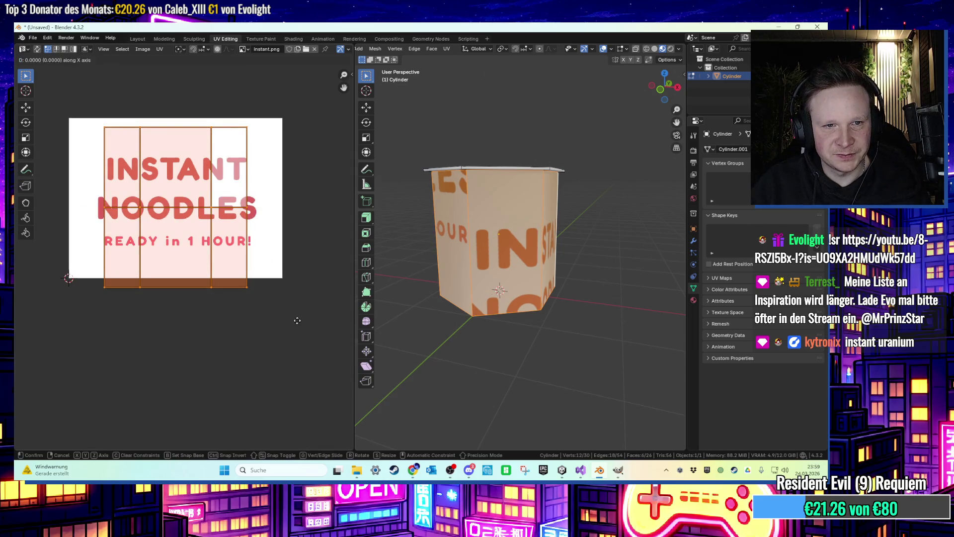
key(y)
click(303, 310)
scroll(303, 293, up, 1)
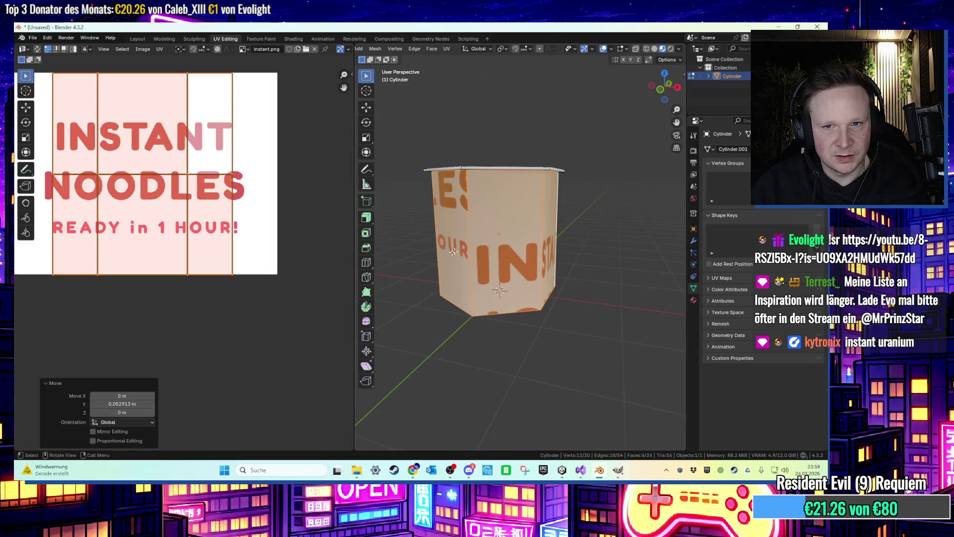
key(u)
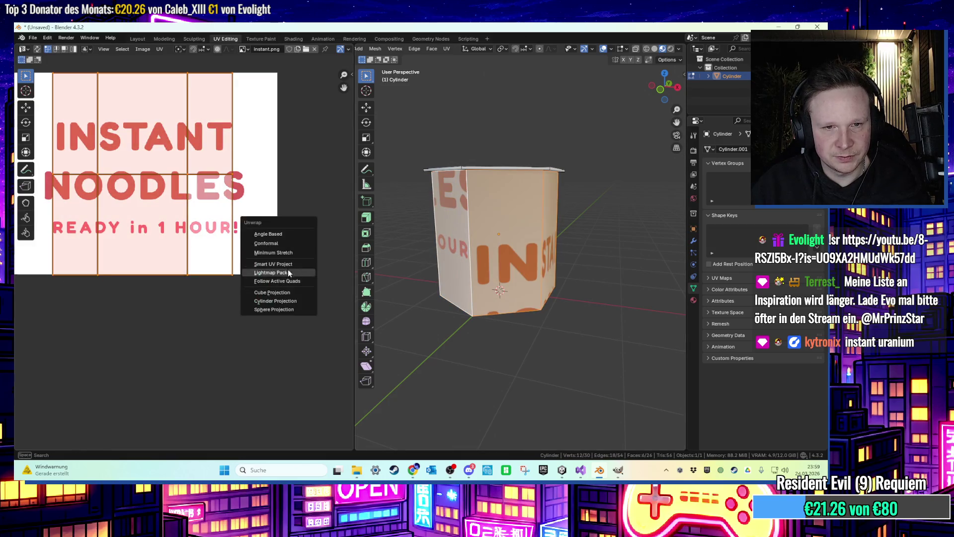
click(293, 301)
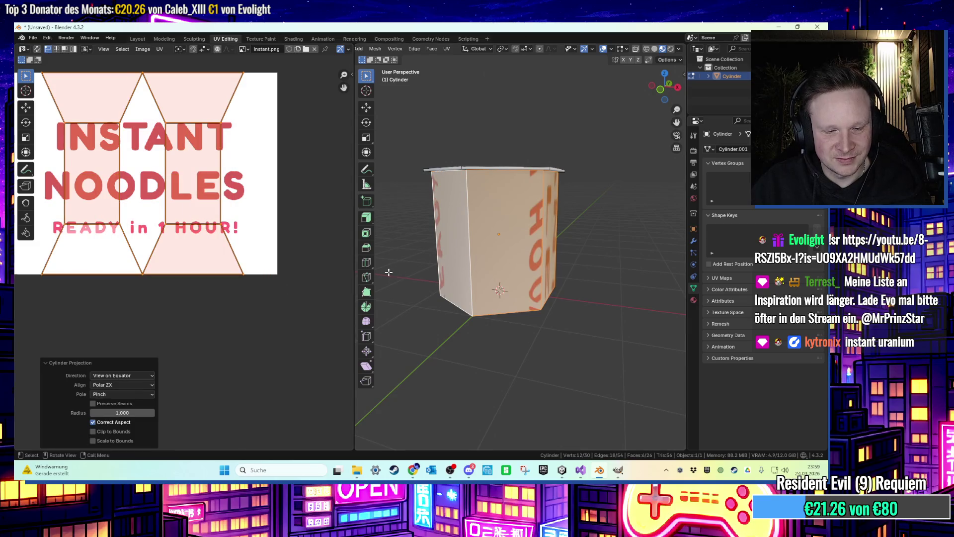
Unwrap the sides with Cube Projection and orbit around the textured cup to inspect it.
key(u)
mouse_move(365, 272)
key(u)
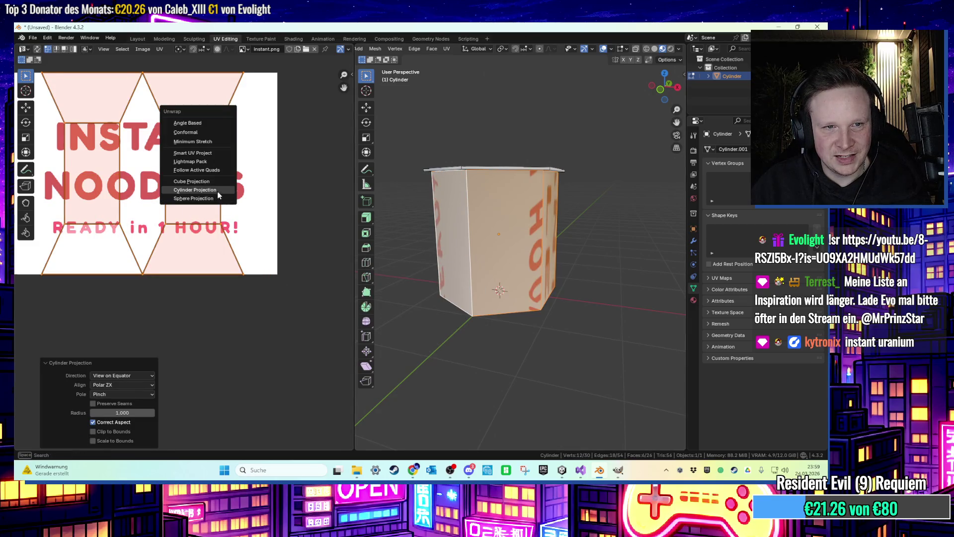
click(215, 189)
mouse_move(522, 223)
mouse_down()
mouse_move(482, 224)
mouse_move(626, 222)
mouse_move(577, 215)
mouse_up()
scroll(270, 173, down, 1)
Try the Minimum Stretch, Conformal and Angle Based unwrap methods in turn.
key(u)
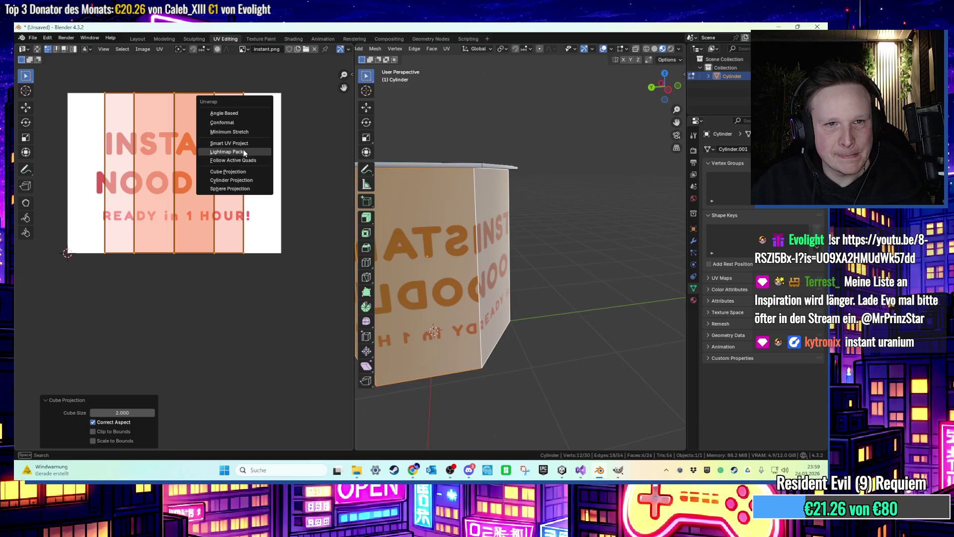
click(247, 131)
key(u)
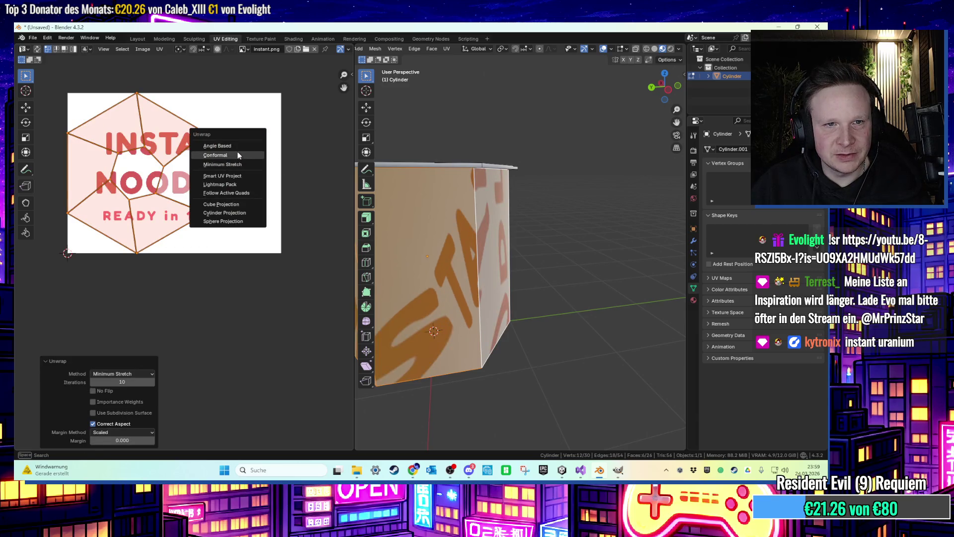
click(237, 154)
key(u)
click(235, 151)
Re-unwrap with Smart UV Project and try rotating the islands upright.
key(u)
key(u)
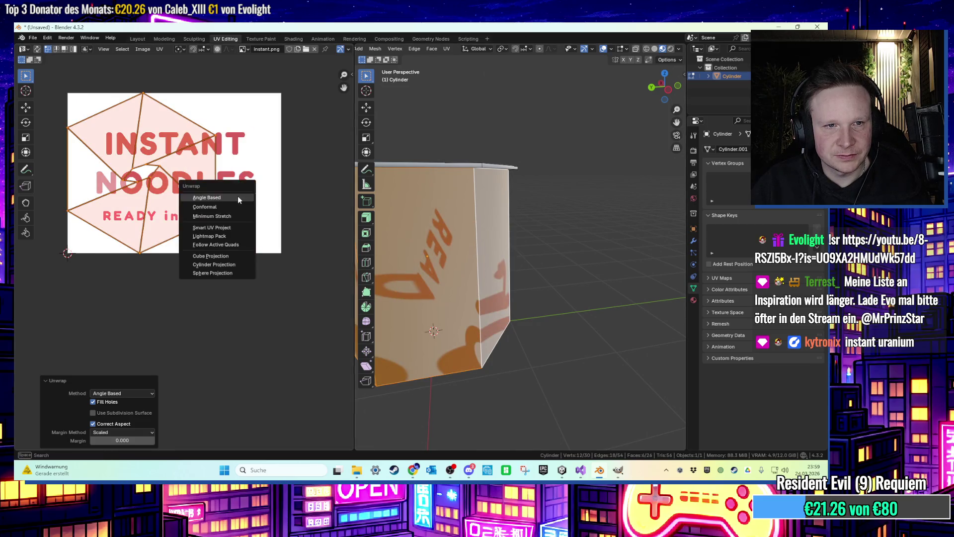
click(231, 233)
click(212, 308)
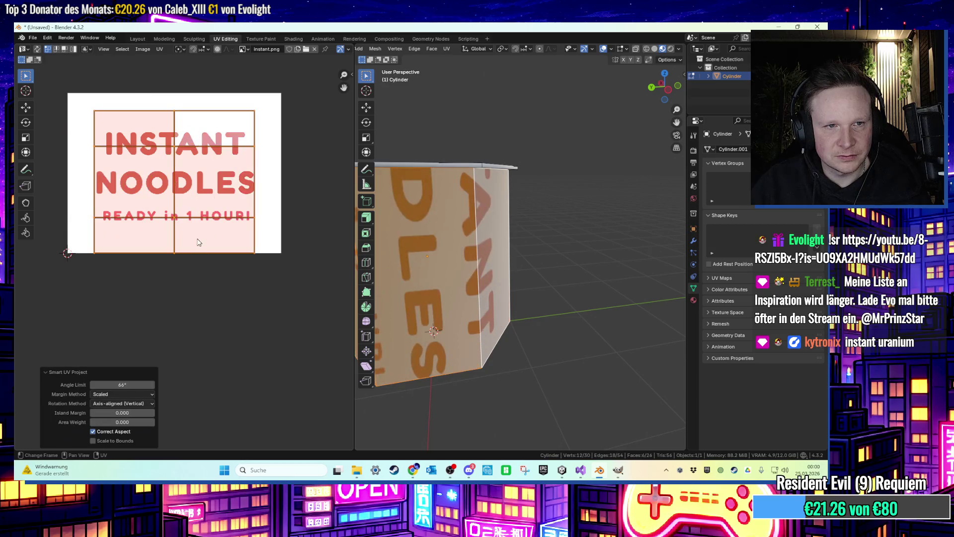
scroll(291, 165, down, 1)
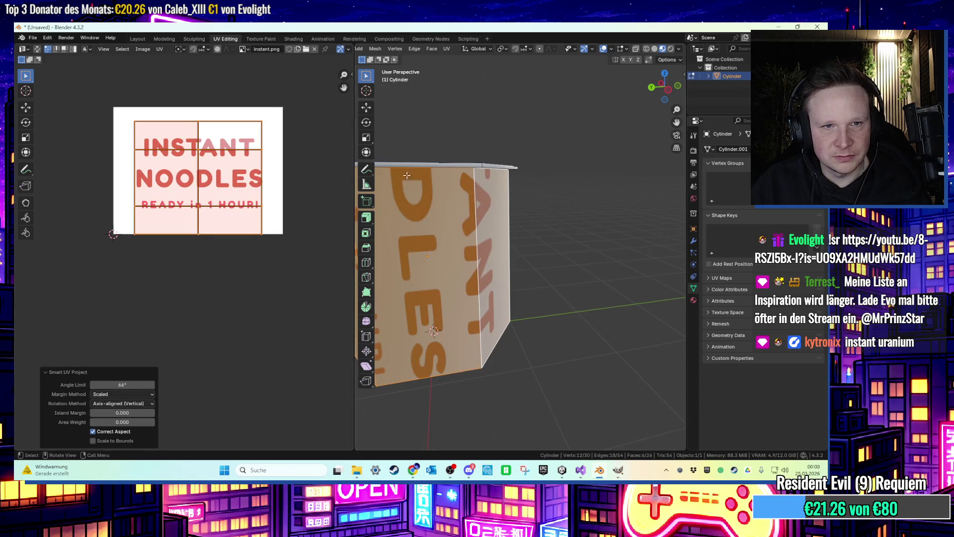
key(r)
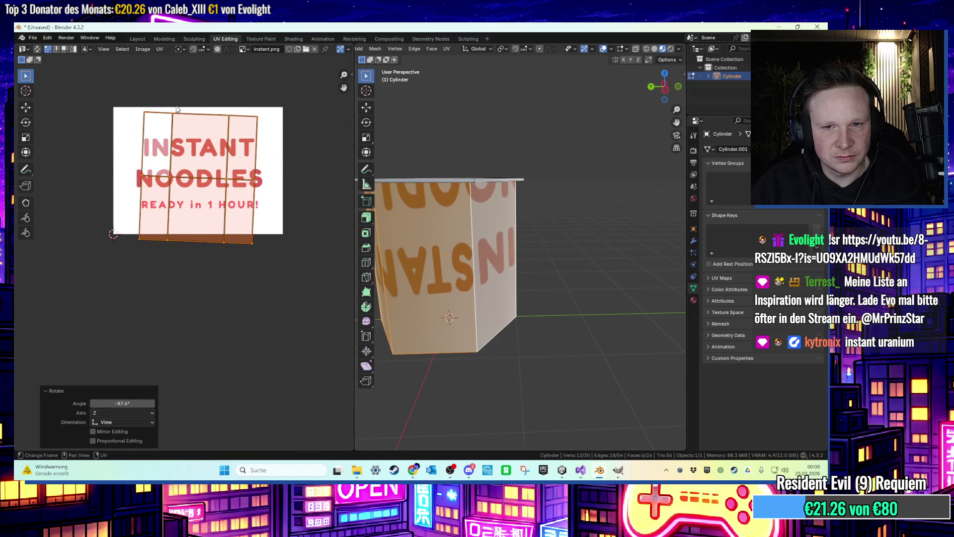
key(Escape)
Apply Cube Projection again, deselect all UVs, and select a single side face.
key(u)
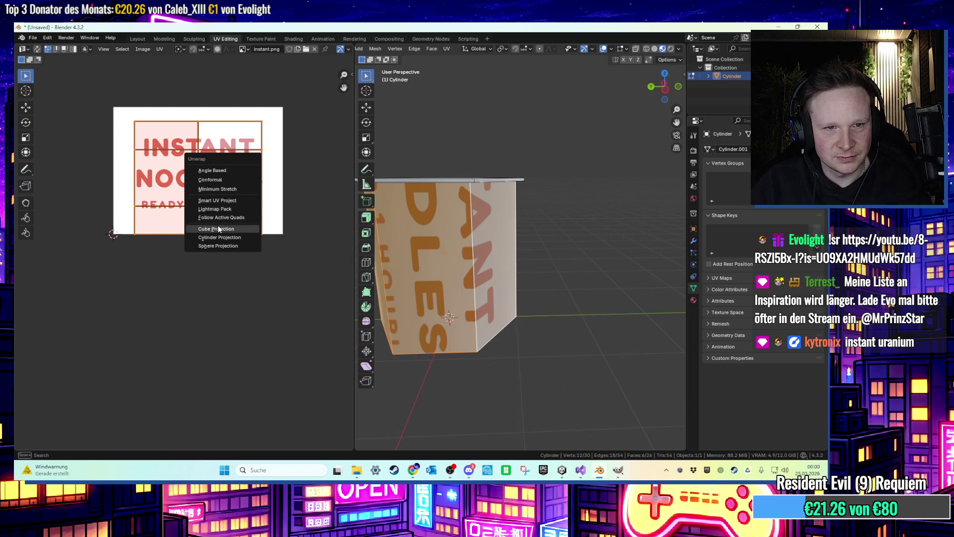
click(219, 224)
scroll(154, 134, up, 1)
key(alt+a)
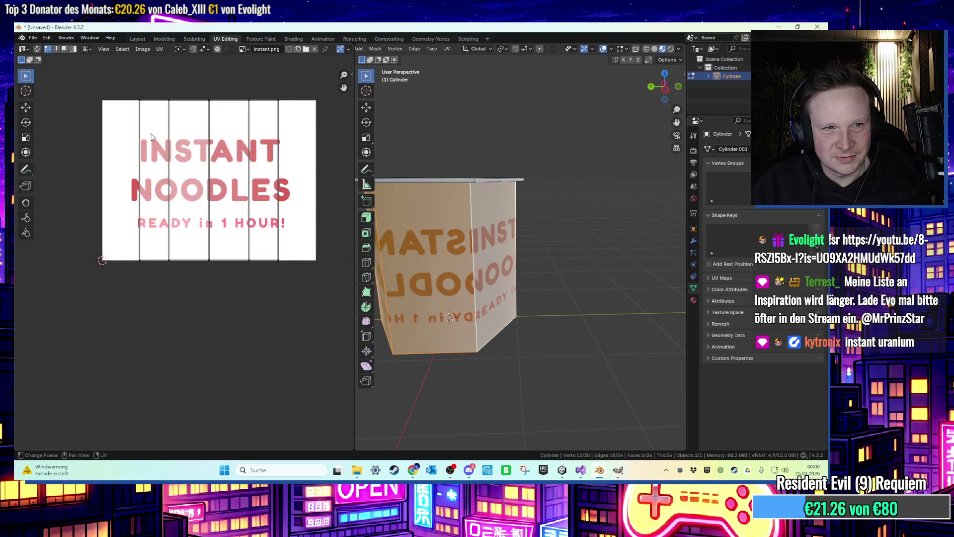
click(433, 263)
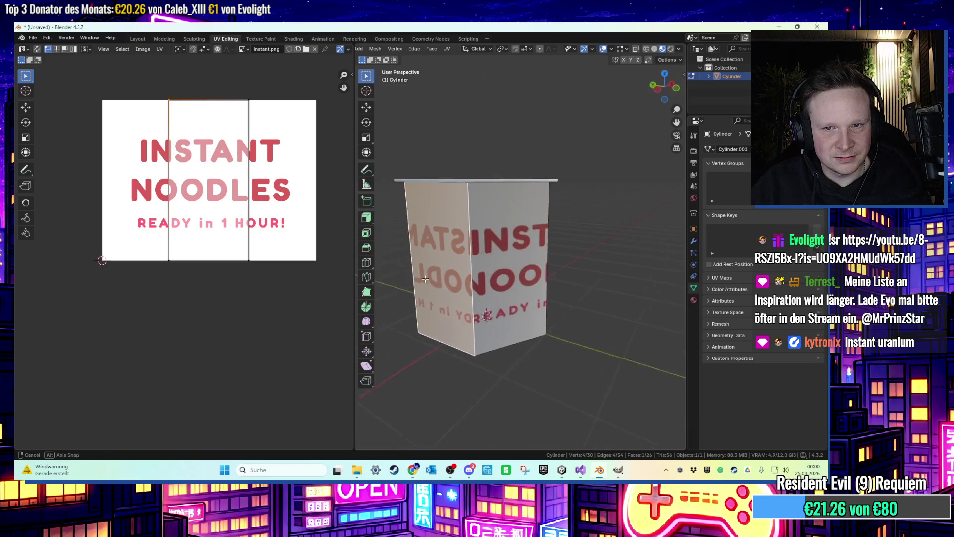
View the cylinder straight on, select the side faces, and widen their UV strips across the label.
click(655, 84)
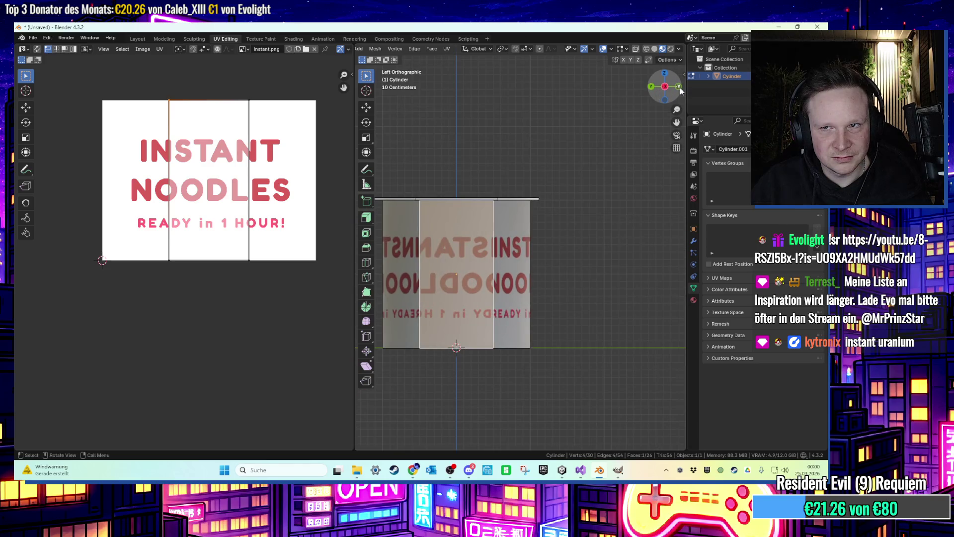
click(519, 269)
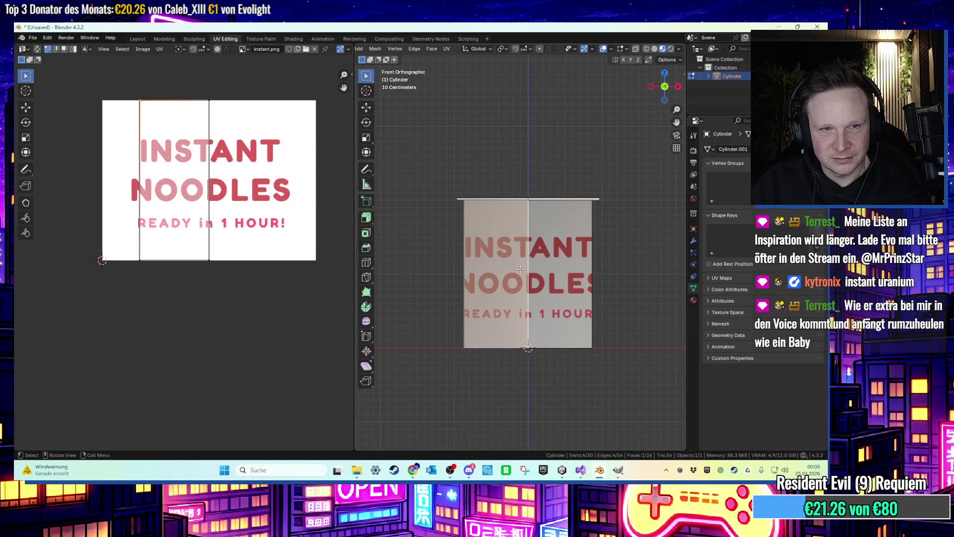
ctrl+click(595, 272)
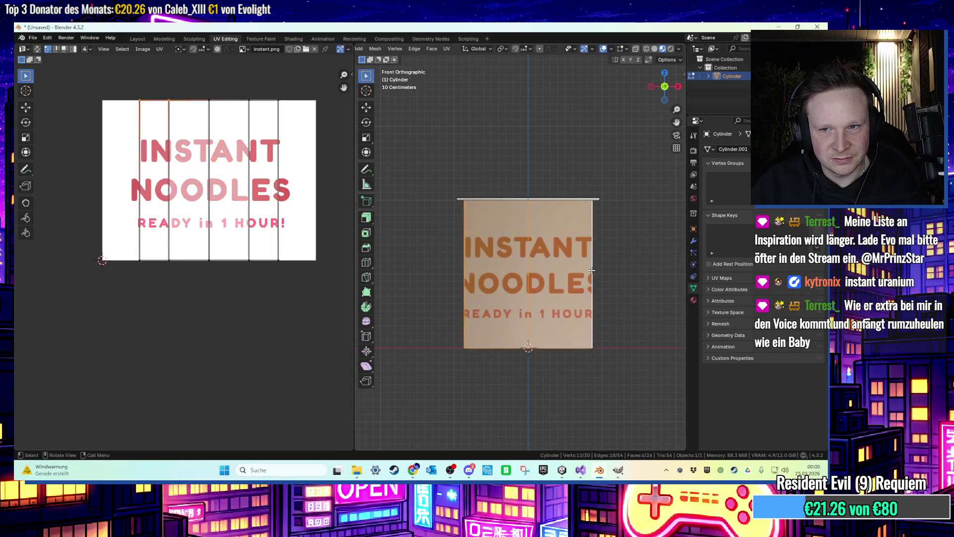
click(27, 139)
drag(242, 181, 257, 182)
Select four side faces and scale their UVs along negative X to un-mirror the text.
mouse_move(395, 197)
mouse_down()
mouse_move(454, 214)
mouse_move(411, 207)
mouse_move(431, 213)
mouse_up()
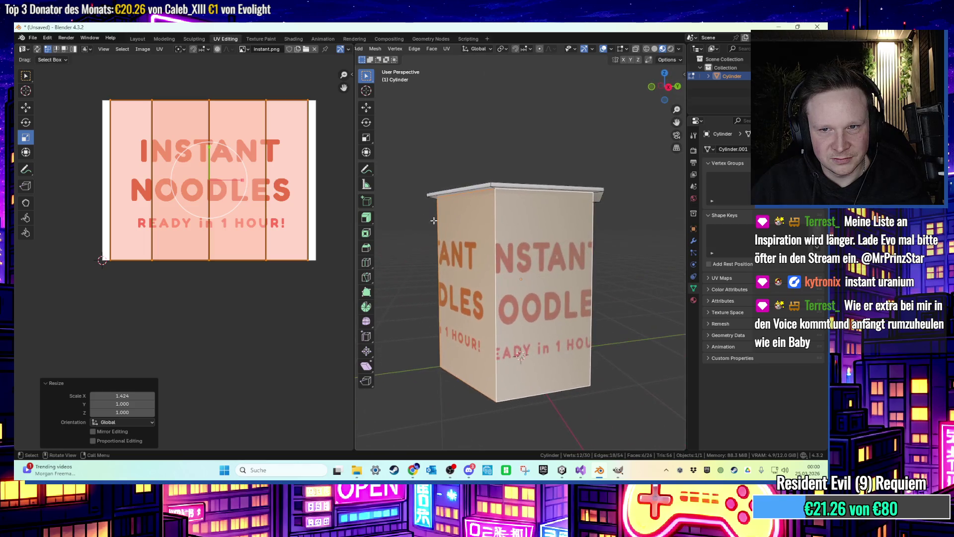
click(522, 278)
mouse_move(522, 278)
mouse_down()
mouse_move(615, 281)
mouse_move(497, 269)
mouse_up()
shift+click(462, 269)
shift+click(502, 263)
shift+click(540, 263)
scroll(208, 179, up, 2)
scroll(209, 179, down, 2)
key(s)
key(x)
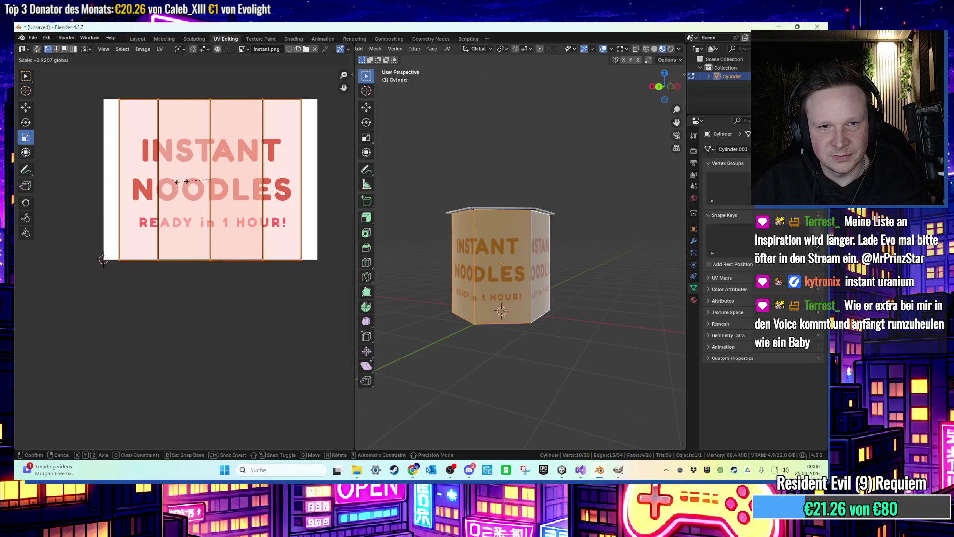
click(182, 181)
Shrink two faces' UVs into the image's small blank top-right corner.
mouse_move(404, 215)
mouse_down()
mouse_move(521, 245)
mouse_move(654, 239)
mouse_up()
scroll(653, 240, down, 4)
click(521, 267)
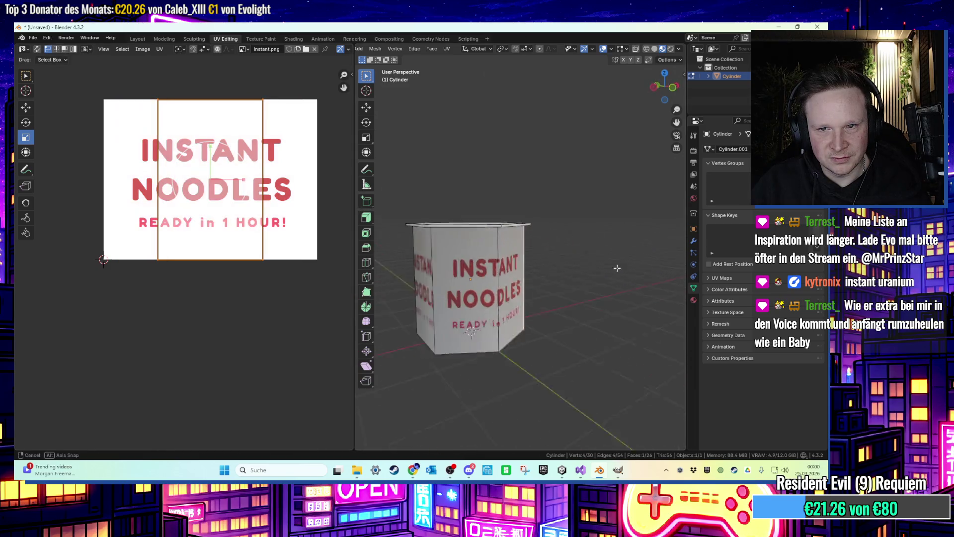
shift+click(427, 286)
drag(266, 176, 219, 178)
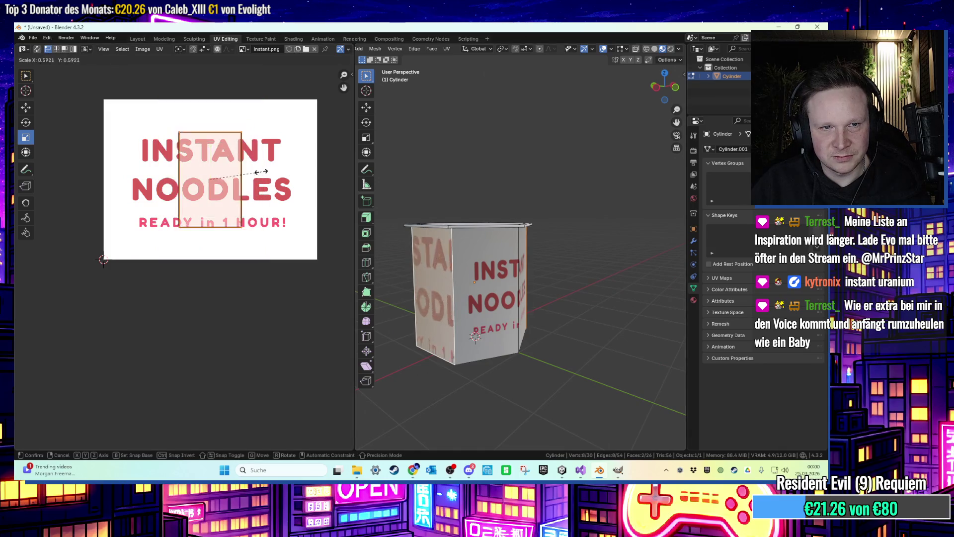
key(g)
click(324, 125)
Deselect all UVs and orbit up to look at the cup's lid.
drag(474, 175, 494, 263)
ctrl+click(495, 267)
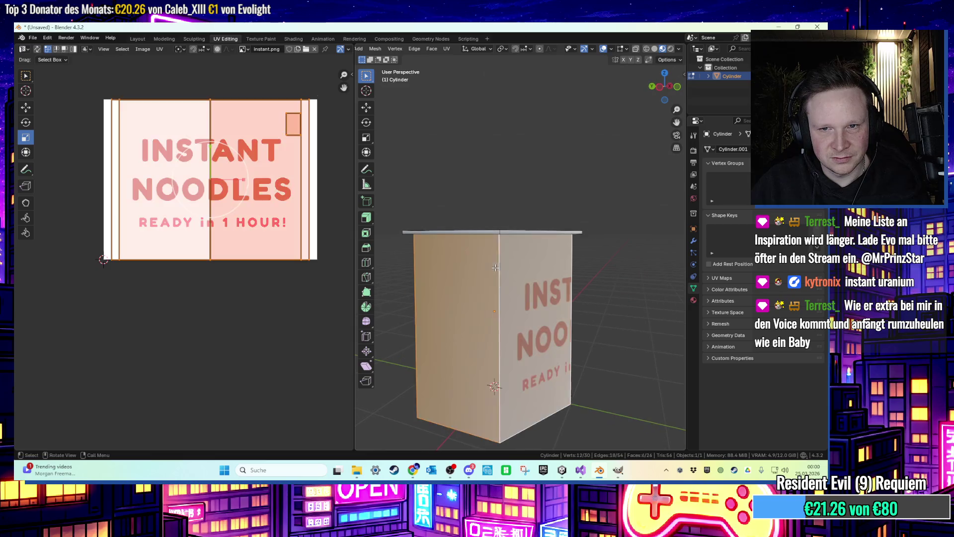
click(160, 48)
click(136, 75)
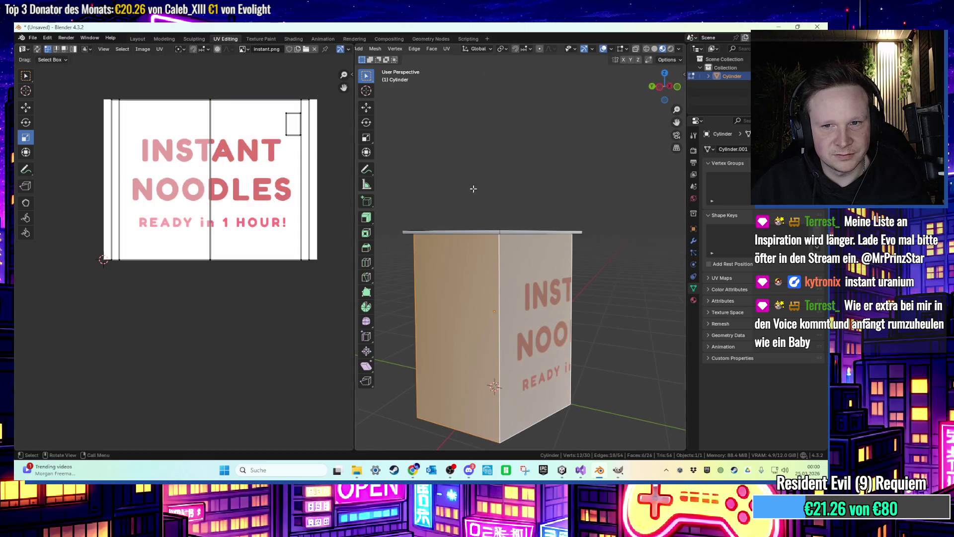
drag(473, 188, 478, 209)
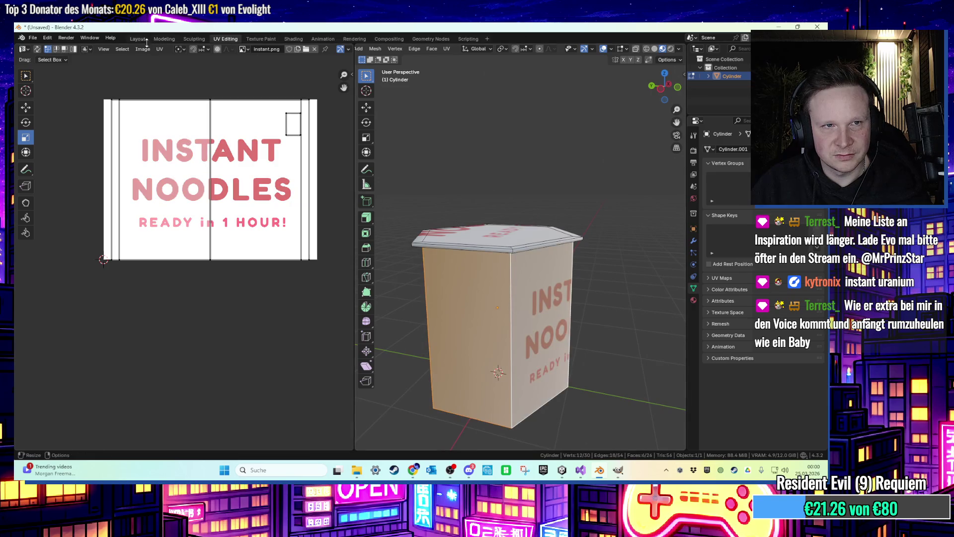
click(139, 38)
Add a new yellow material named GELB to the cup in a new material slot.
click(132, 48)
click(140, 73)
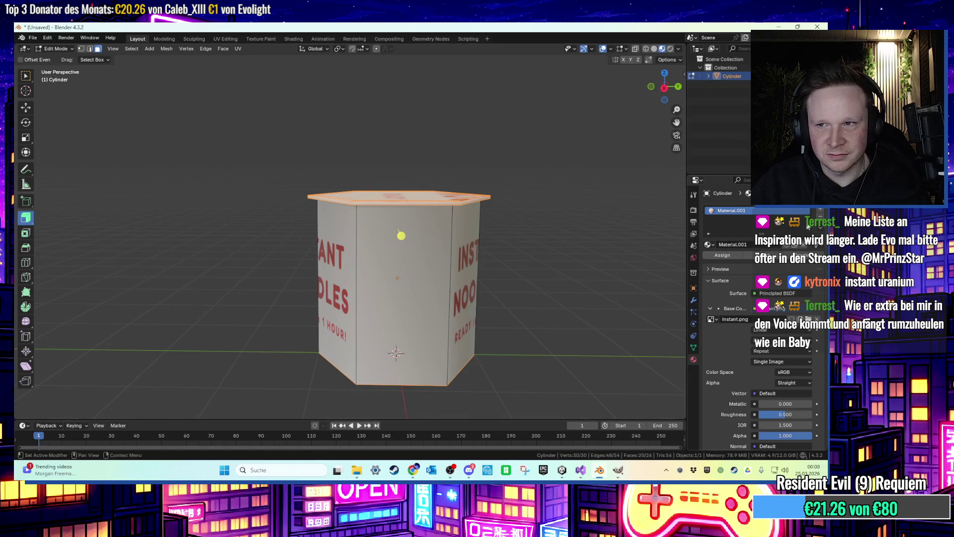
click(821, 211)
click(740, 261)
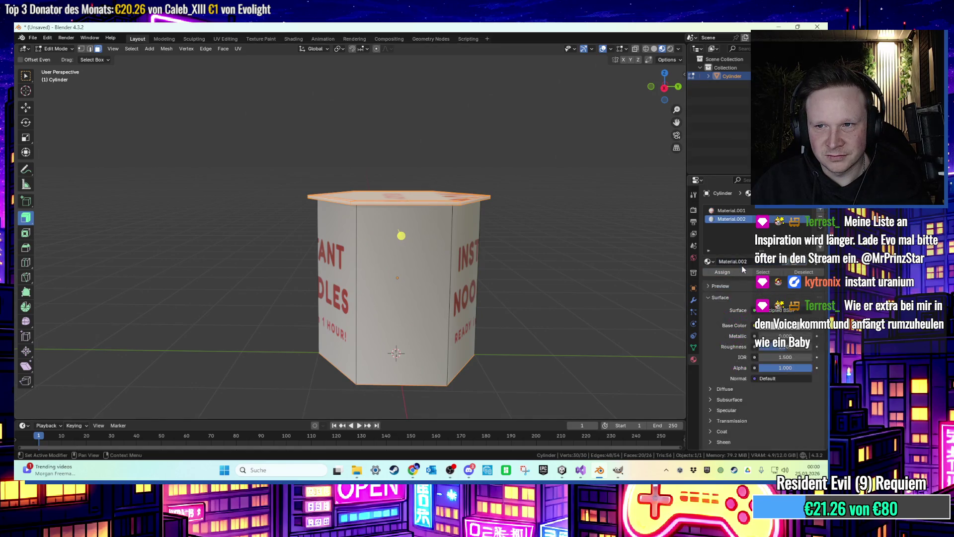
double_click(742, 219)
text(GELB)
key(Return)
click(778, 325)
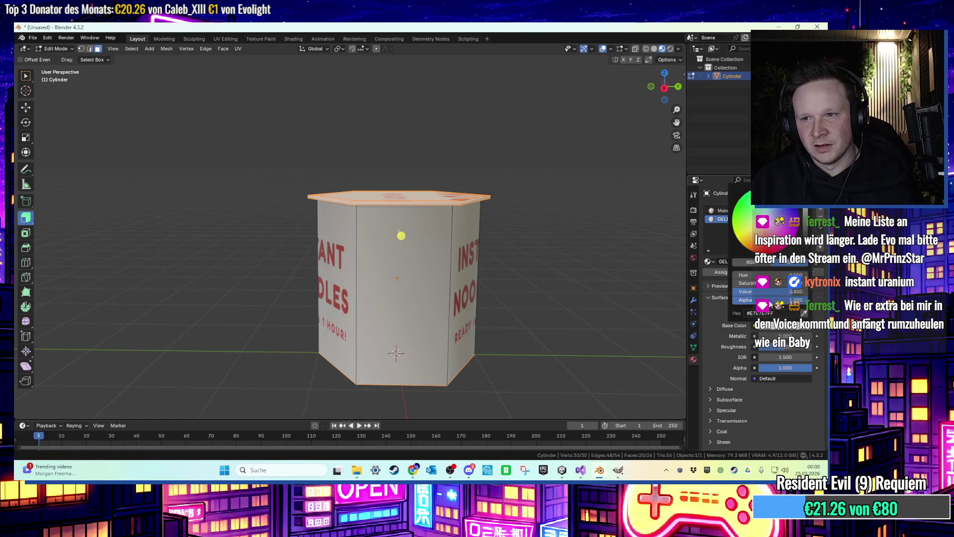
click(530, 166)
mouse_move(529, 166)
mouse_down()
mouse_move(538, 199)
mouse_move(590, 156)
mouse_move(448, 162)
mouse_move(485, 161)
mouse_move(422, 151)
mouse_up()
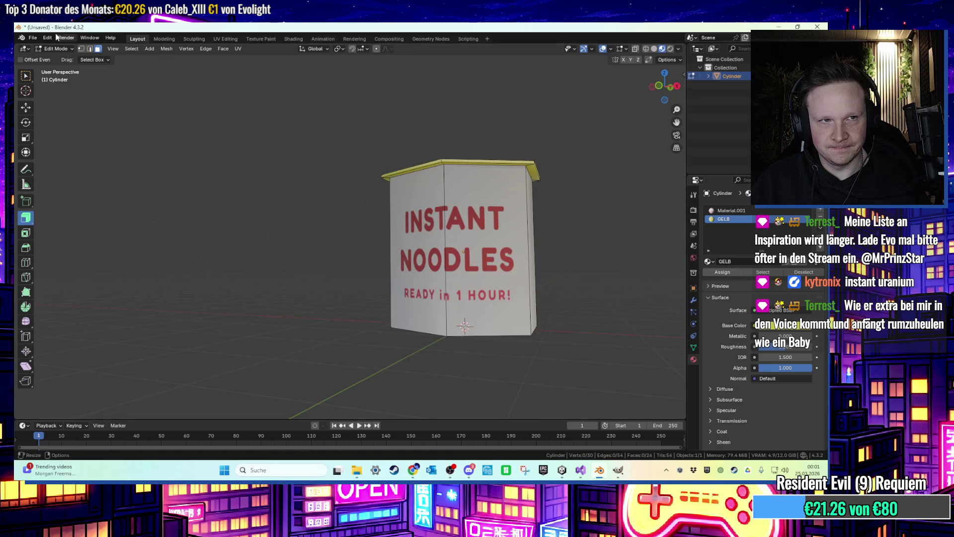
Export the cup to the Desktop as instantnoodles.fbx.
click(33, 38)
mouse_move(51, 169)
click(138, 242)
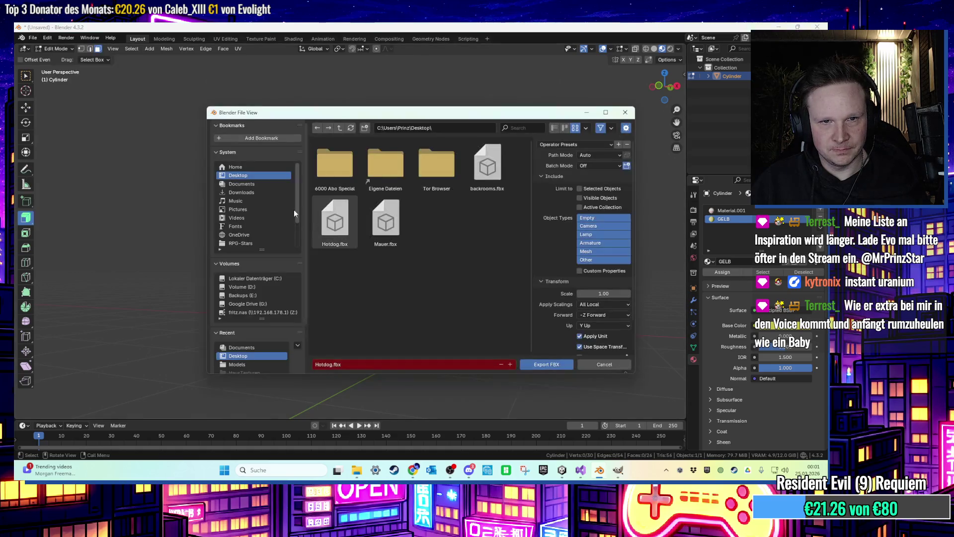
click(345, 364)
drag(332, 364, 298, 364)
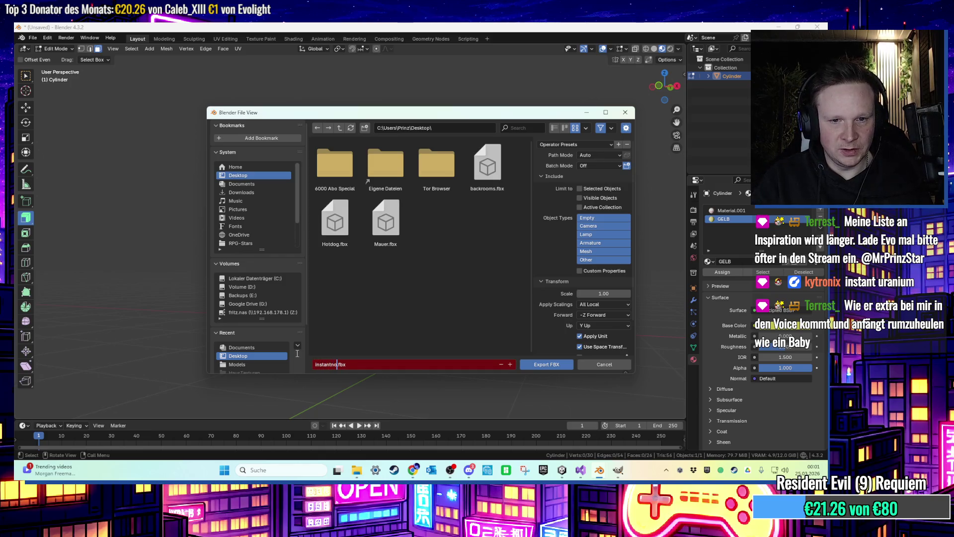
click(540, 363)
click(778, 26)
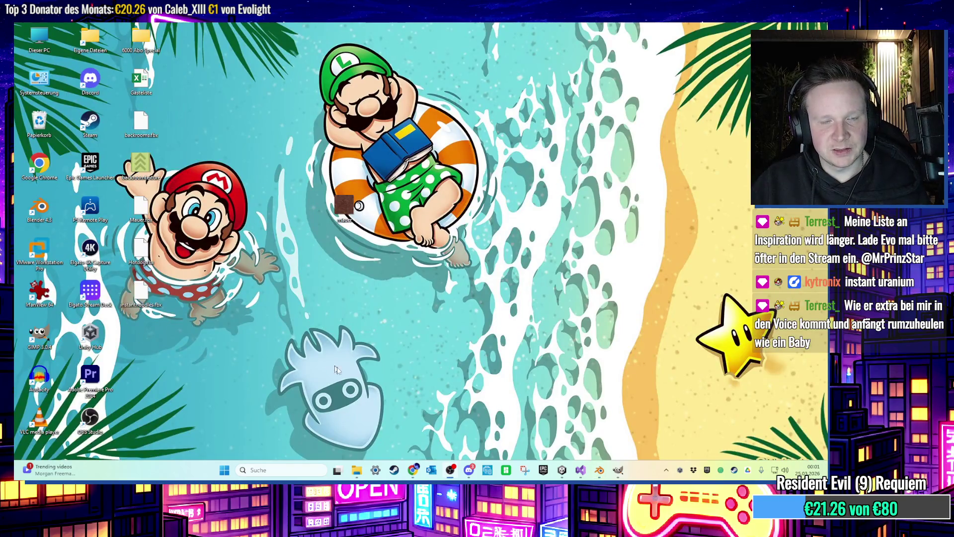
click(562, 470)
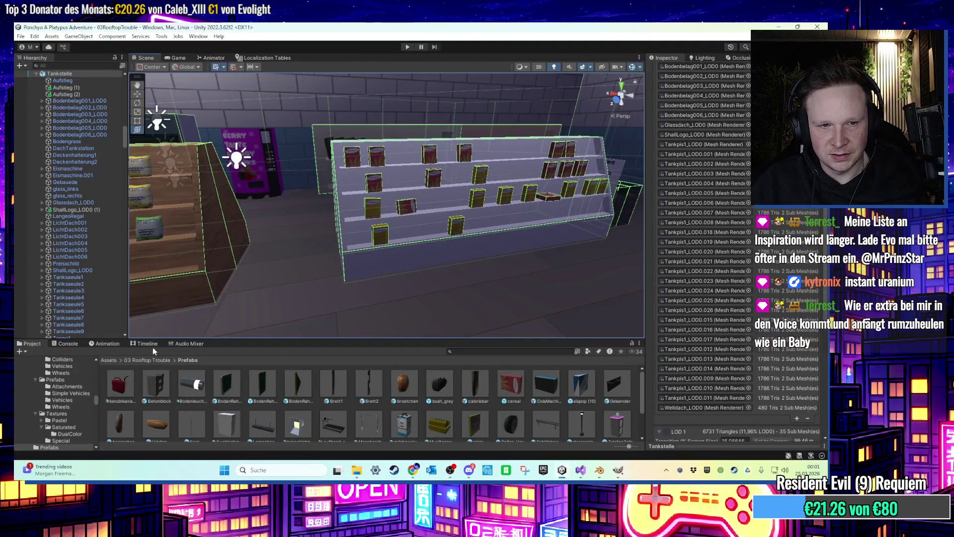
Import instantnoodles.fbx from the desktop into Assets/03 Rooftop Trouble/Models.
click(155, 361)
double_click(440, 386)
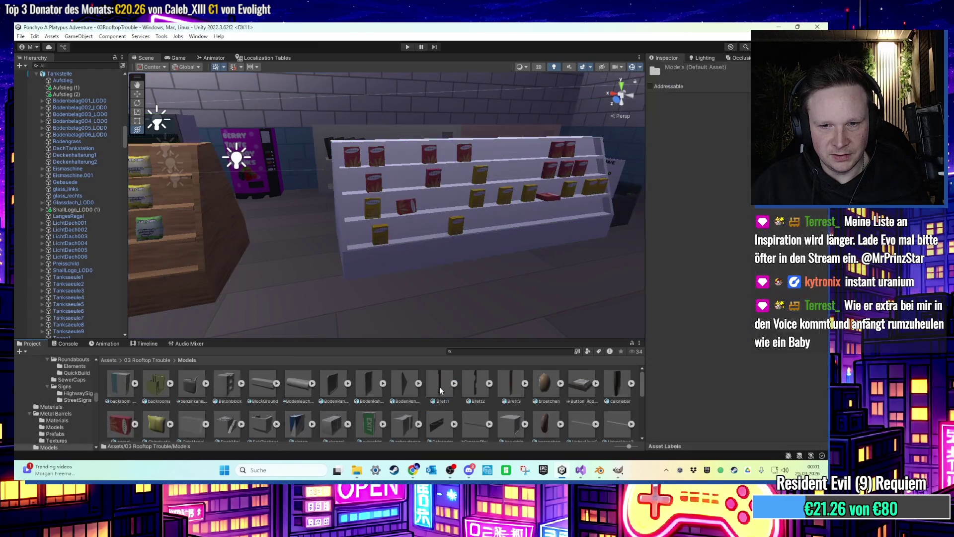
click(561, 478)
mouse_move(141, 292)
mouse_down()
mouse_move(458, 361)
mouse_move(564, 476)
mouse_move(523, 428)
mouse_move(530, 421)
mouse_up()
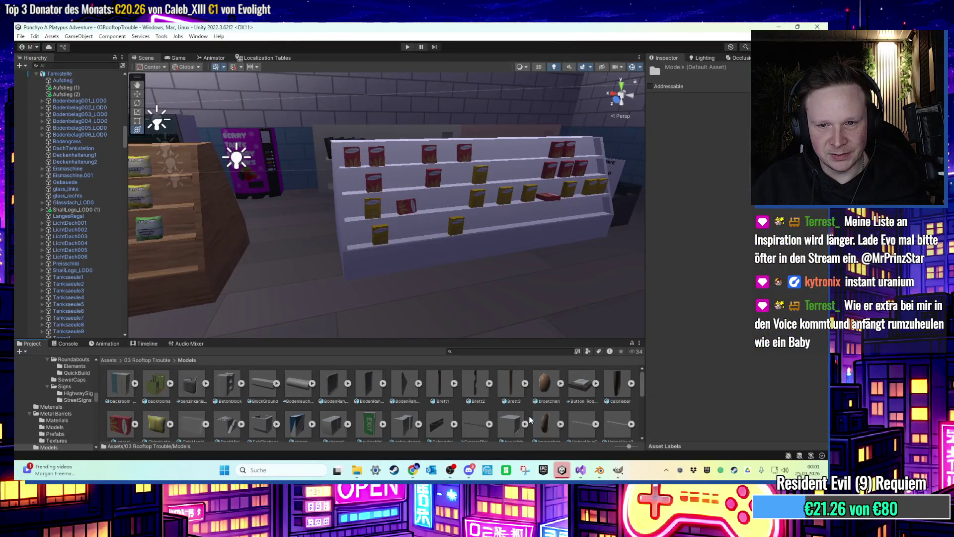
scroll(504, 406, down, 2)
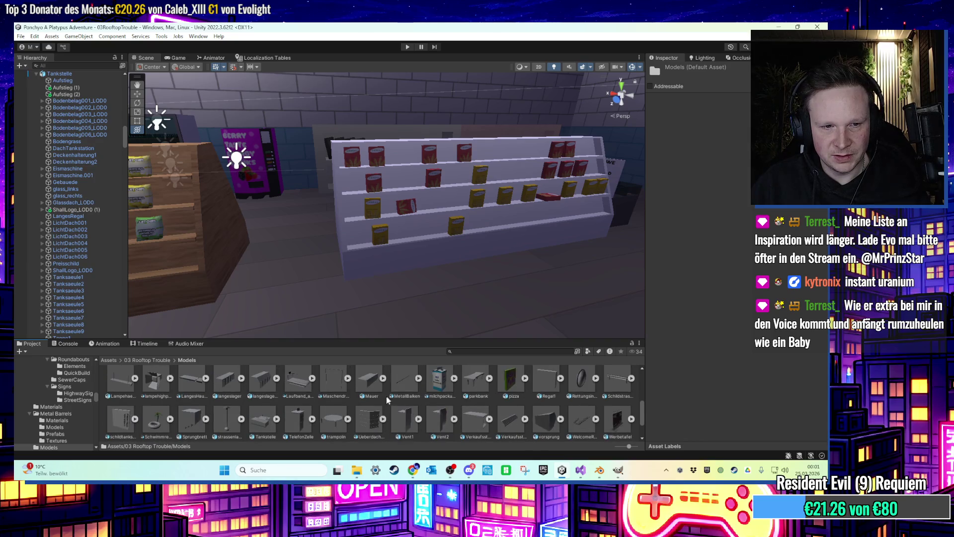
scroll(393, 401, up, 5)
scroll(400, 404, up, 1)
scroll(399, 403, down, 1)
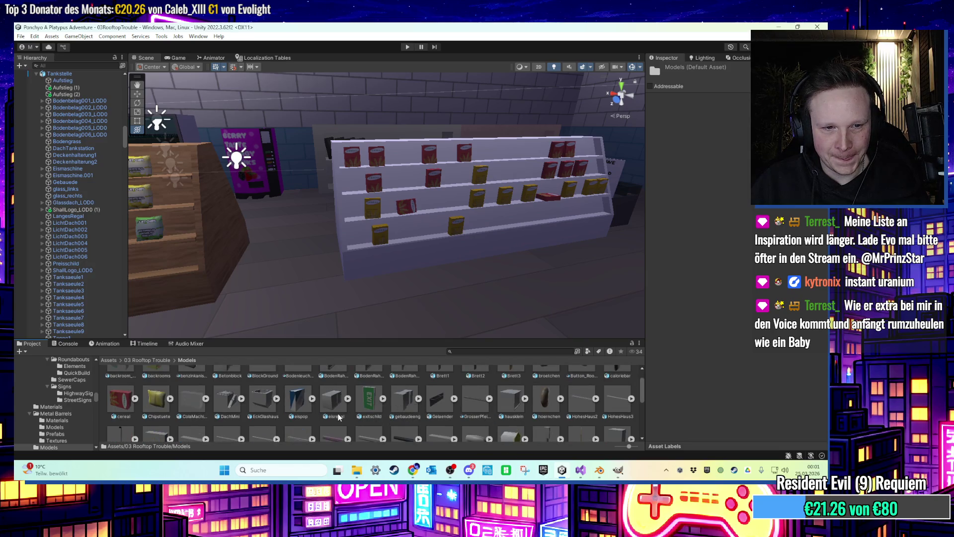
scroll(356, 417, up, 1)
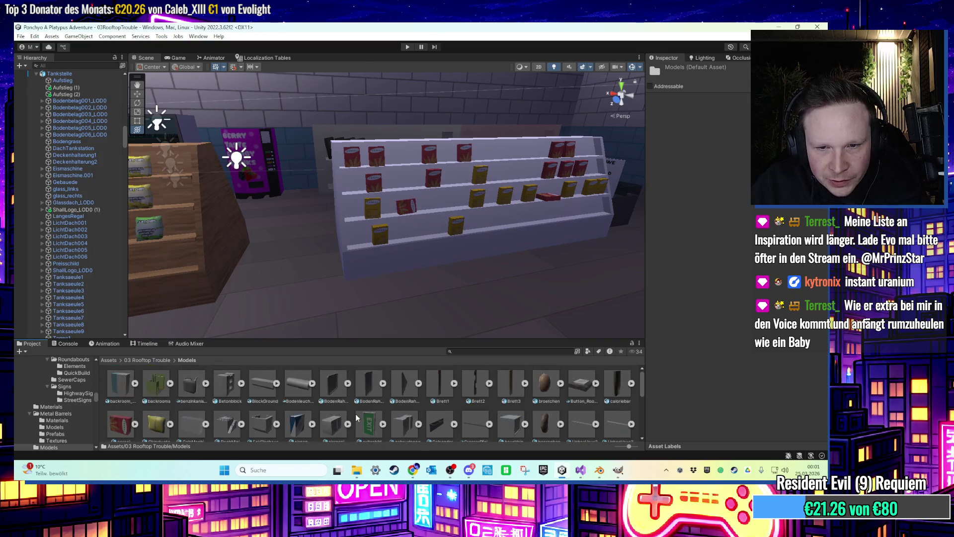
scroll(355, 419, down, 1)
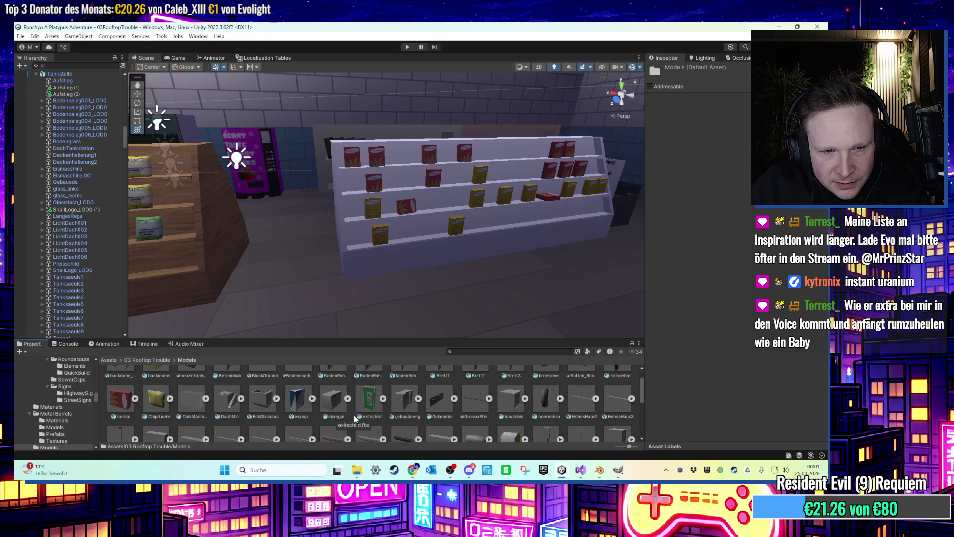
scroll(390, 421, down, 1)
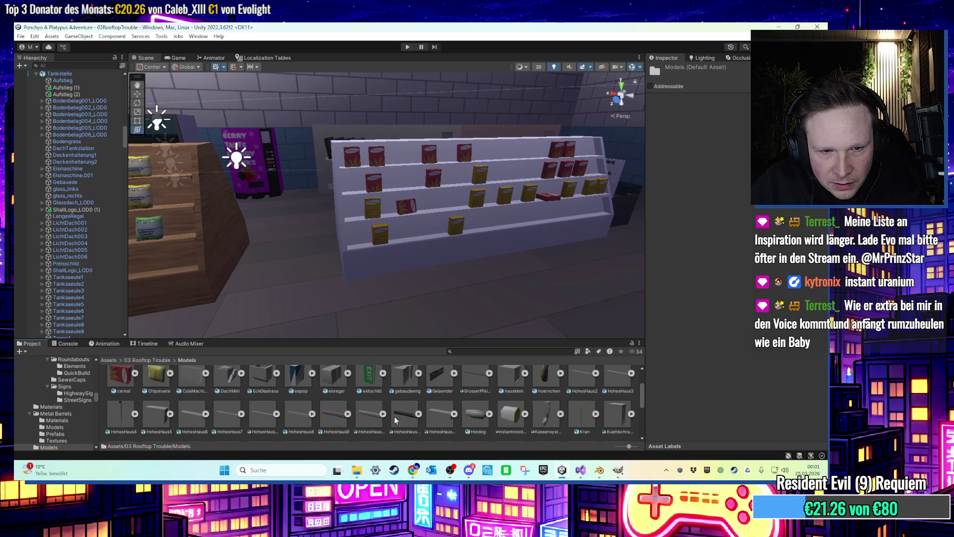
Place the instantnoodles model in the store scene by the shelf, frame it, and open Textures.
drag(535, 427, 433, 284)
key(f)
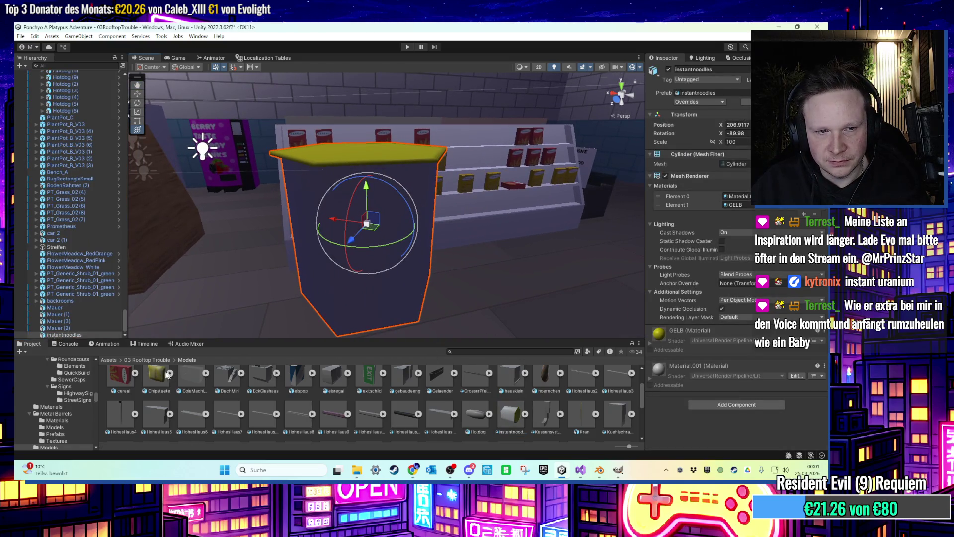
click(147, 360)
double_click(187, 422)
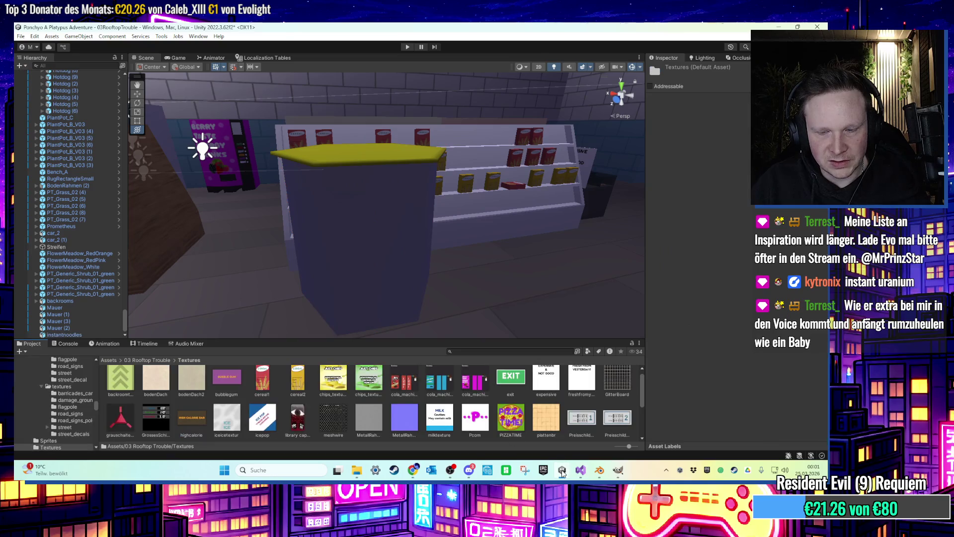
click(562, 471)
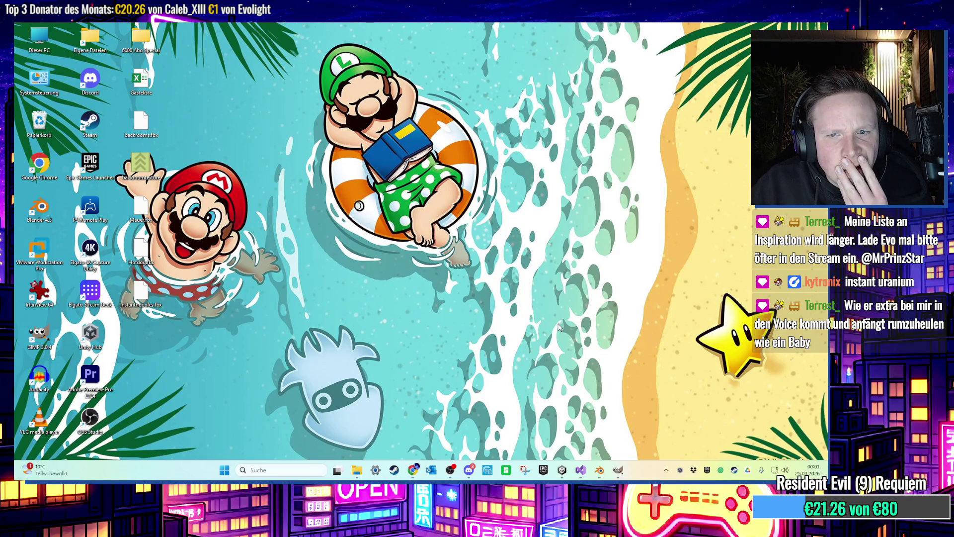
Export the INSTANT NOODLES label from GIMP as instant.png on the Desktop with default PNG settings.
click(617, 470)
click(23, 37)
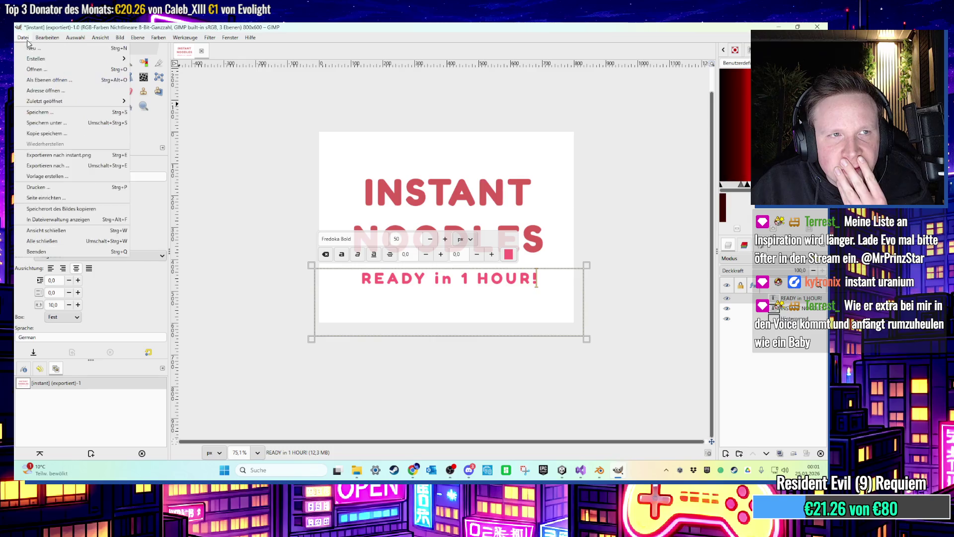
click(69, 166)
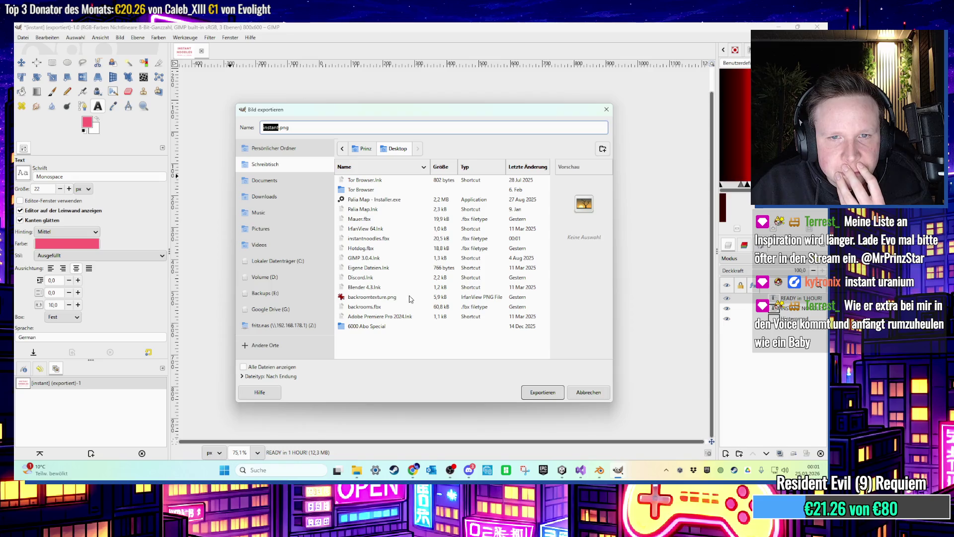
click(529, 397)
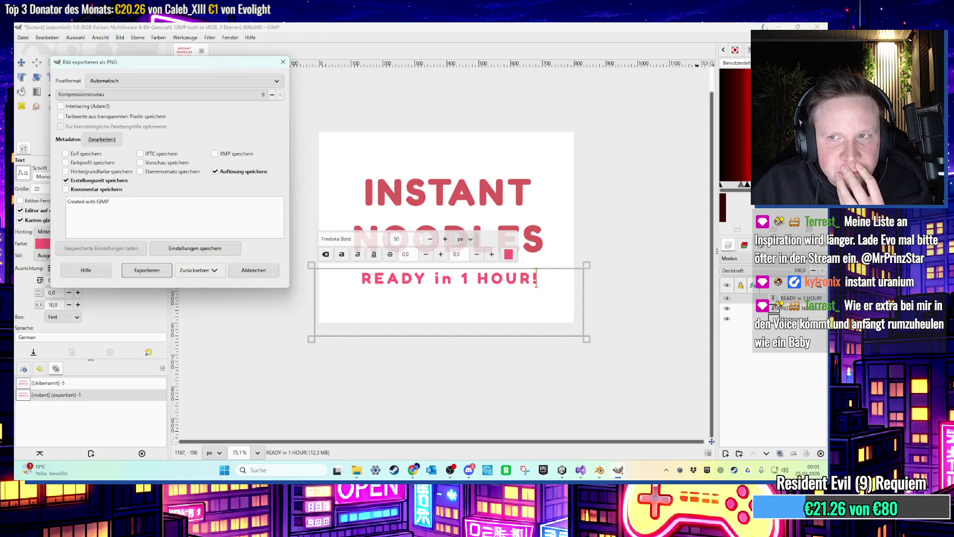
key(Return)
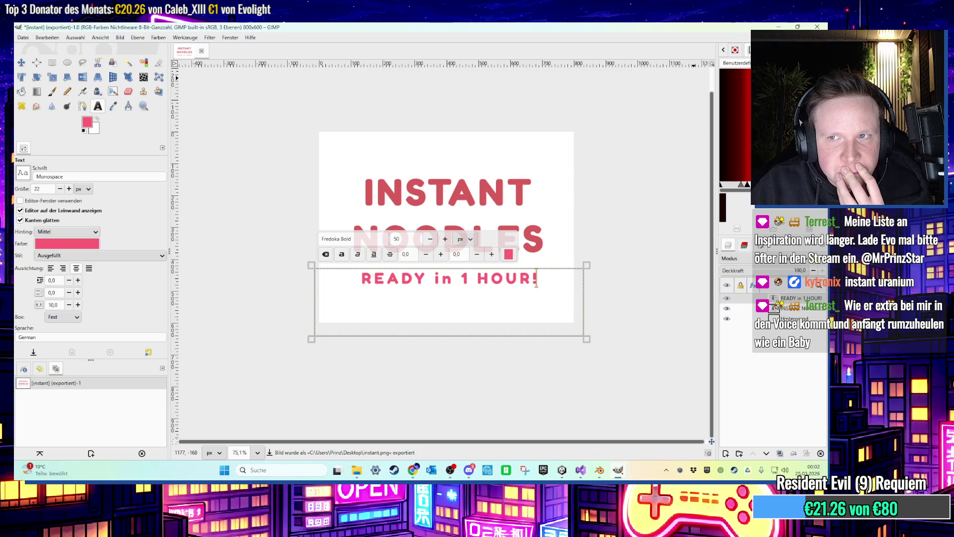
Minimize GIMP and bring up the Unity editor to grab the instant.png file.
click(776, 27)
click(550, 472)
click(551, 472)
Drag instant.png into Unity, then select and frame the instant noodles cup.
mouse_move(141, 338)
mouse_down()
mouse_move(308, 382)
mouse_move(552, 476)
mouse_move(570, 430)
mouse_up()
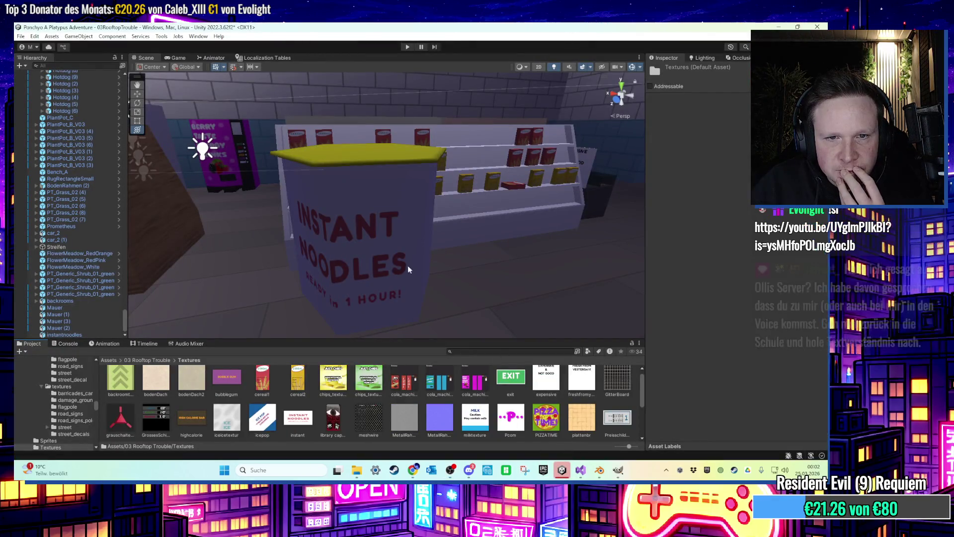
scroll(409, 269, up, 5)
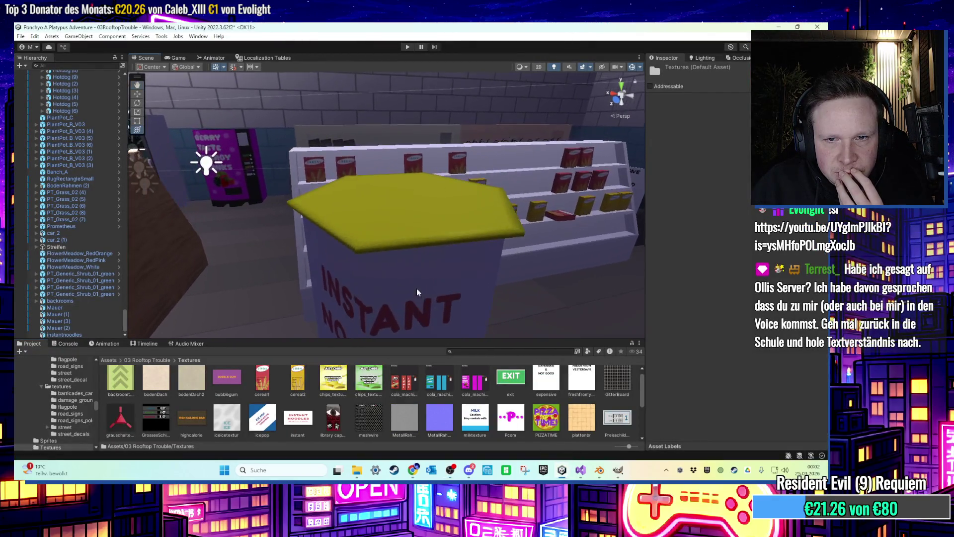
scroll(417, 295, down, 5)
click(408, 228)
key(f)
Add a LOD Group to the cup, using its own mesh for LOD 0, extended to about 99%.
click(712, 407)
text(lod)
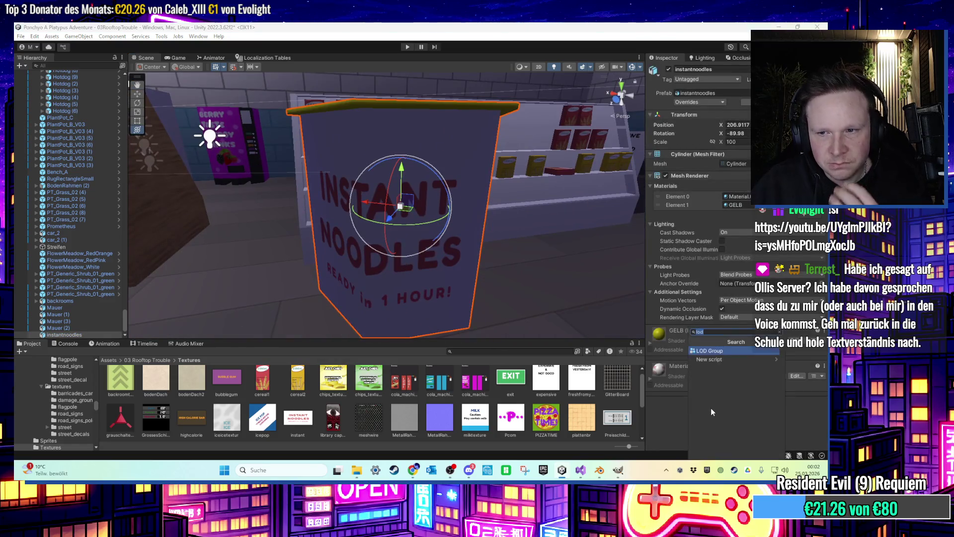
click(718, 350)
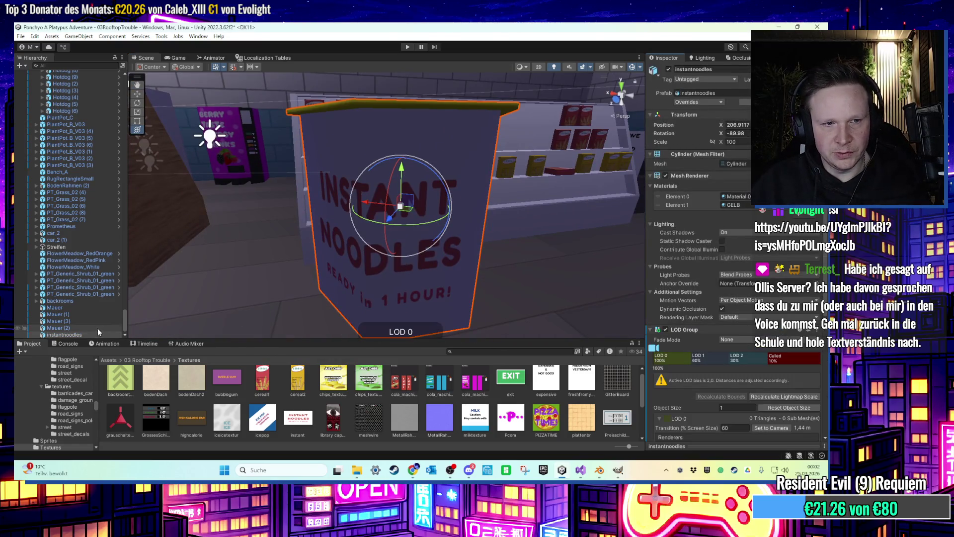
click(669, 355)
click(667, 407)
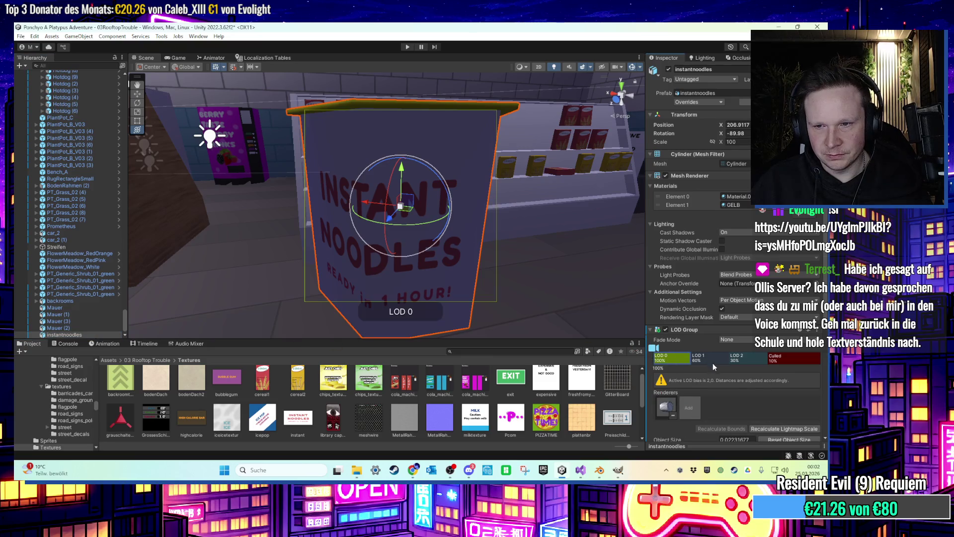
drag(690, 359, 801, 371)
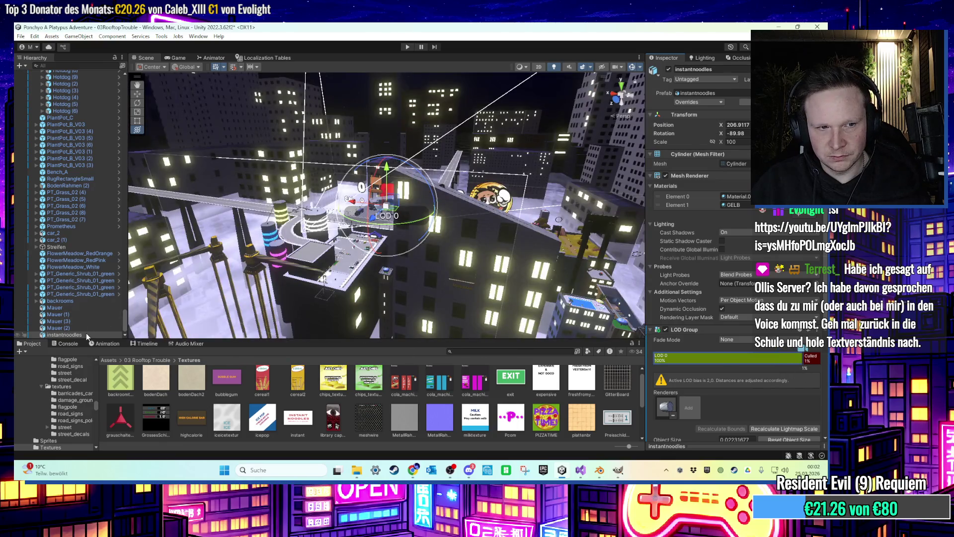
Scale the noodle cup down to 12.494 so it fits the shelf.
double_click(88, 334)
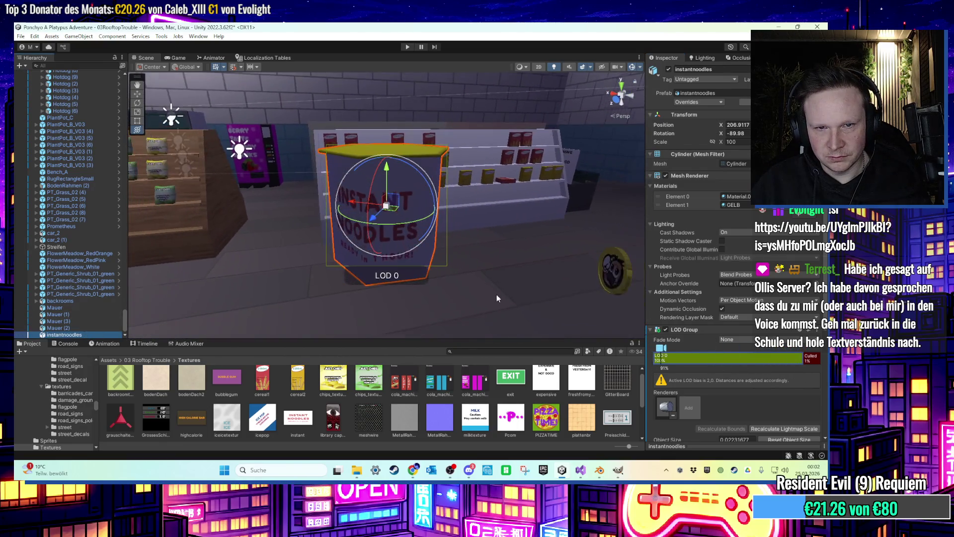
mouse_move(386, 205)
mouse_down()
mouse_move(389, 249)
mouse_move(452, 258)
mouse_move(400, 271)
mouse_move(299, 259)
mouse_up()
key(f)
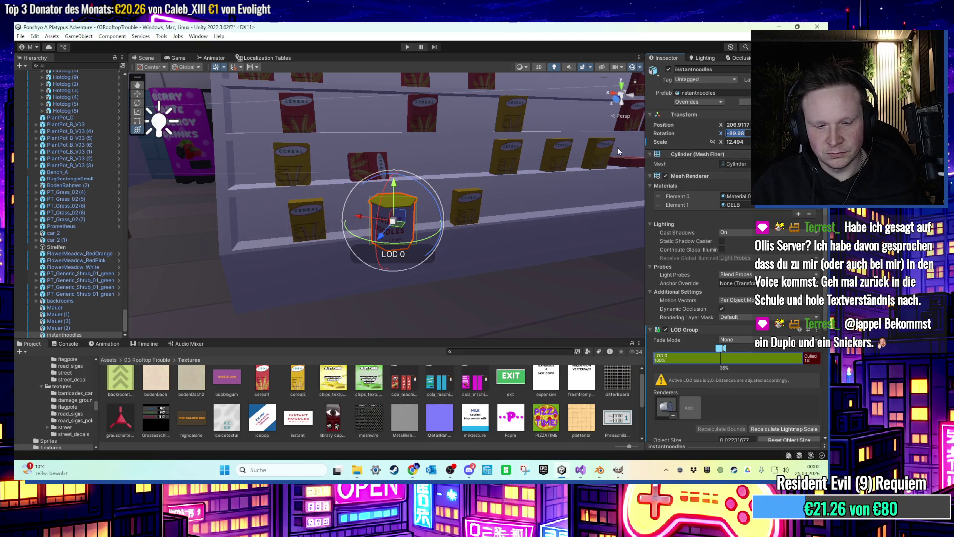
Set the cup's Rotation X to -90 and reselect instantnoodles from the Prefabs folder.
text(-90)
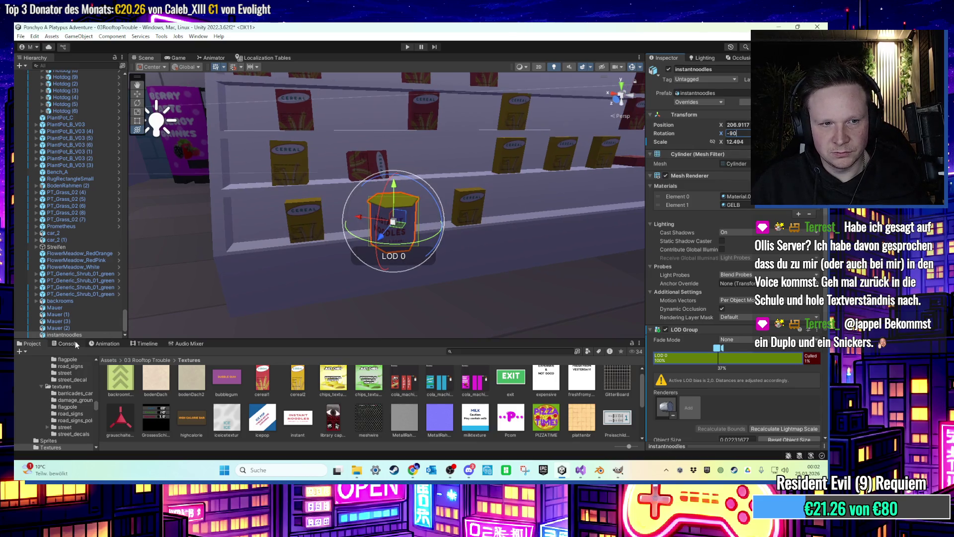
click(152, 360)
double_click(509, 380)
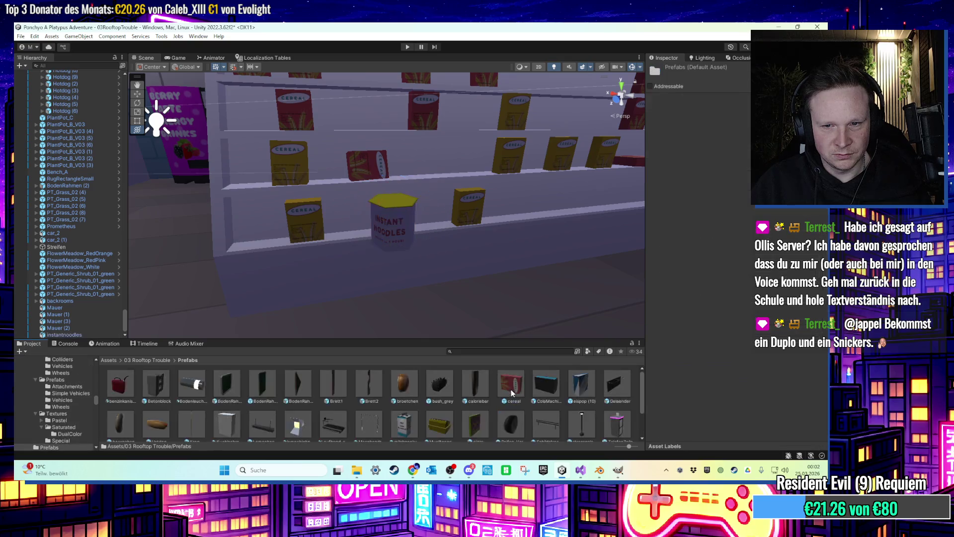
click(75, 335)
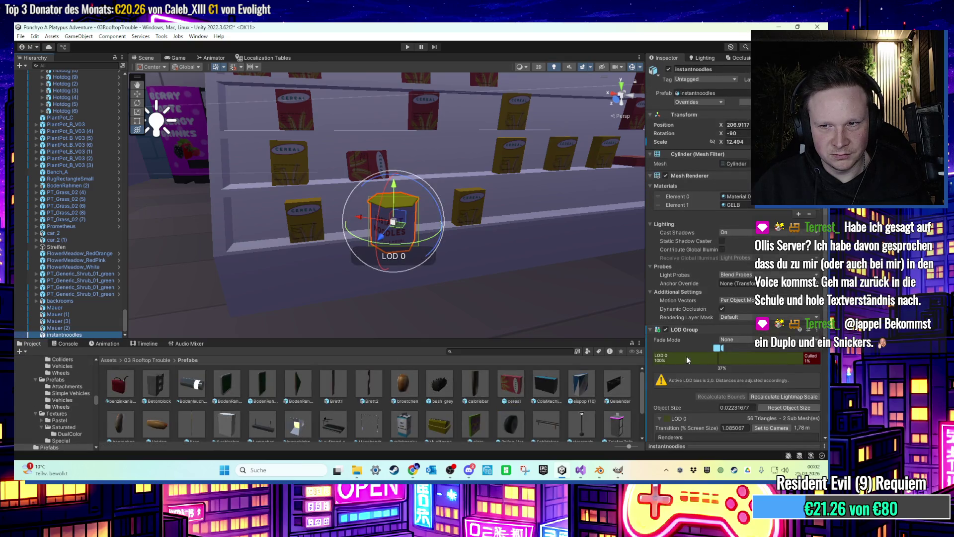
scroll(684, 356, down, 4)
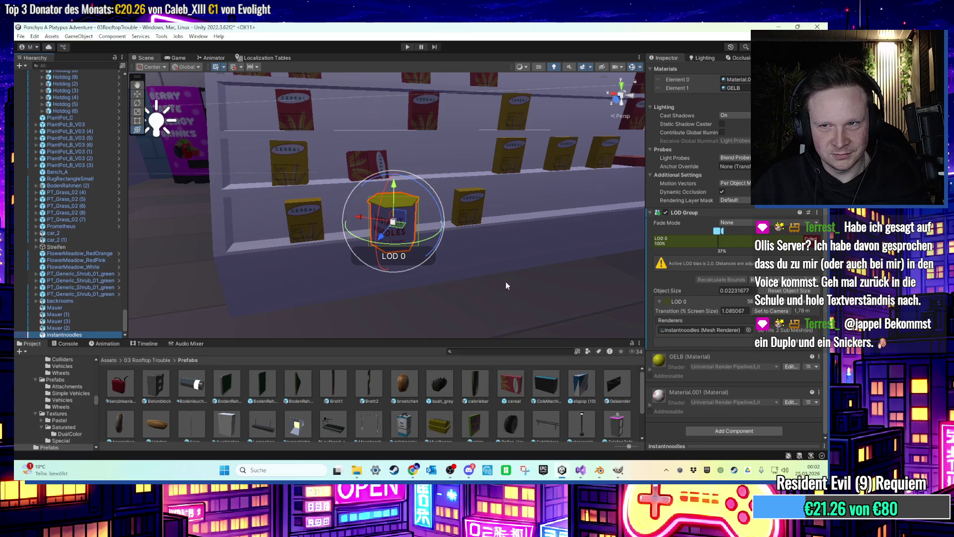
double_click(76, 335)
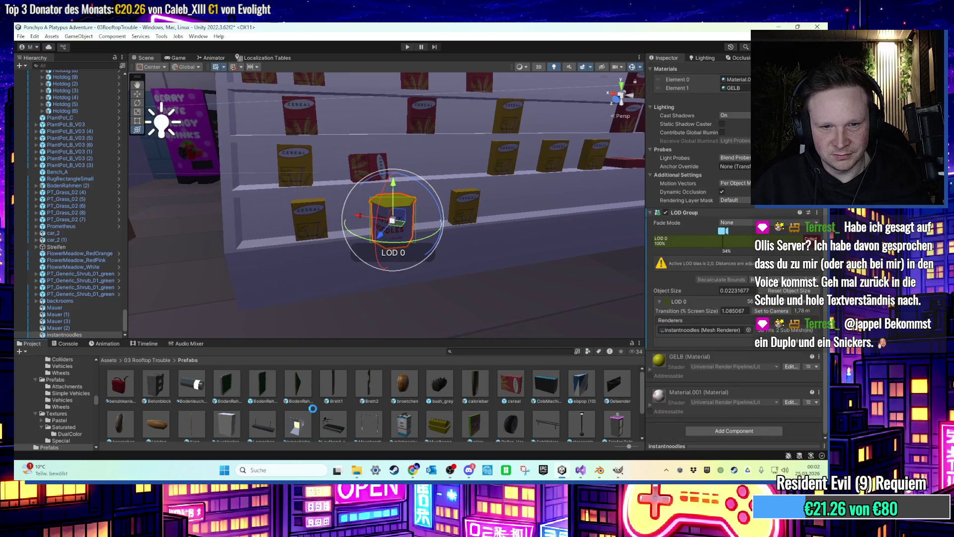
Frame the noodle cup on the shelf and shift one cup to the right.
scroll(271, 409, down, 2)
mouse_move(328, 301)
mouse_down()
mouse_move(482, 252)
mouse_move(453, 238)
mouse_move(440, 304)
mouse_move(347, 214)
mouse_move(398, 246)
mouse_move(569, 238)
mouse_move(214, 287)
mouse_move(316, 303)
mouse_move(325, 271)
mouse_up()
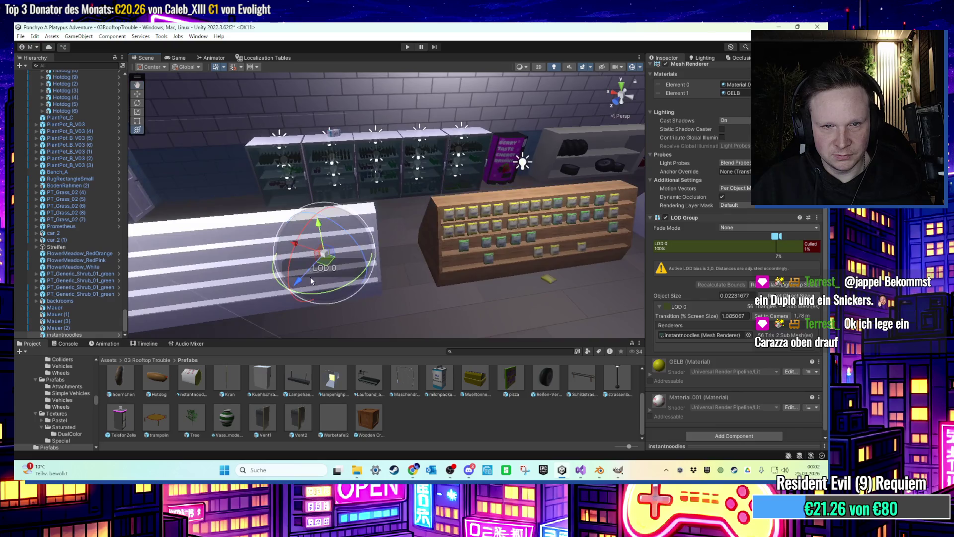
key(f)
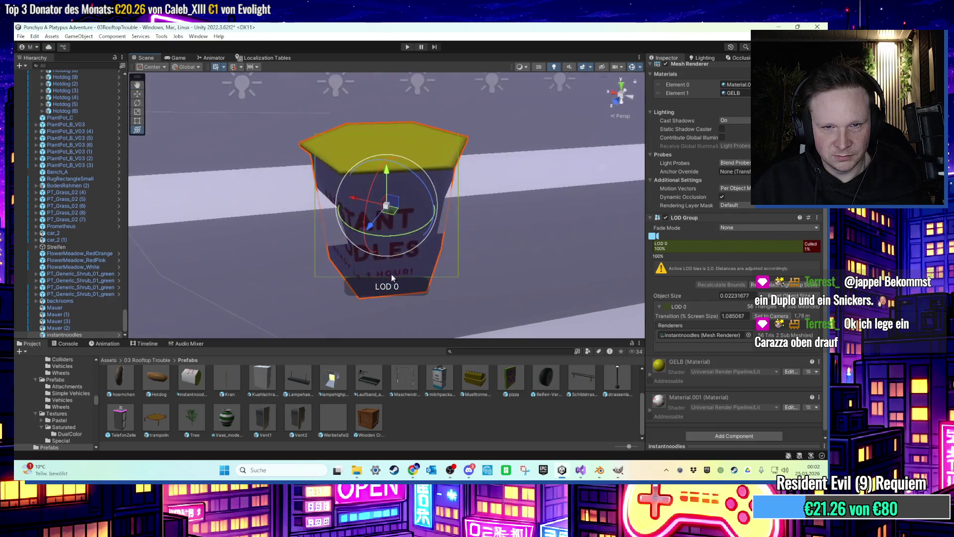
scroll(422, 159, up, 5)
scroll(432, 93, down, 5)
drag(427, 151, 379, 250)
mouse_move(433, 240)
mouse_down()
mouse_move(430, 232)
mouse_move(567, 212)
mouse_move(463, 219)
mouse_up()
Select both noodle cups, duplicate them, and place the copies on the lower shelf.
shift+click(566, 193)
key(f)
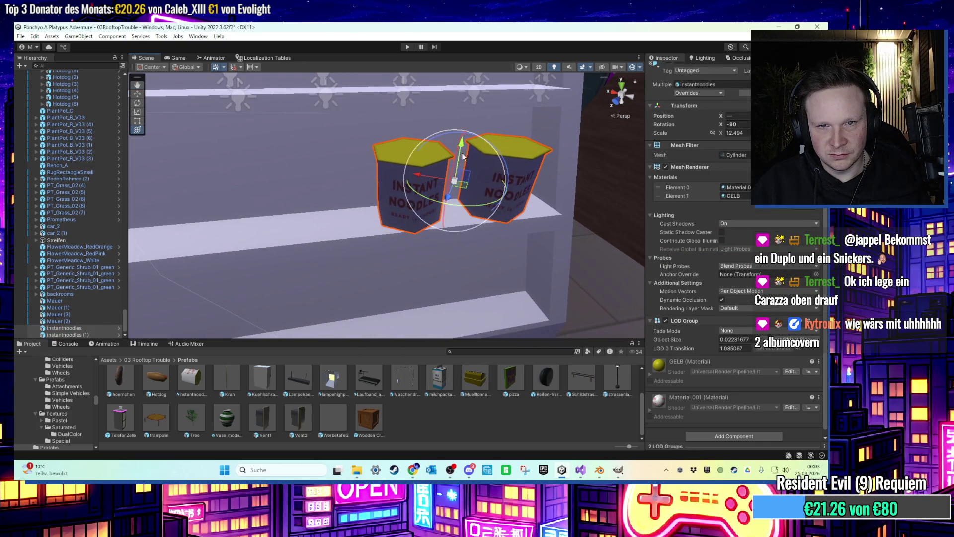
scroll(462, 155, down, 3)
click(464, 149)
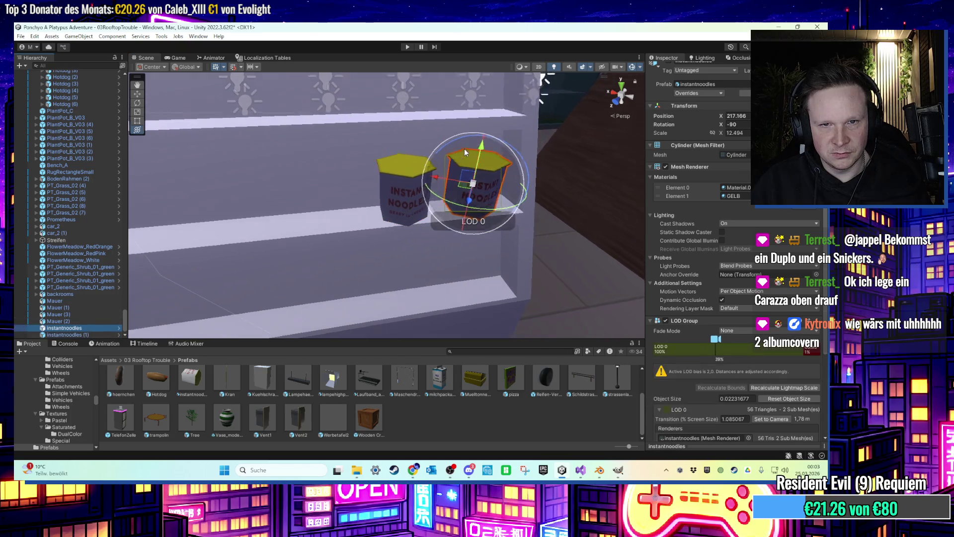
scroll(447, 164, down, 2)
shift+click(390, 192)
scroll(419, 227, up, 1)
key(ctrl+d)
drag(419, 227, 421, 255)
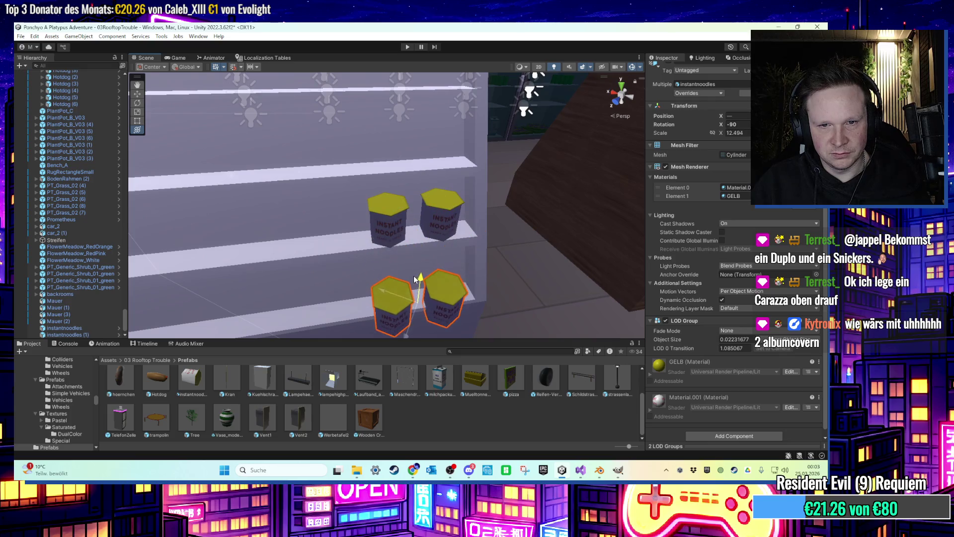
mouse_move(412, 267)
mouse_down()
mouse_move(383, 272)
mouse_move(472, 279)
mouse_move(459, 267)
mouse_up()
Duplicate the cup pair again and lift instantnoodles (6) into place in the row.
key(e)
key(w)
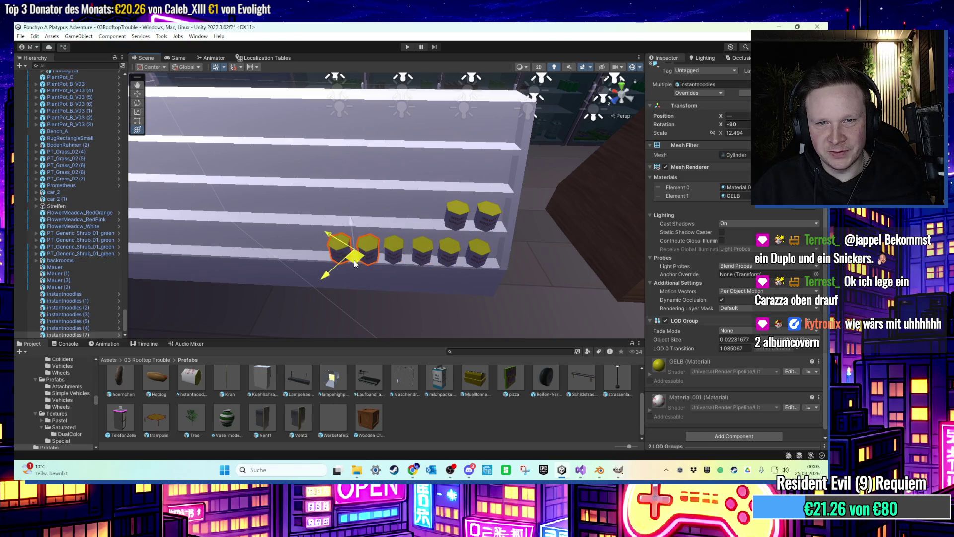
key(e)
mouse_move(354, 257)
mouse_down()
mouse_move(464, 270)
mouse_move(412, 271)
mouse_move(449, 277)
mouse_up()
key(ctrl+d)
key(w)
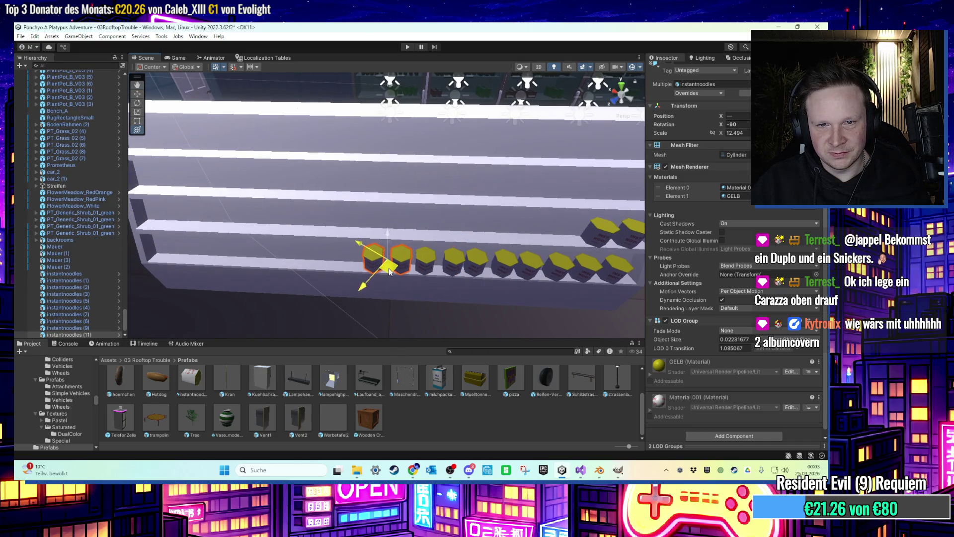
click(483, 265)
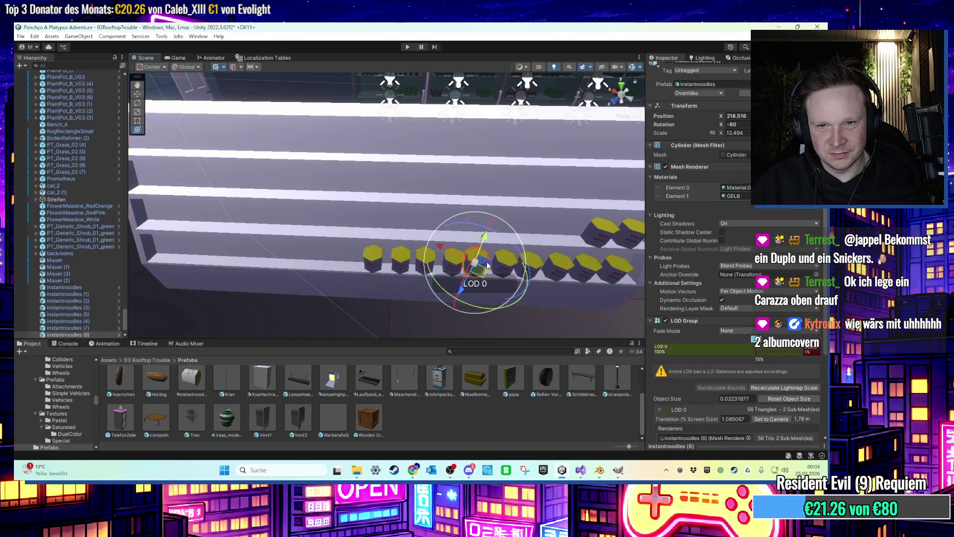
drag(485, 242, 480, 268)
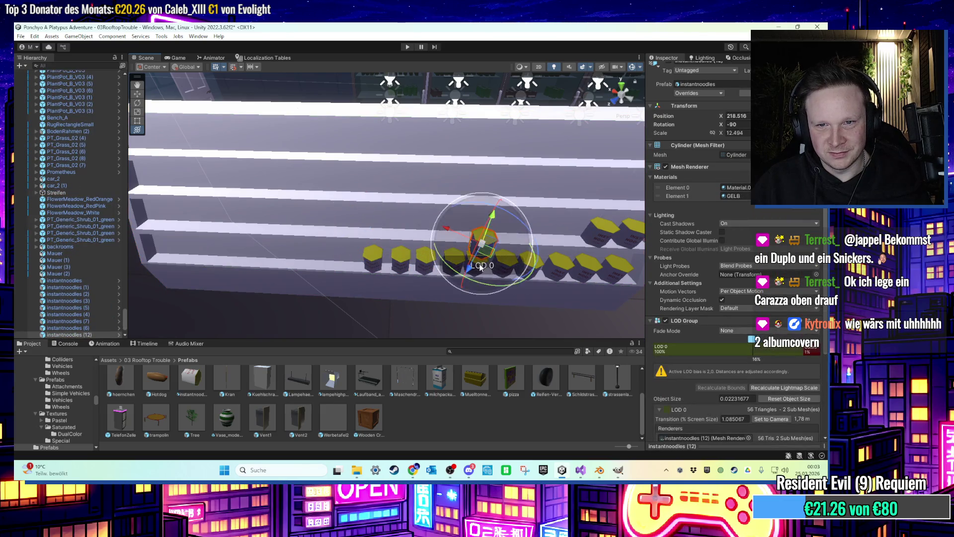
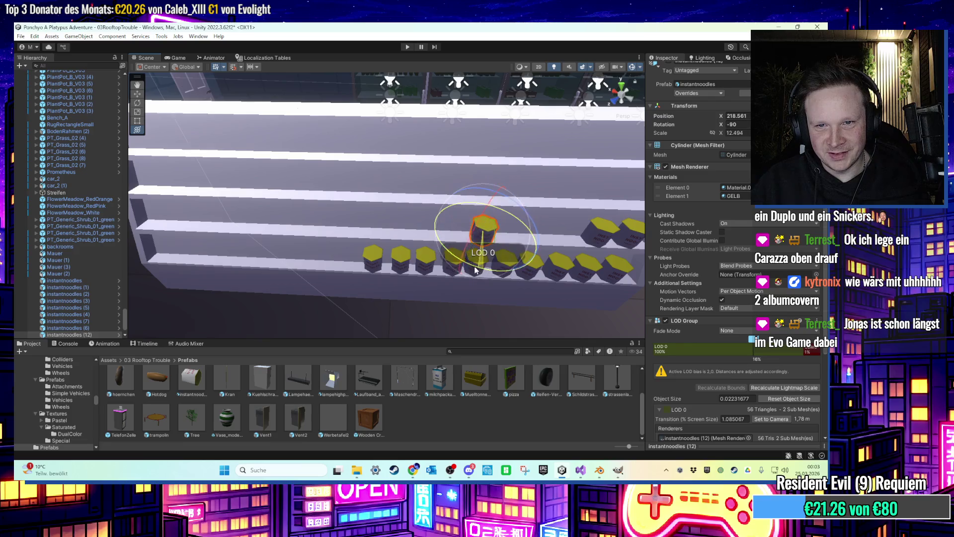
Select several noodle cups, including instantnoodles (5), frame them, and duplicate them.
click(449, 125)
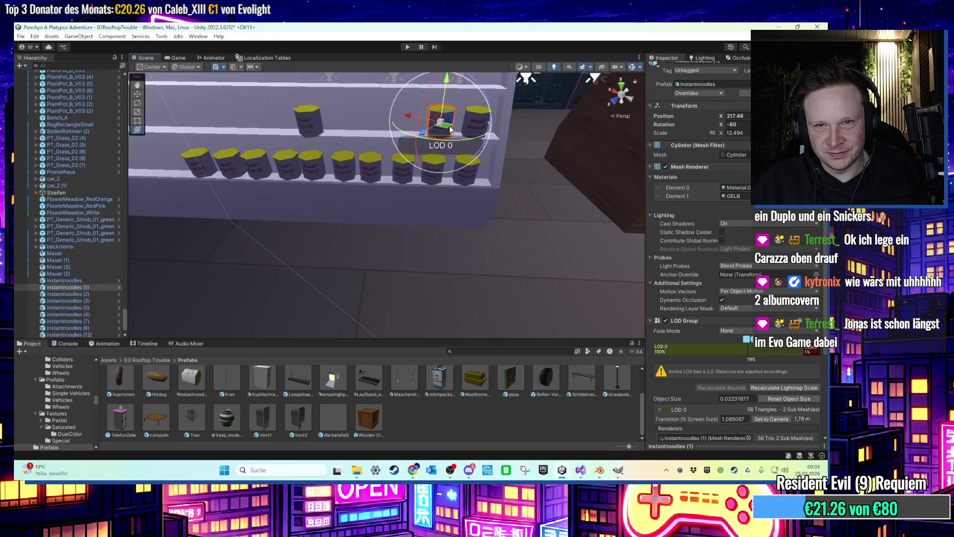
drag(449, 125, 442, 151)
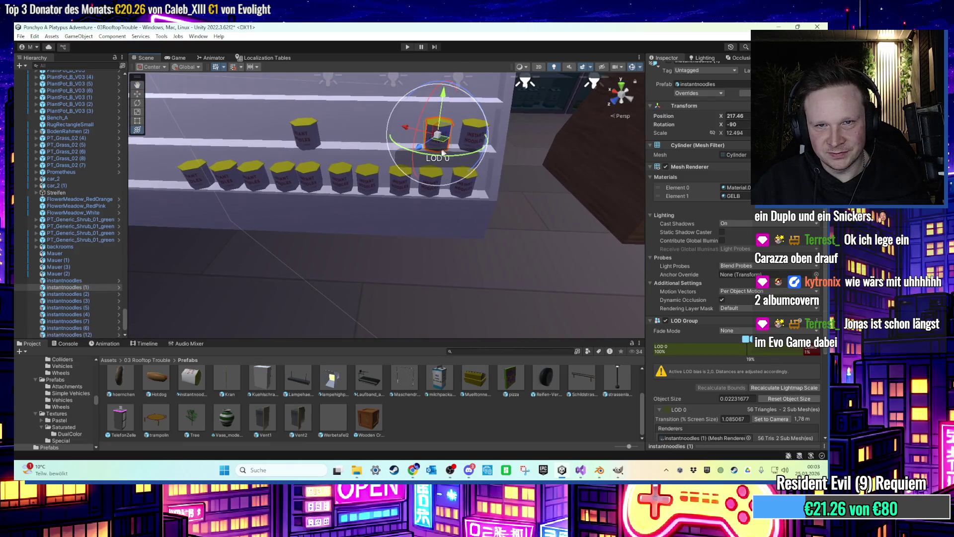
click(363, 197)
scroll(352, 194, down, 10)
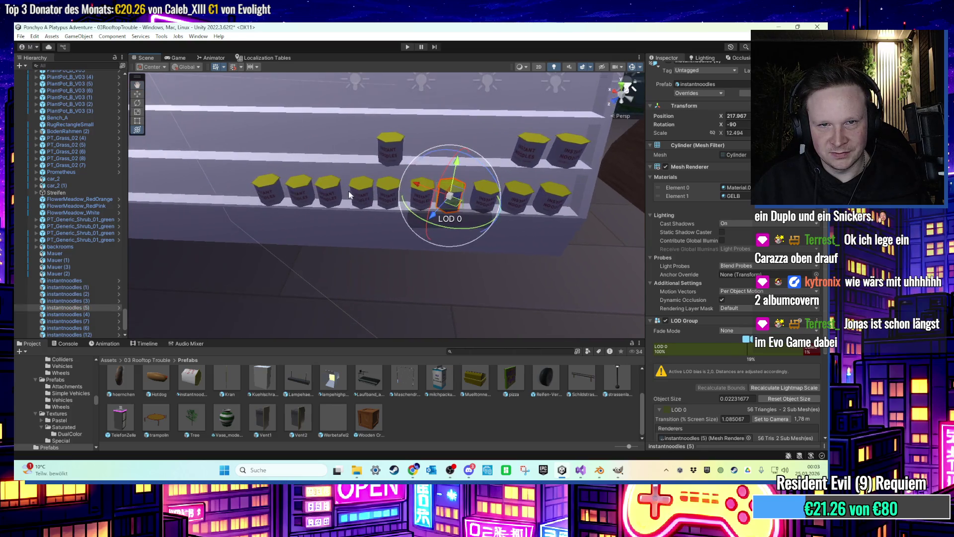
shift+click(65, 288)
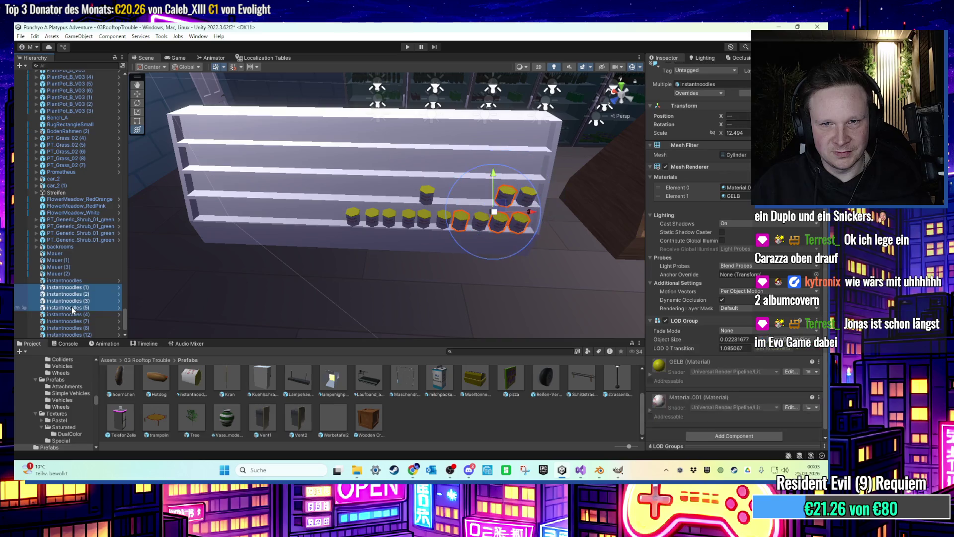
key(f)
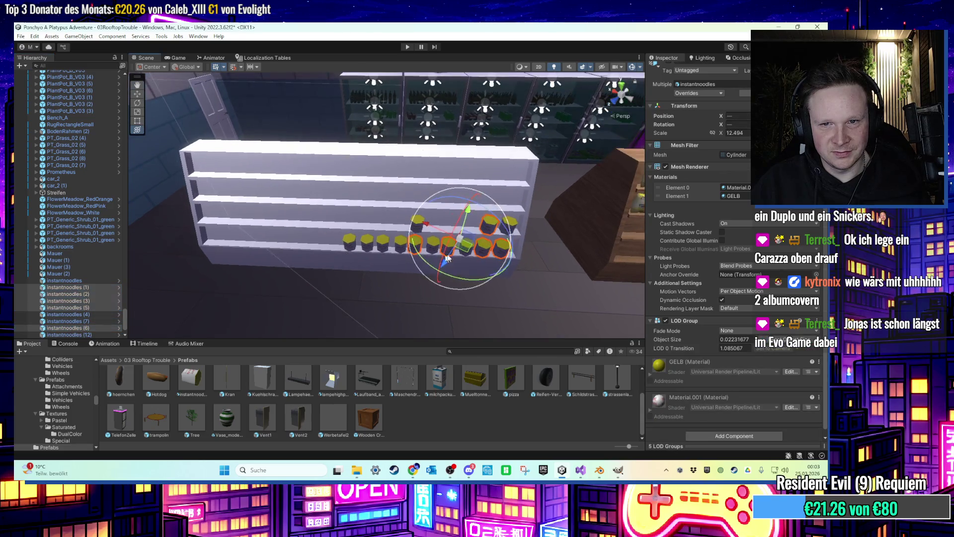
key(ctrl+d)
Move the cup instantnoodles (18) up the shelf and slide it left along the row.
mouse_move(277, 243)
mouse_down()
mouse_move(300, 197)
mouse_move(385, 197)
mouse_up()
click(386, 198)
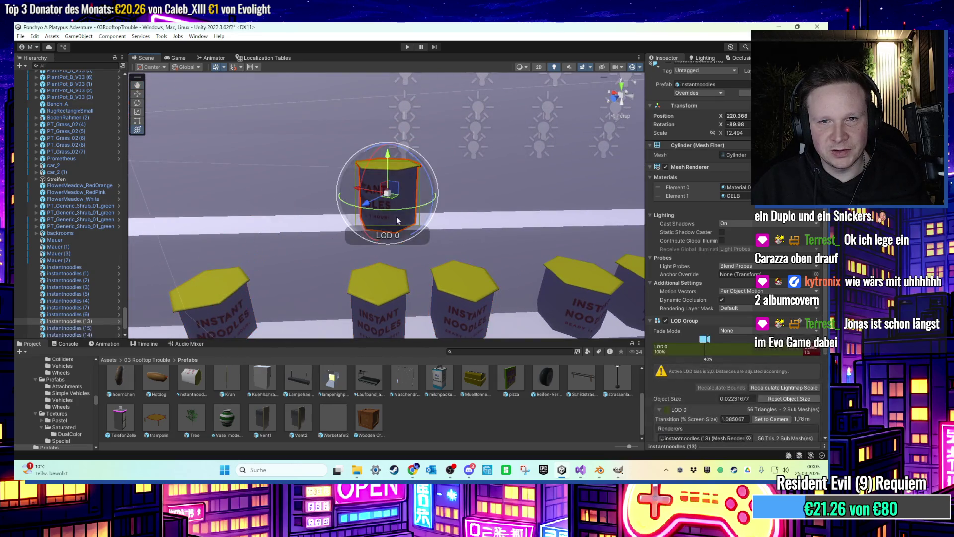
scroll(403, 183, down, 10)
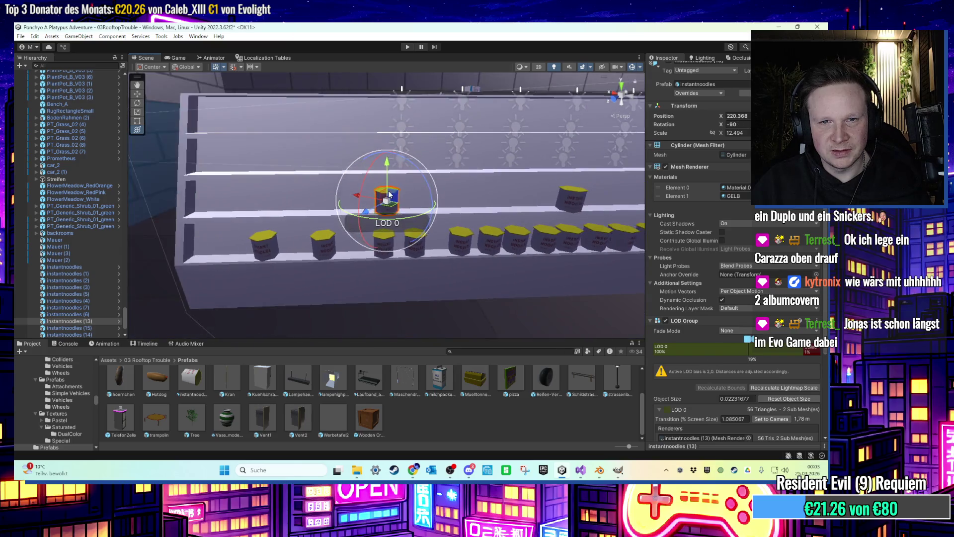
click(393, 230)
scroll(462, 298, up, 5)
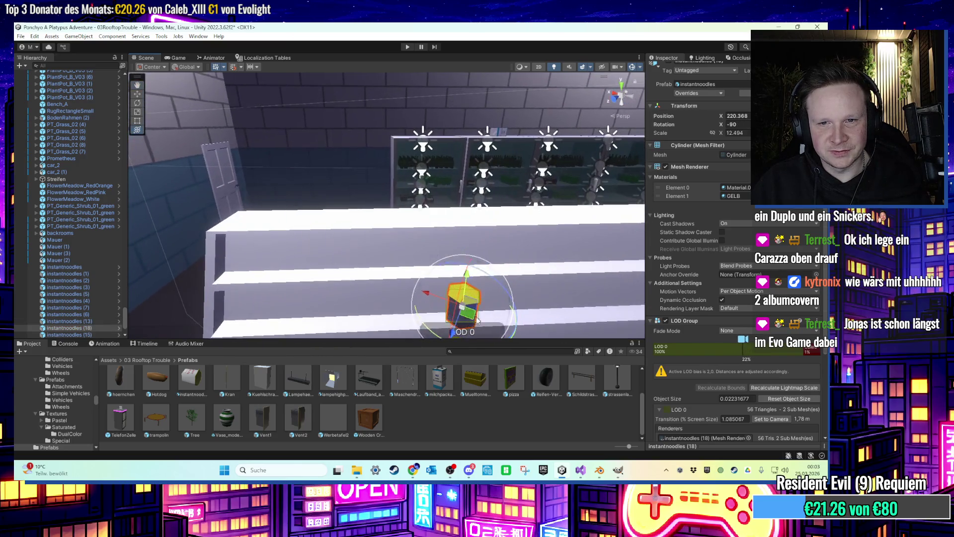
mouse_move(449, 292)
mouse_down()
mouse_move(445, 234)
mouse_move(455, 279)
mouse_up()
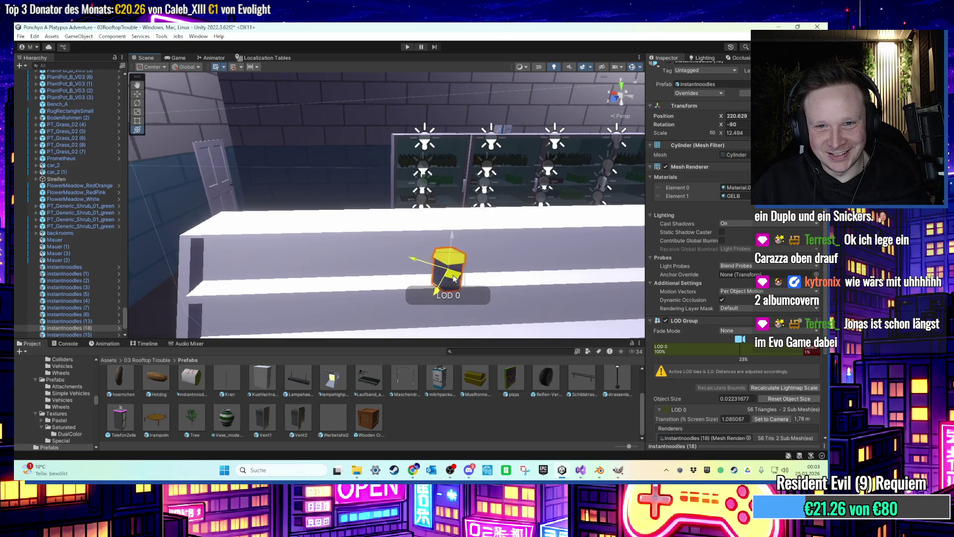
scroll(450, 281, up, 5)
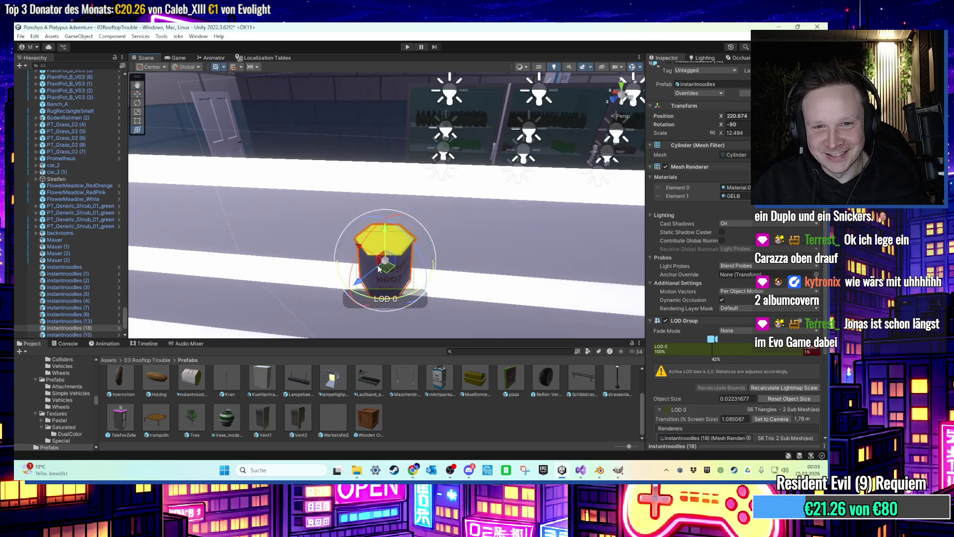
drag(379, 272, 179, 268)
scroll(162, 257, down, 3)
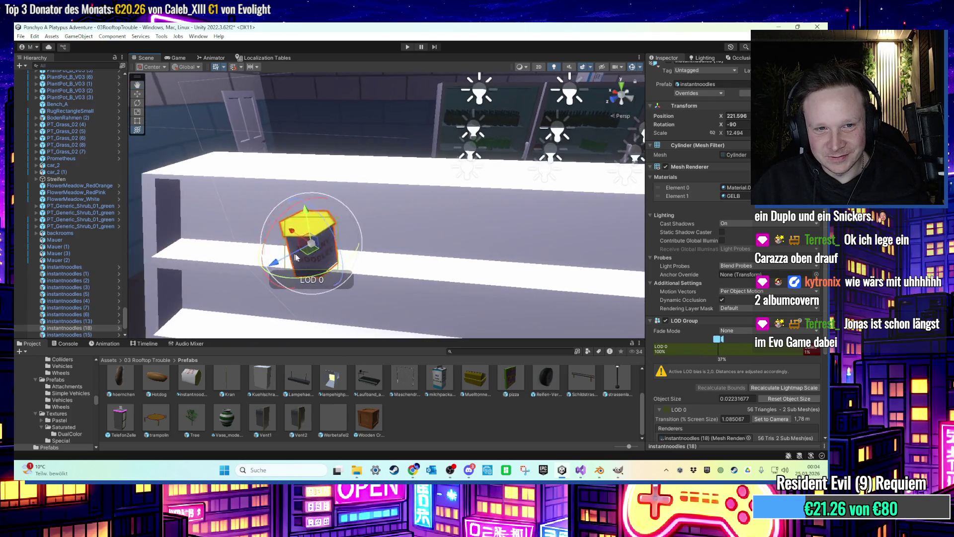
Duplicate that cup and place the copy beside the original.
key(ctrl+d)
drag(318, 276, 412, 274)
scroll(397, 249, down, 3)
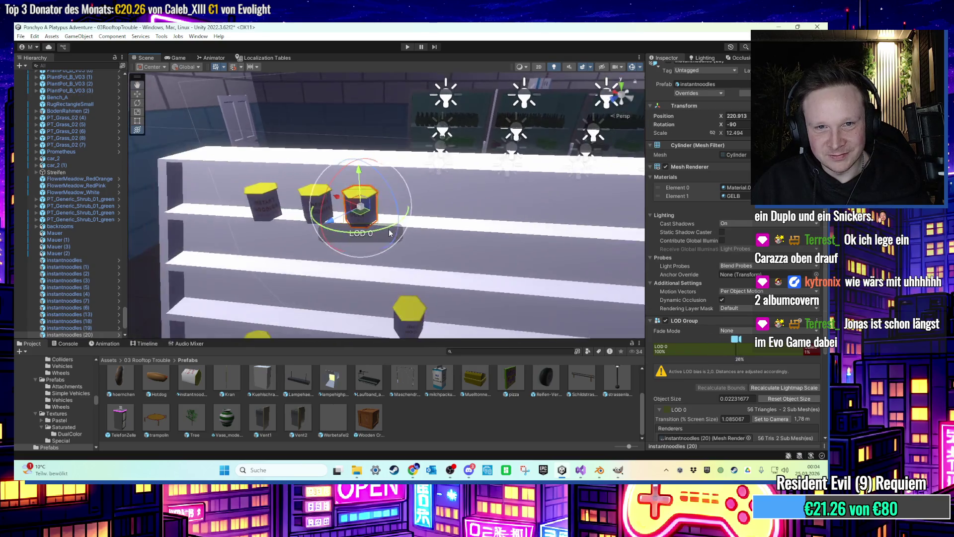
key(f)
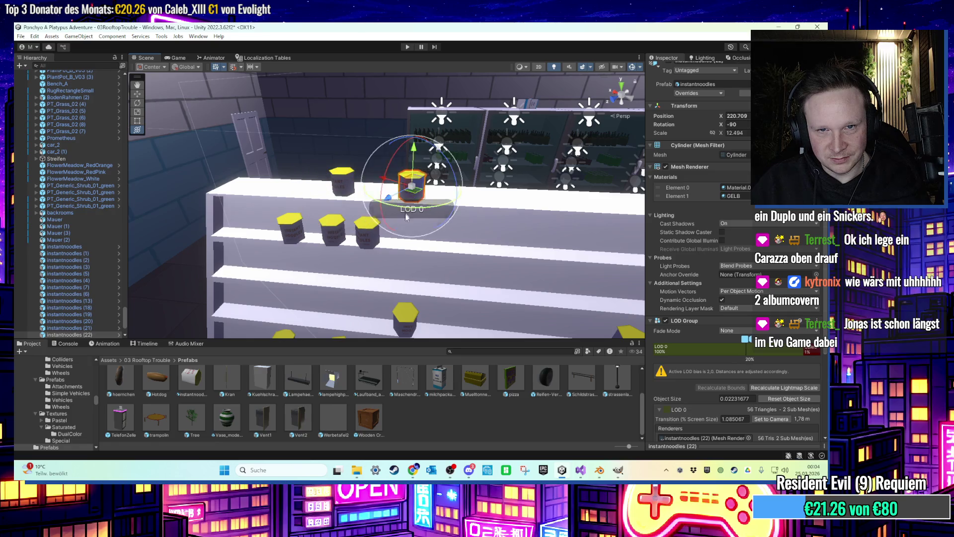
Duplicate instantnoodles (10) and move the copy along the upper shelf row.
drag(463, 196, 459, 197)
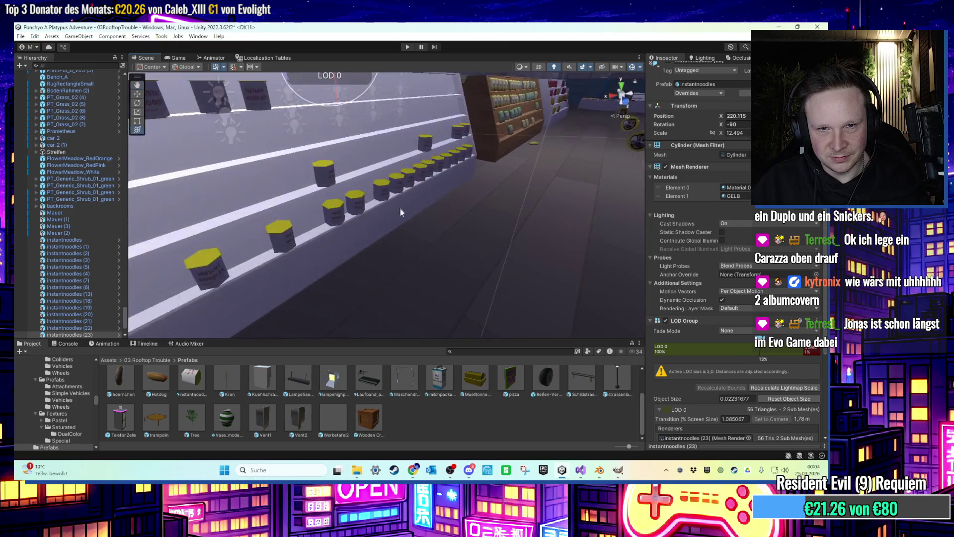
click(390, 209)
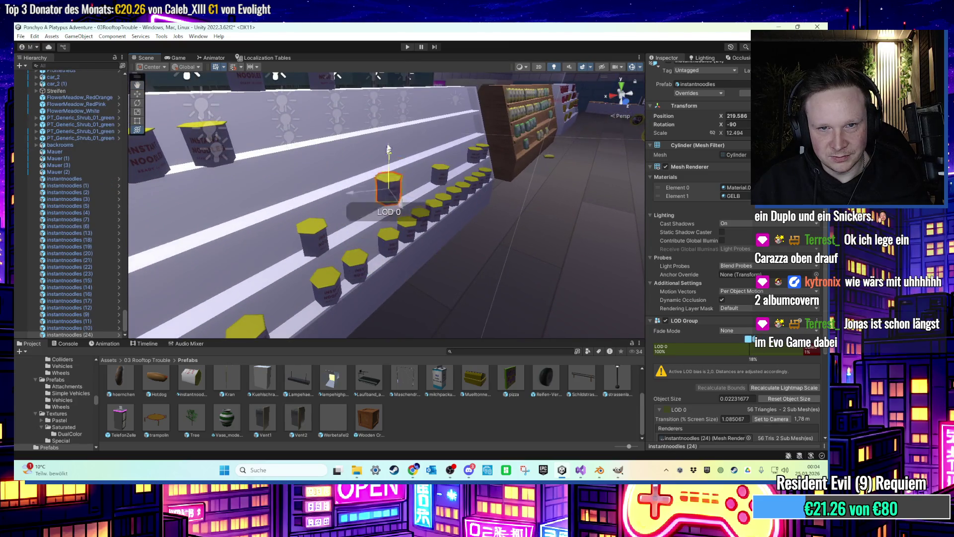
key(f)
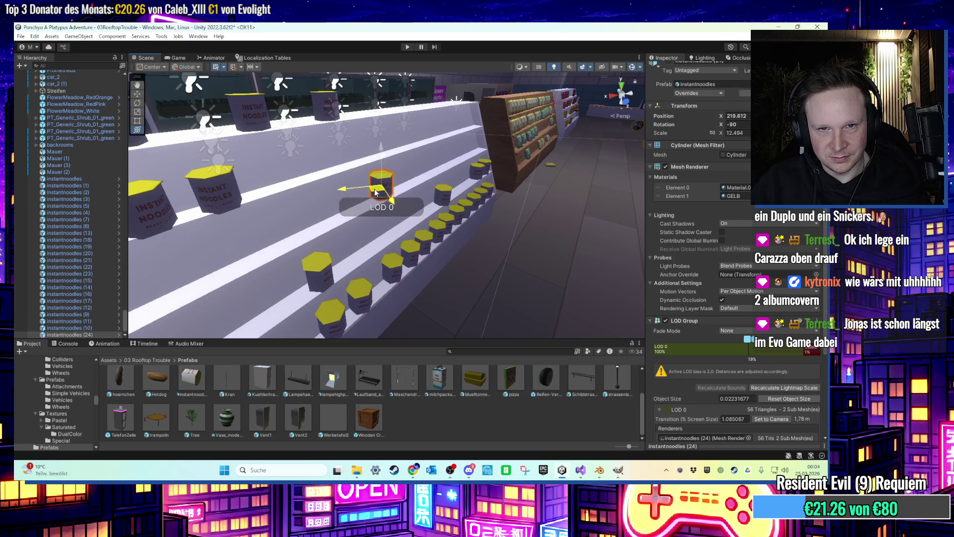
key(ctrl+d)
mouse_move(380, 152)
mouse_down()
mouse_move(464, 207)
mouse_move(444, 227)
mouse_up()
scroll(444, 227, up, 2)
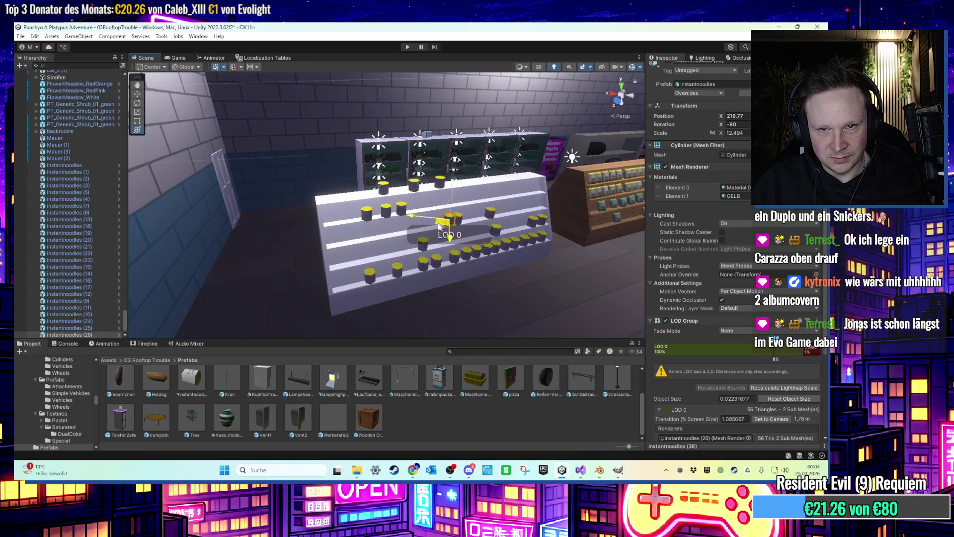
key(f)
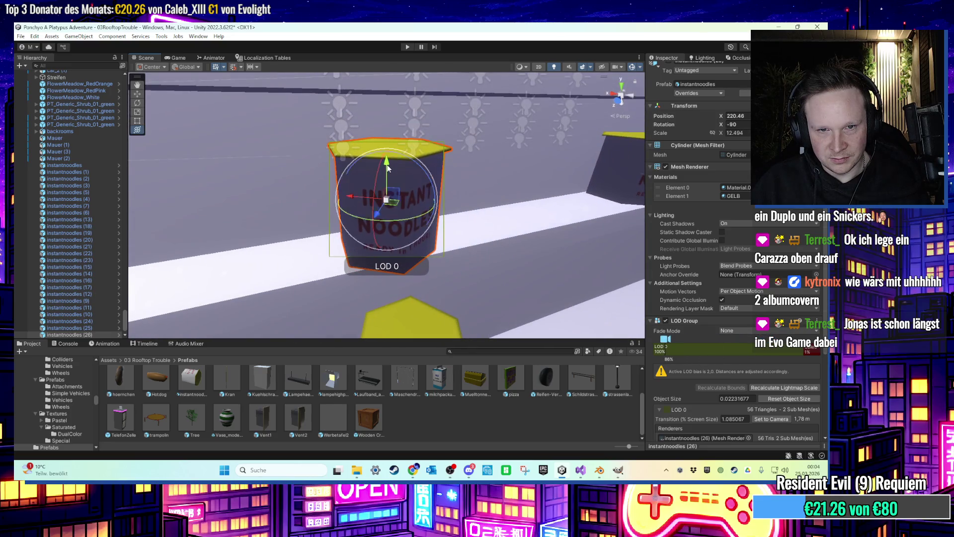
scroll(386, 178, down, 3)
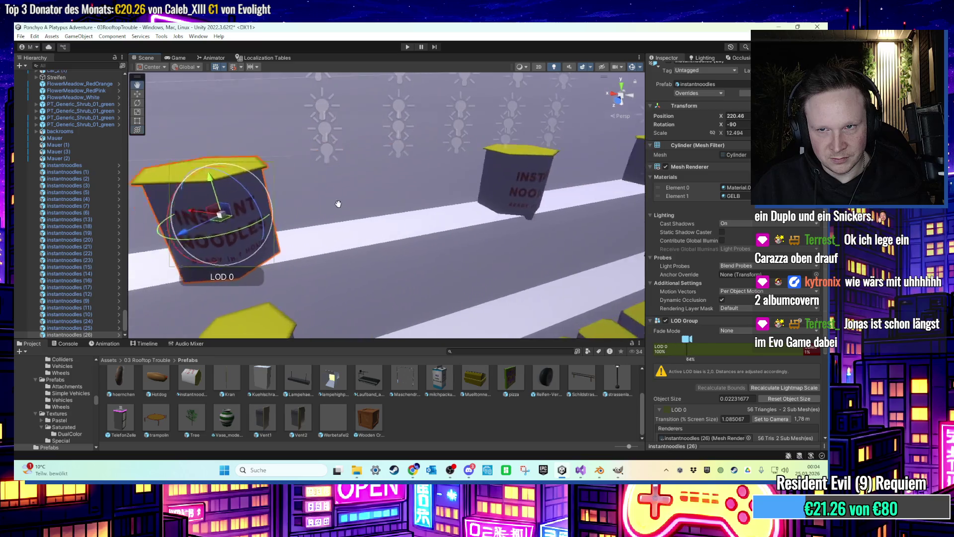
Select instantnoodles (24) with its neighbouring cup and view them from a level side angle.
click(484, 207)
key(f)
shift+click(537, 173)
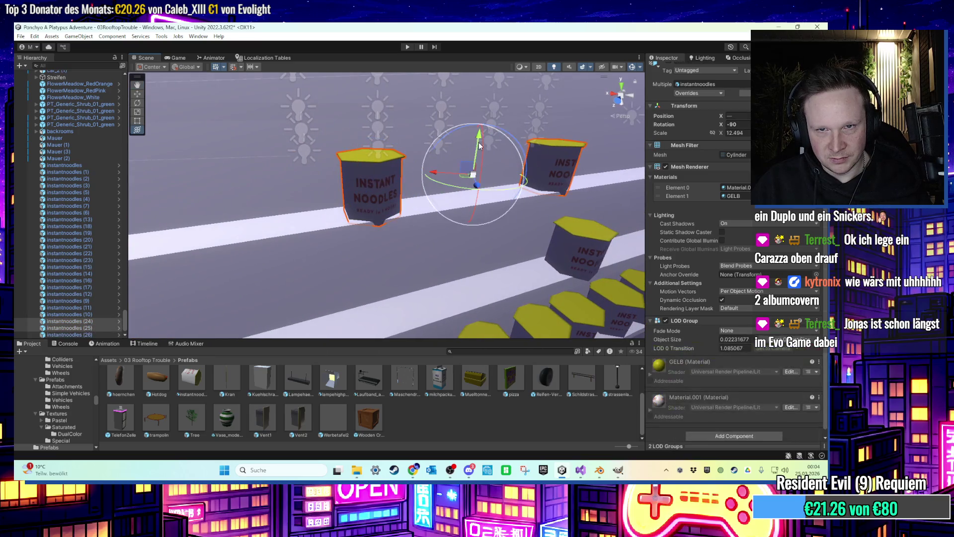
mouse_move(479, 131)
mouse_down()
mouse_move(357, 91)
mouse_move(528, 300)
mouse_move(308, 234)
mouse_move(382, 249)
mouse_move(313, 168)
mouse_move(315, 207)
mouse_move(367, 239)
mouse_move(414, 231)
mouse_move(296, 258)
mouse_move(394, 313)
mouse_up()
click(476, 283)
click(433, 263)
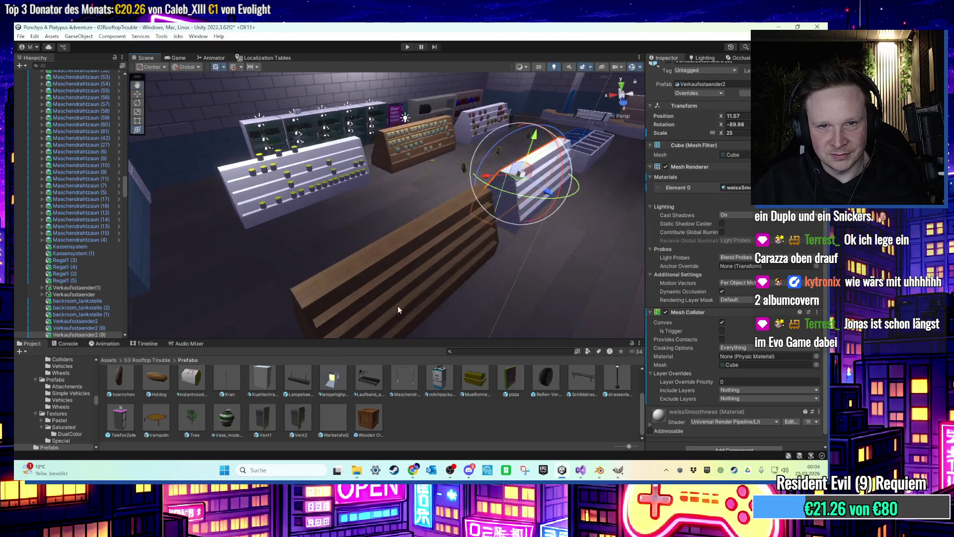
click(359, 294)
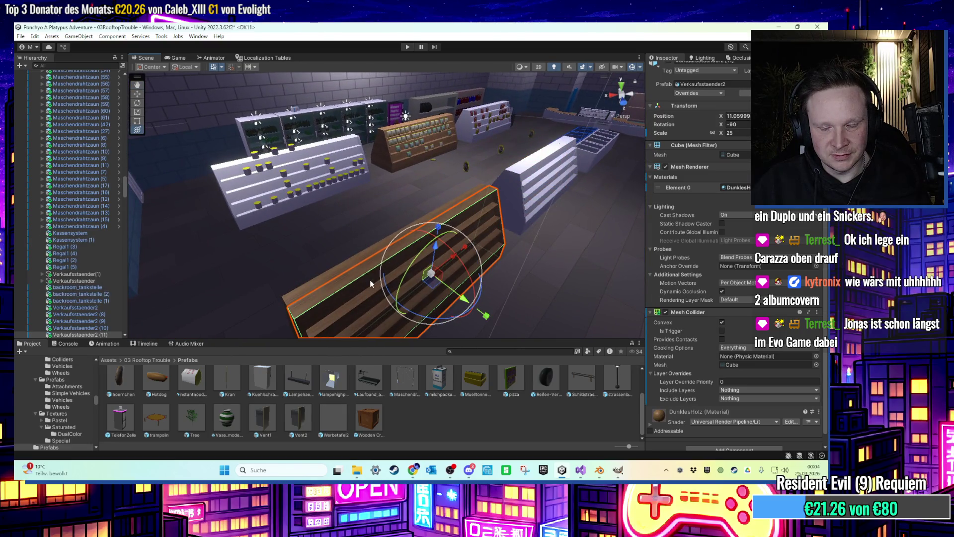
click(371, 284)
mouse_move(378, 273)
mouse_down()
mouse_move(538, 276)
mouse_move(447, 237)
mouse_move(565, 219)
mouse_move(487, 253)
mouse_move(422, 257)
mouse_move(437, 275)
mouse_move(409, 298)
mouse_move(307, 252)
mouse_move(415, 255)
mouse_move(378, 234)
mouse_move(307, 215)
mouse_move(260, 238)
mouse_move(473, 234)
mouse_move(386, 239)
mouse_move(592, 255)
mouse_move(511, 226)
mouse_move(406, 271)
mouse_move(399, 237)
mouse_move(401, 256)
mouse_move(437, 283)
mouse_move(310, 276)
mouse_move(469, 251)
mouse_move(356, 249)
mouse_move(354, 237)
mouse_move(356, 247)
mouse_move(146, 243)
mouse_move(256, 246)
mouse_move(357, 231)
mouse_move(449, 257)
mouse_move(460, 235)
mouse_move(528, 229)
mouse_move(384, 231)
mouse_move(547, 265)
mouse_move(441, 263)
mouse_move(295, 235)
mouse_move(311, 191)
mouse_move(265, 252)
mouse_move(354, 210)
mouse_move(310, 208)
mouse_move(353, 204)
mouse_move(308, 259)
mouse_move(294, 237)
mouse_move(356, 258)
mouse_move(431, 265)
mouse_up()
mouse_move(504, 270)
mouse_down()
mouse_move(468, 271)
mouse_move(535, 282)
mouse_move(494, 277)
mouse_move(469, 293)
mouse_move(432, 266)
mouse_move(360, 243)
mouse_move(356, 221)
mouse_move(385, 255)
mouse_move(297, 258)
mouse_move(338, 256)
mouse_up()
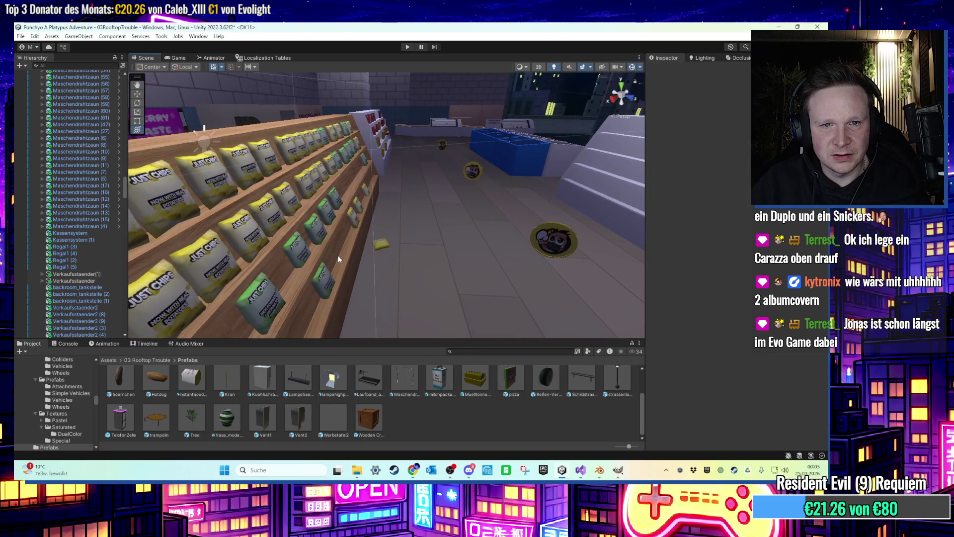
scroll(338, 255, down, 5)
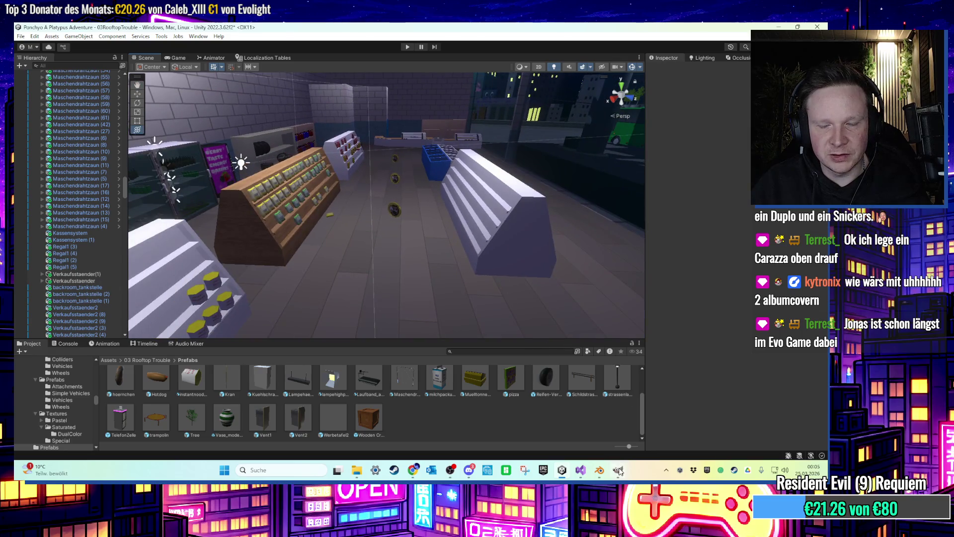
click(778, 25)
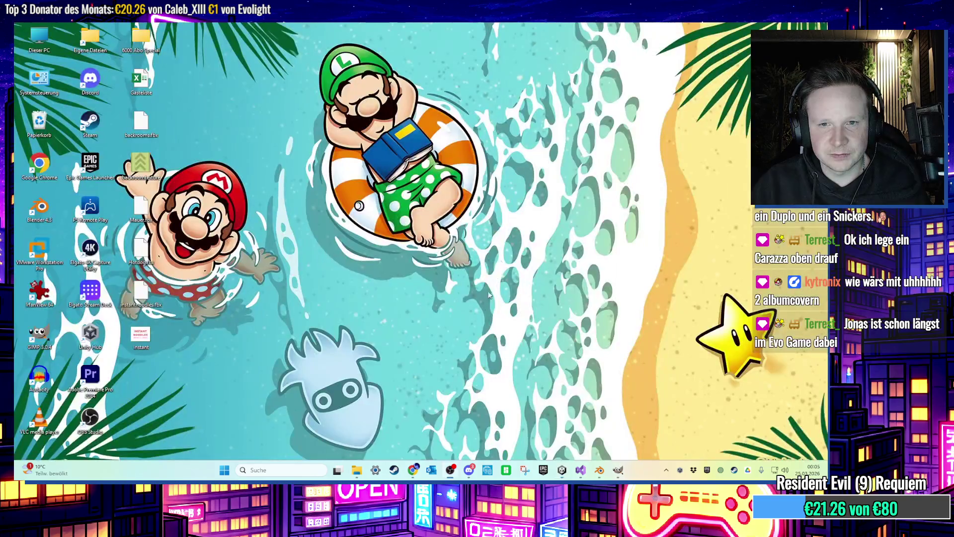
In Blender, delete the noodle cylinder and add a new cube in its place.
click(606, 478)
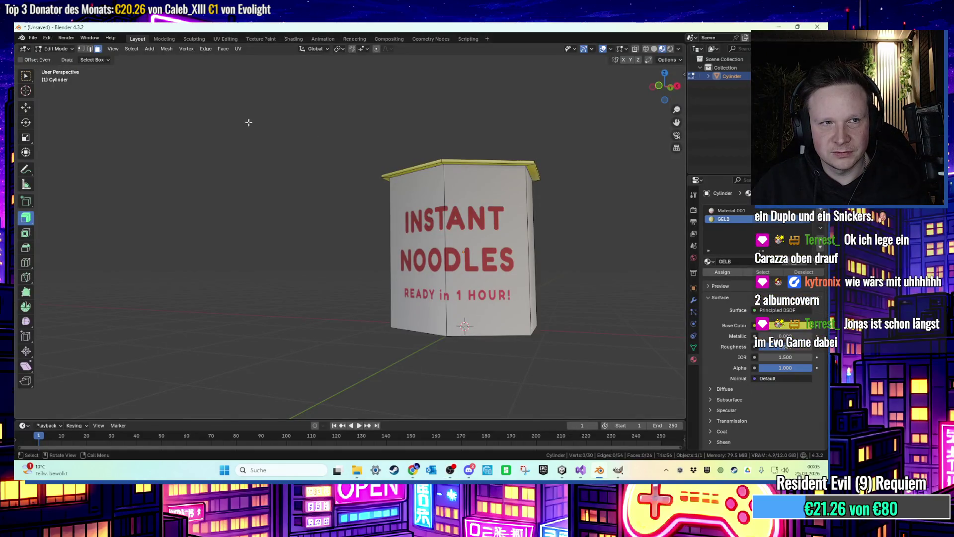
key(Tab)
key(x)
mouse_move(427, 213)
mouse_down()
mouse_move(433, 219)
mouse_move(367, 179)
mouse_up()
click(127, 48)
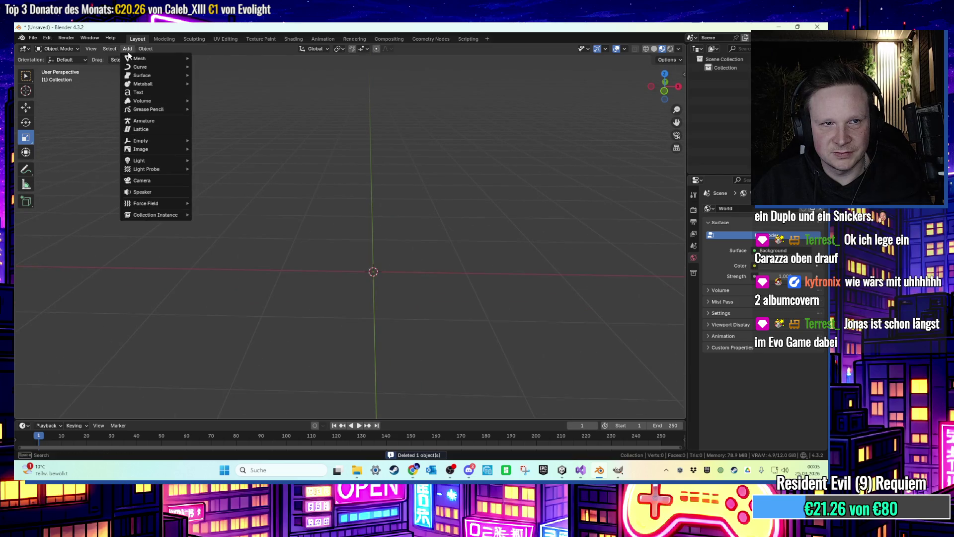
mouse_move(164, 60)
click(218, 69)
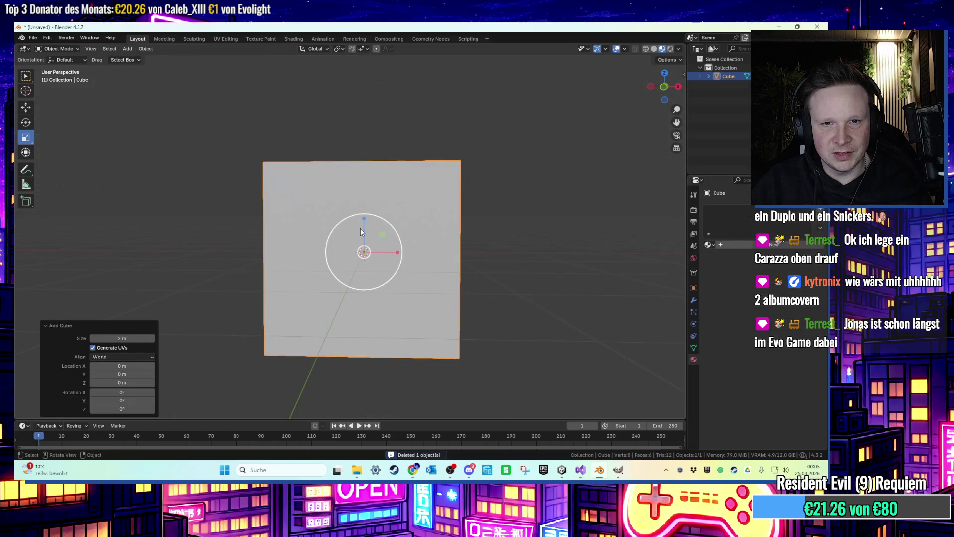
Flatten the cube into a thin slab along Z and raise it slightly.
key(s)
key(z)
click(380, 242)
key(g)
key(z)
click(380, 234)
drag(380, 234, 545, 396)
click(617, 470)
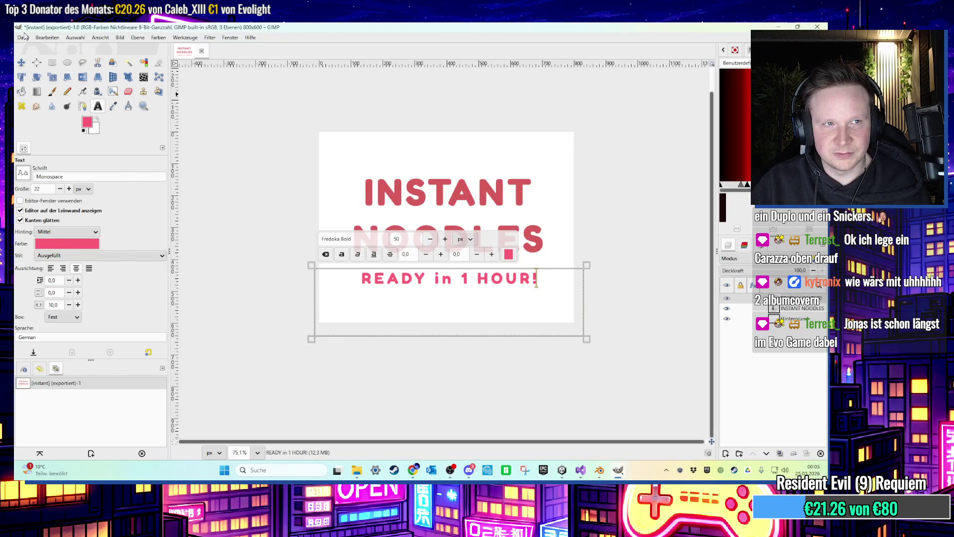
Create a new 600×600 image and close the instant noodles image, discarding its changes.
key(ctrl+n)
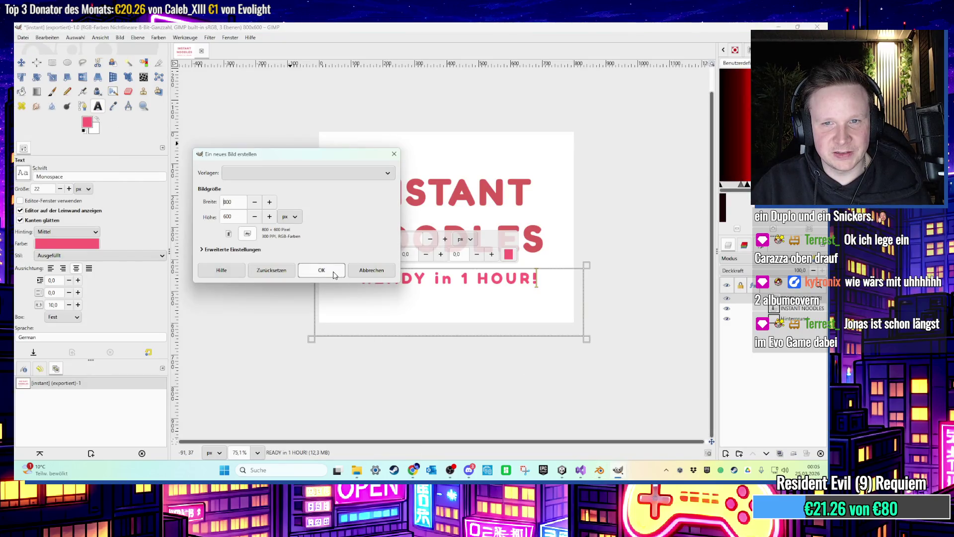
text(0)
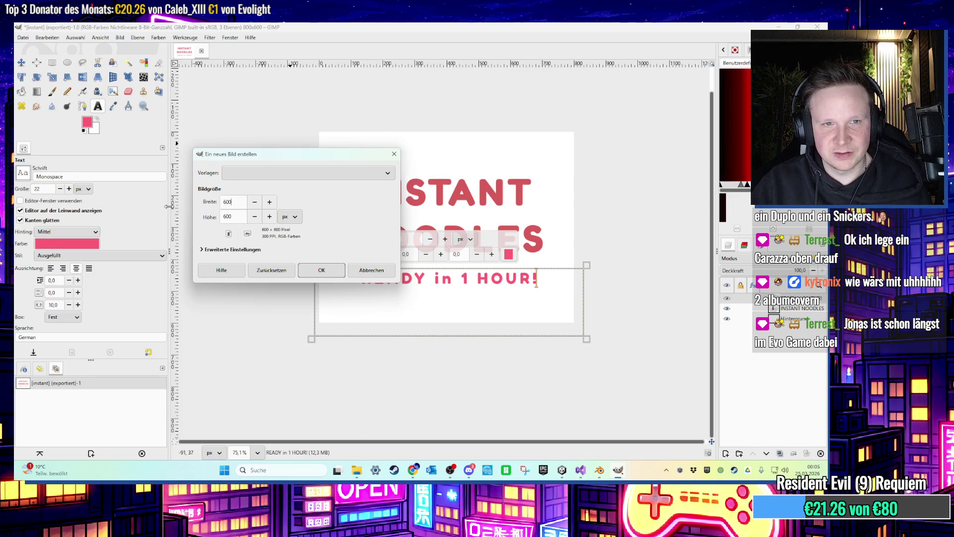
key(Return)
click(184, 53)
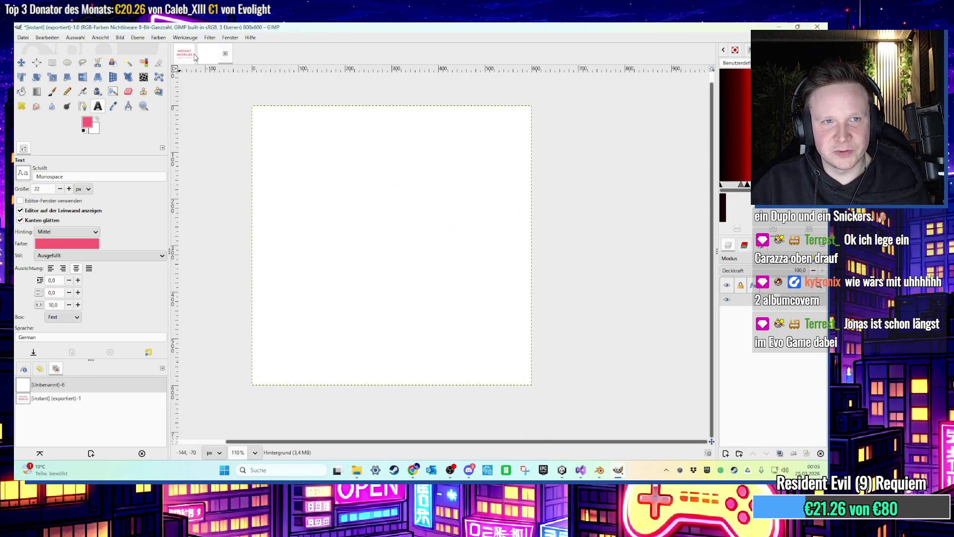
click(201, 53)
click(433, 295)
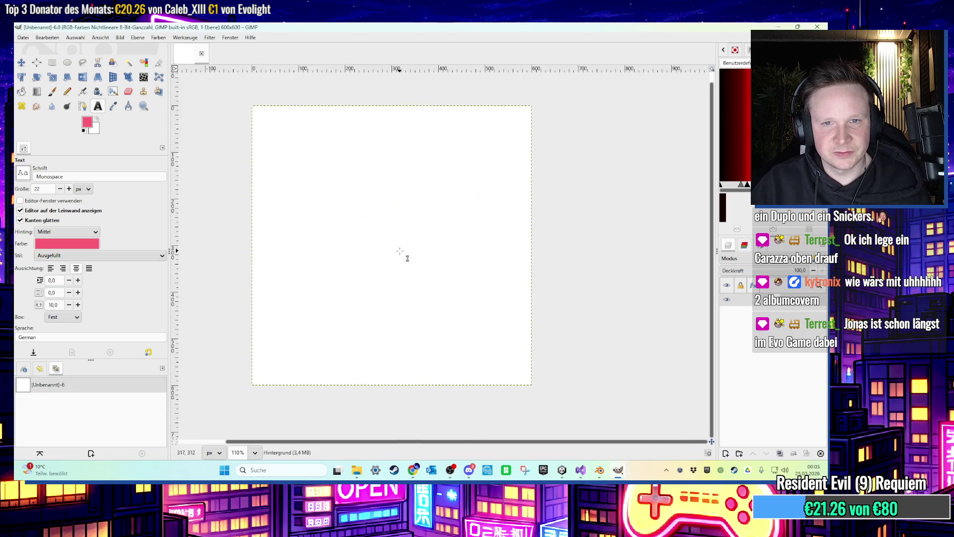
Pick a dark olive grey foreground colour and bucket-fill the canvas with it.
scroll(351, 222, up, 1)
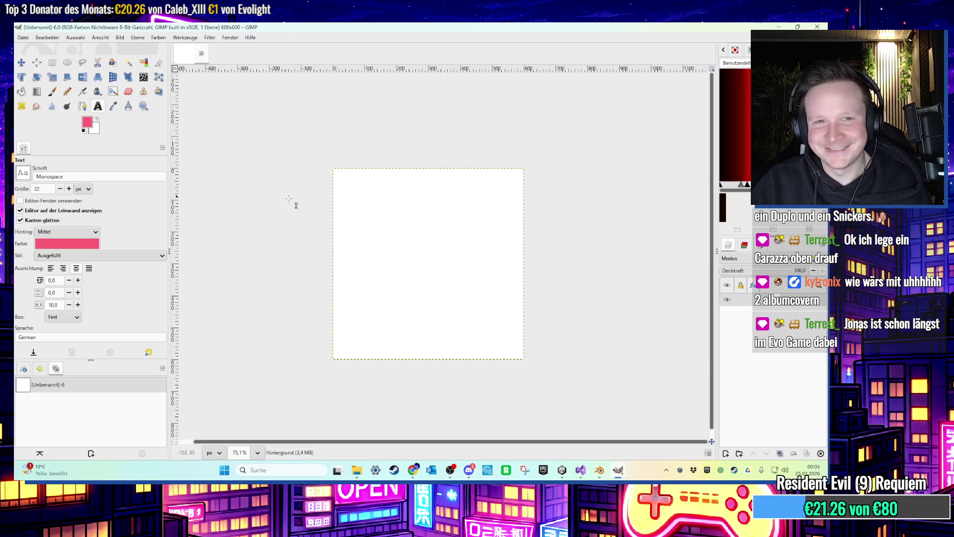
click(90, 124)
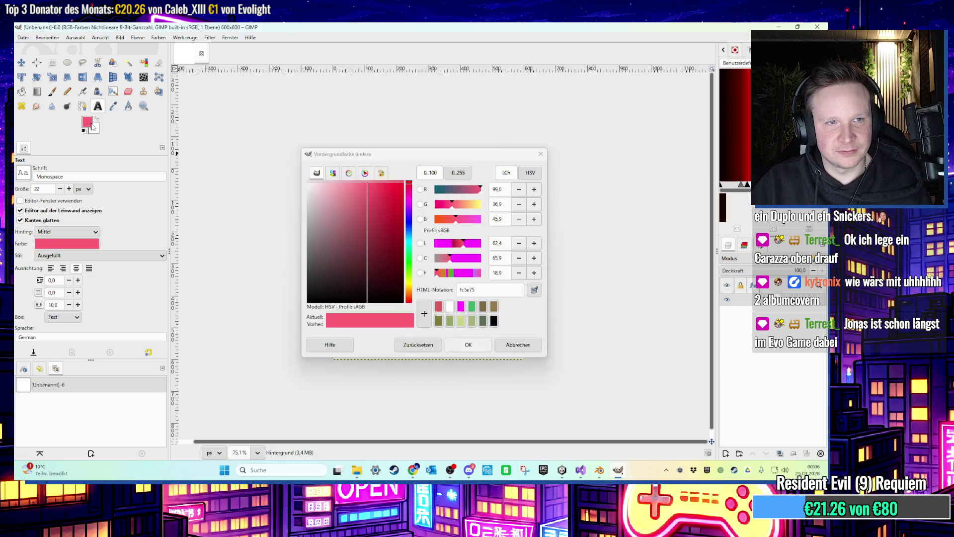
drag(324, 228, 381, 336)
click(468, 344)
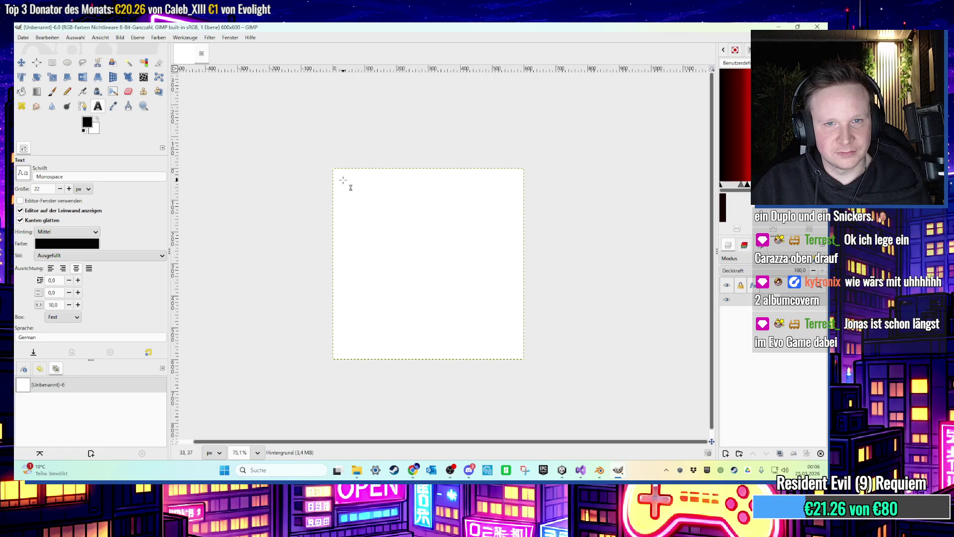
click(22, 91)
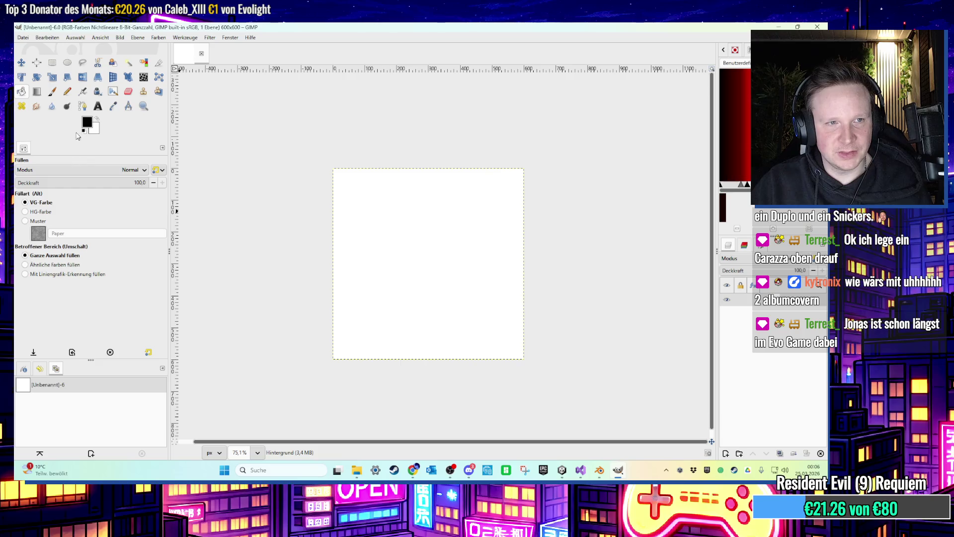
click(87, 124)
click(308, 238)
click(469, 344)
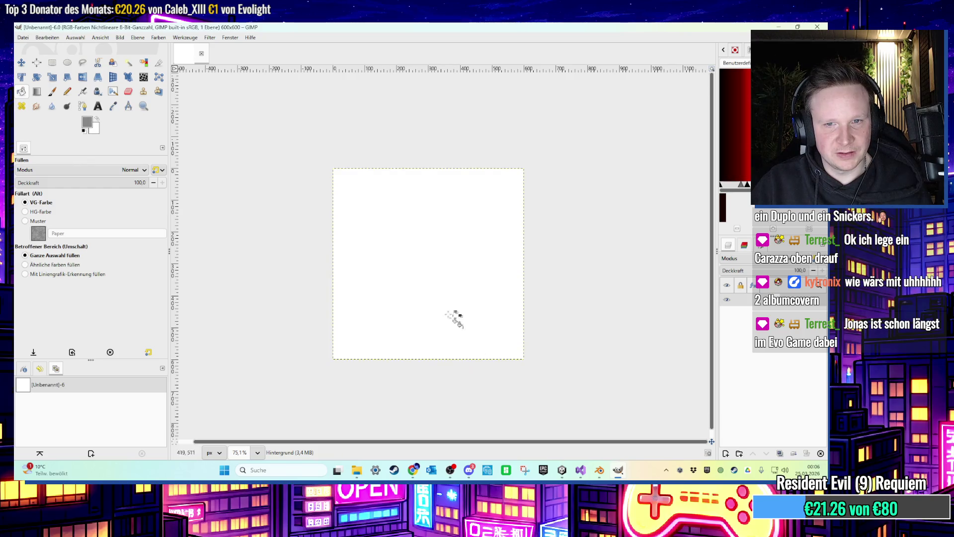
click(87, 123)
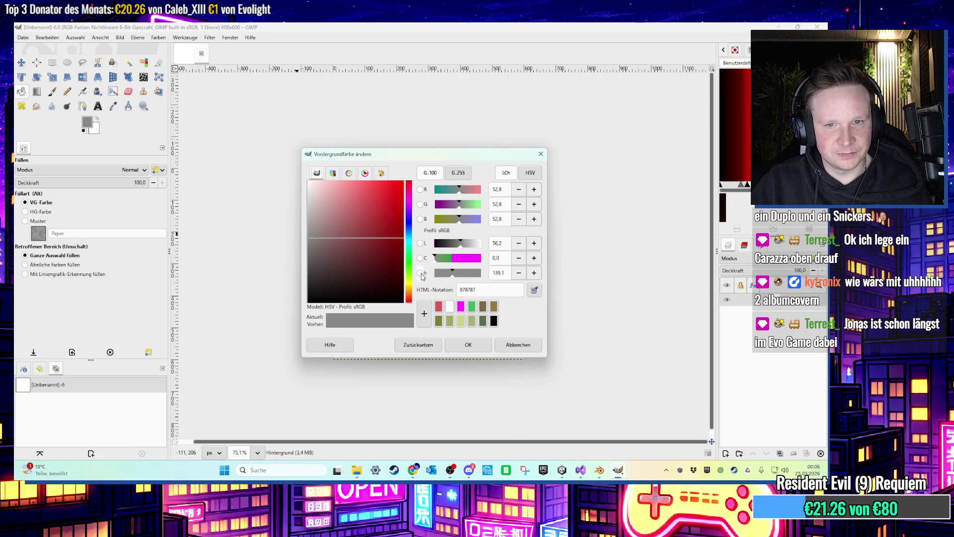
click(408, 287)
drag(314, 237, 321, 240)
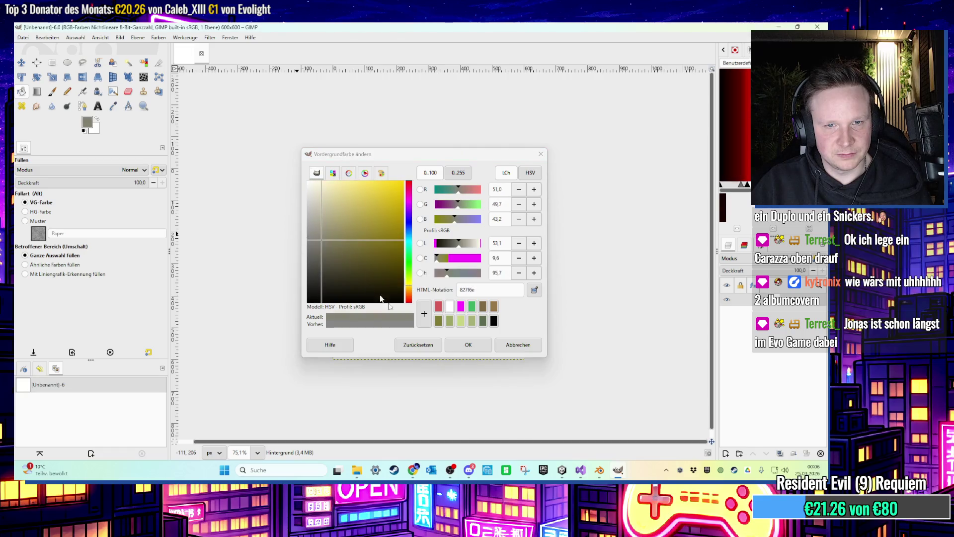
click(451, 344)
click(399, 287)
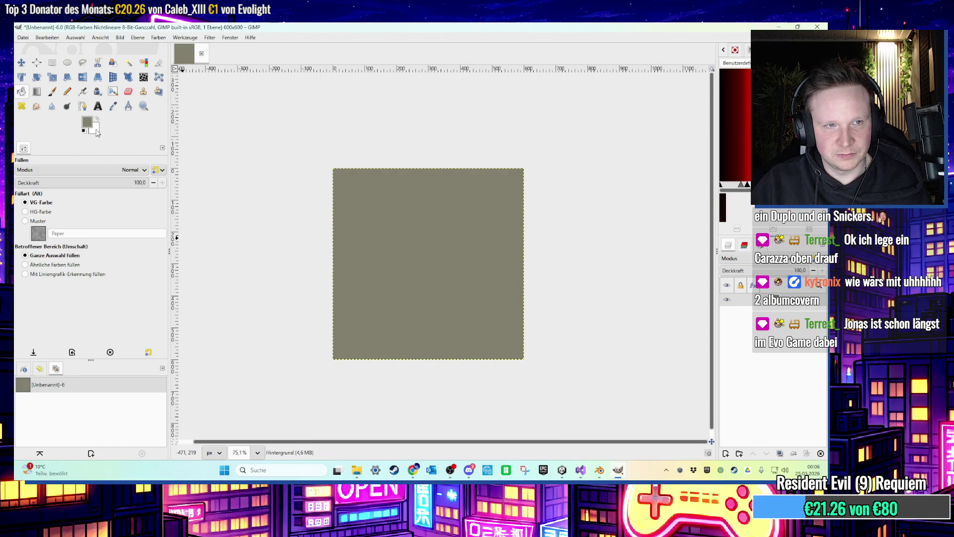
Lighten the foreground to a pale warm grey and refill the canvas.
click(87, 122)
drag(313, 237, 314, 213)
click(466, 345)
click(415, 281)
scroll(407, 282, up, 1)
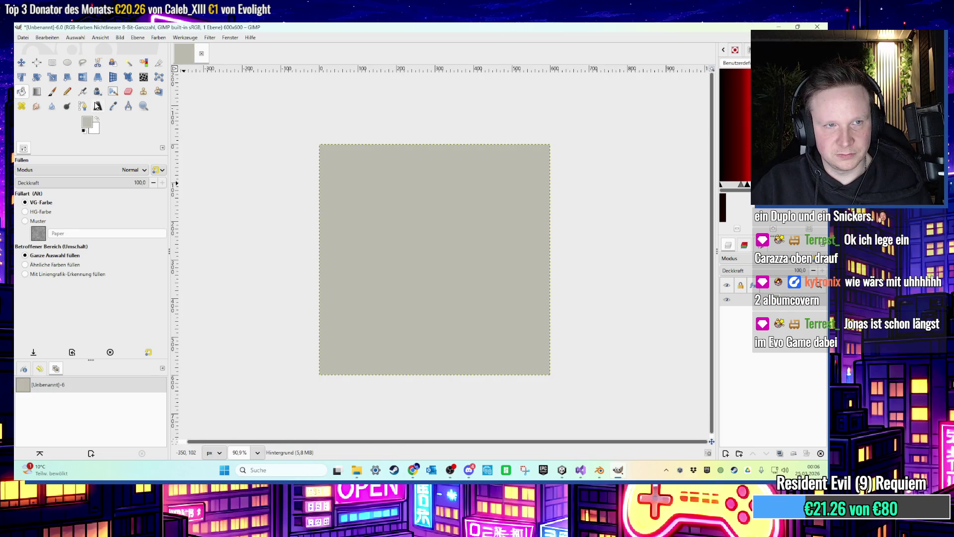
Draw a text box across the top of the canvas with the Text tool.
click(97, 106)
click(23, 172)
key(Escape)
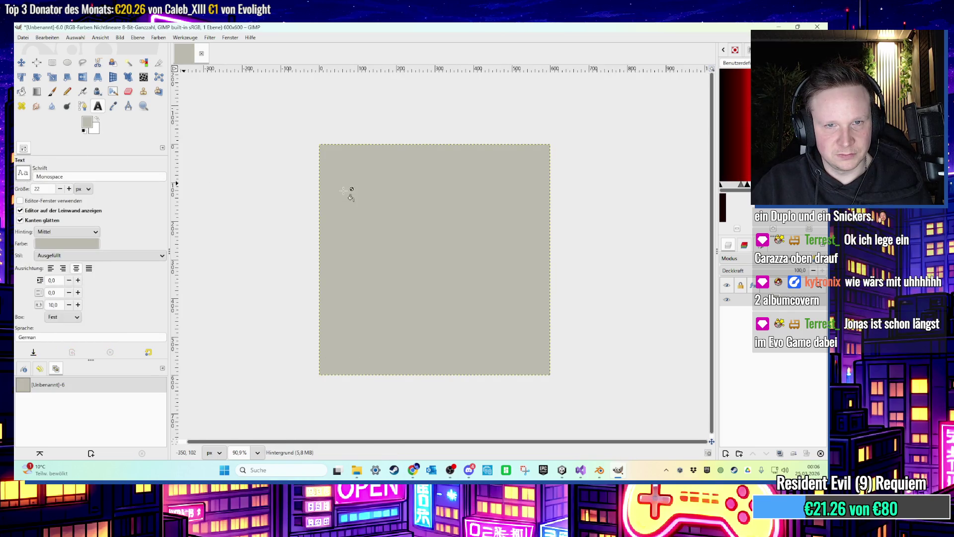
drag(321, 145, 560, 210)
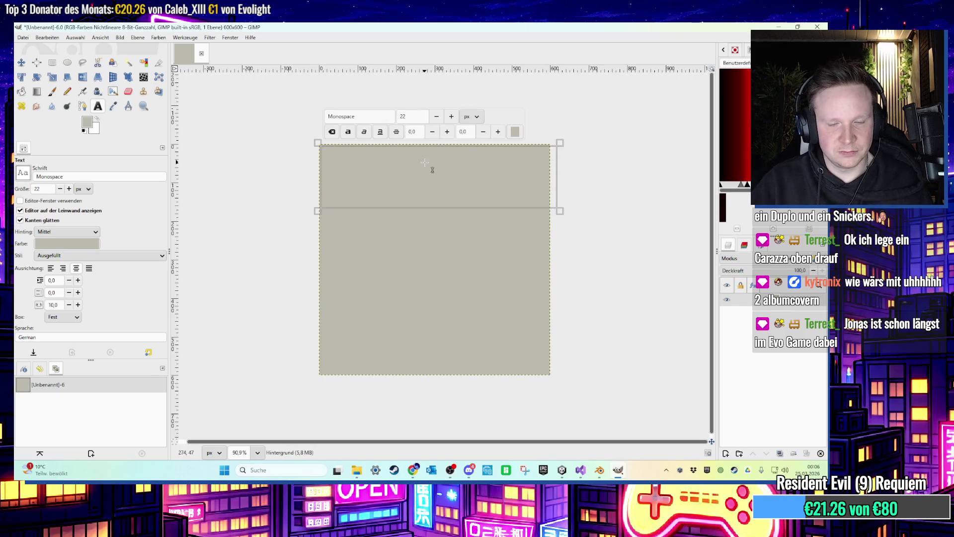
Finish typing the PLATYPUS TIMES title, set it in Fredoka Bold and colour it black.
text(PLATYPUS TIMES)
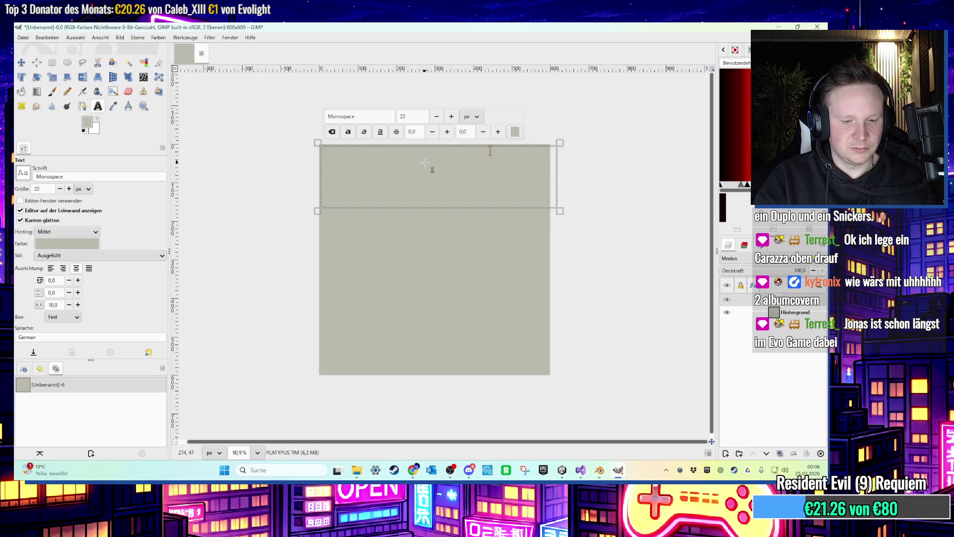
click(358, 117)
text(FED)
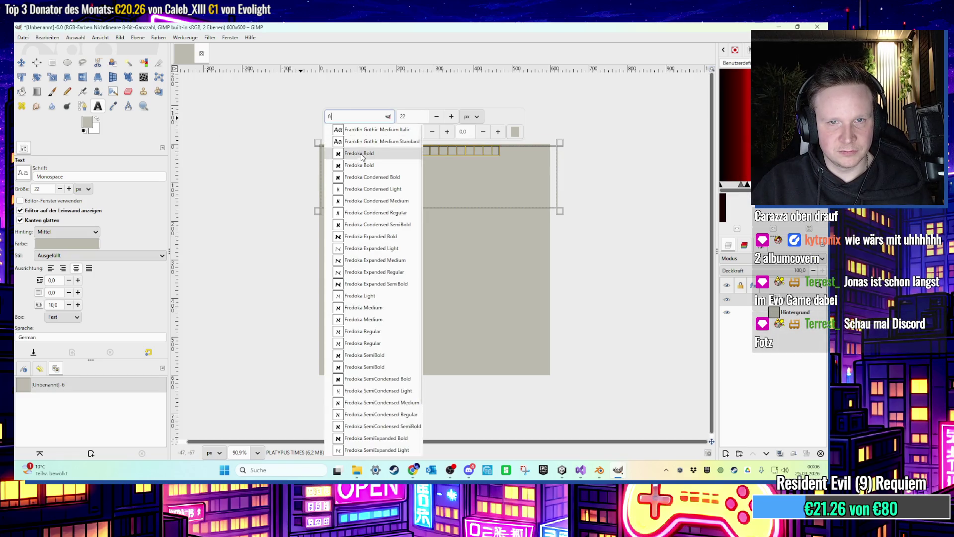
click(378, 152)
click(515, 132)
click(362, 300)
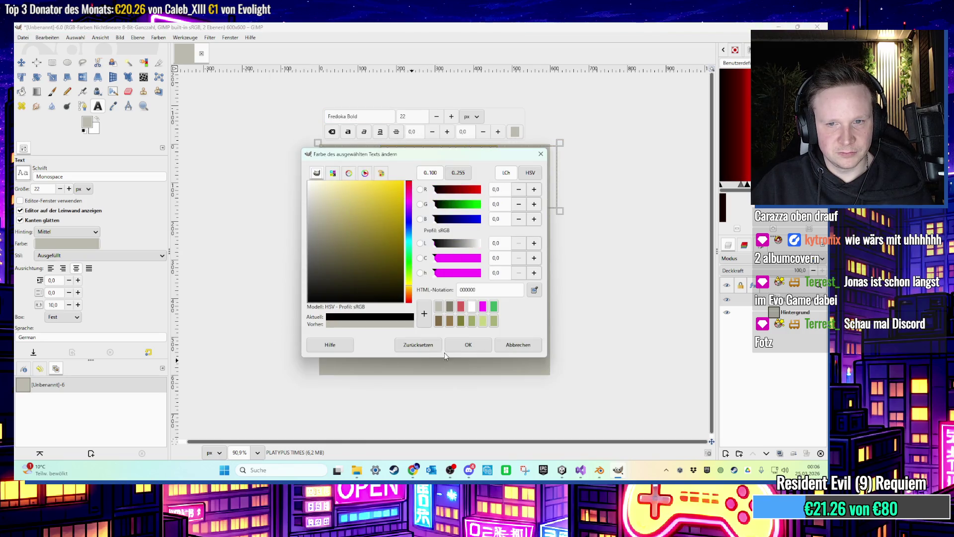
click(467, 344)
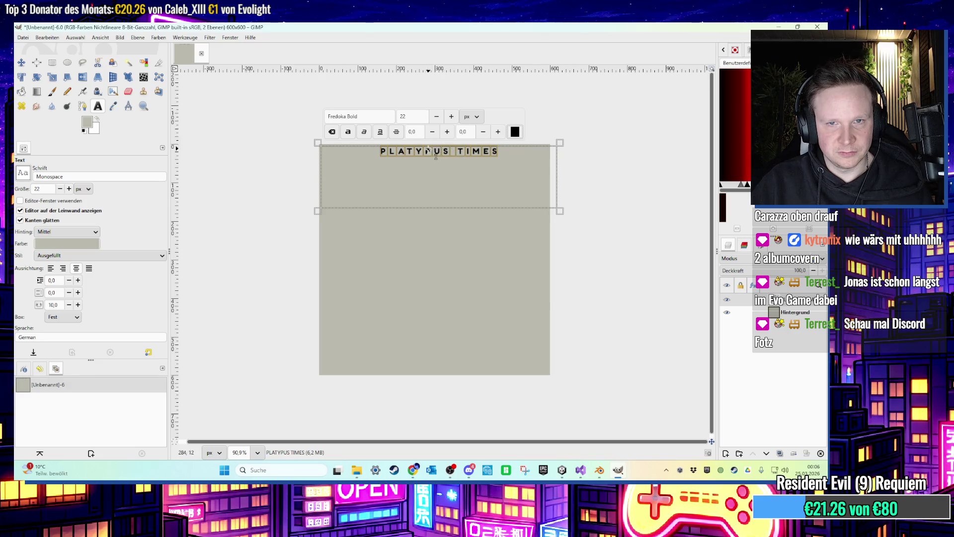
Make the title italic and underlined, enlarge it to size 32, and nudge the box edge.
click(380, 132)
click(450, 117)
click(451, 116)
click(451, 116)
click(451, 116)
click(451, 116)
click(451, 116)
click(450, 116)
click(451, 116)
click(450, 116)
click(451, 116)
click(364, 132)
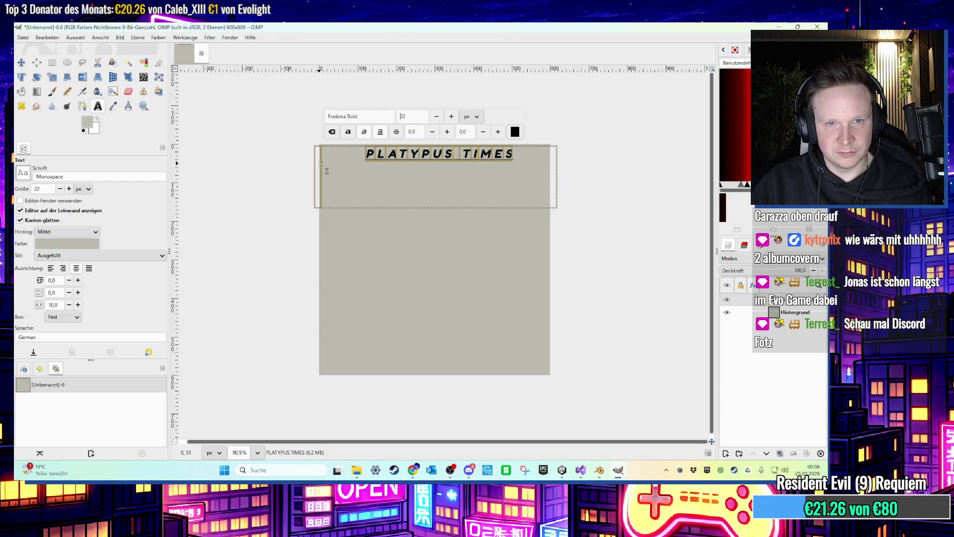
drag(318, 164, 321, 164)
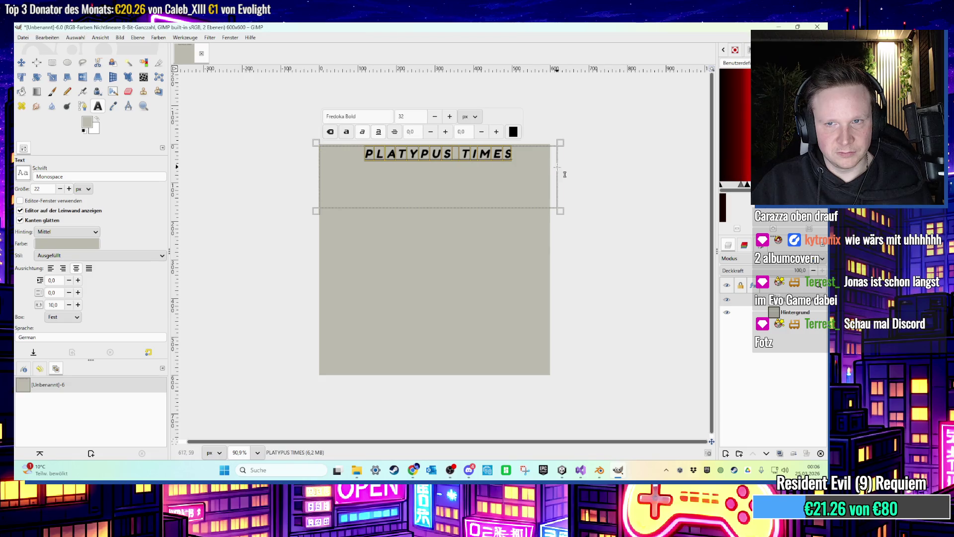
Select all the title text and raise its font size to 47.
key(ctrl+a)
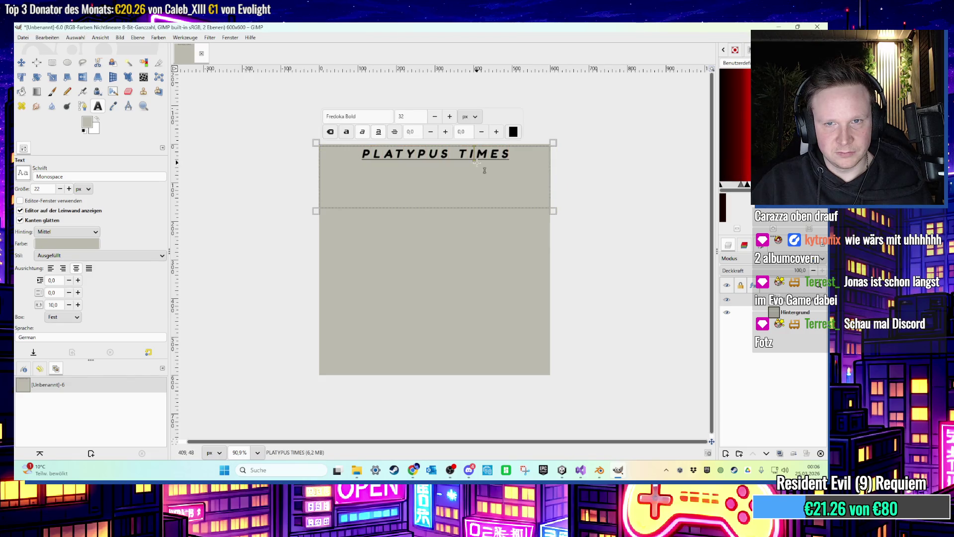
click(451, 116)
click(451, 116)
click(451, 117)
click(451, 117)
click(451, 116)
click(451, 116)
Add an empty line below the title and stretch the text box to the canvas bottom.
click(530, 183)
key(Return)
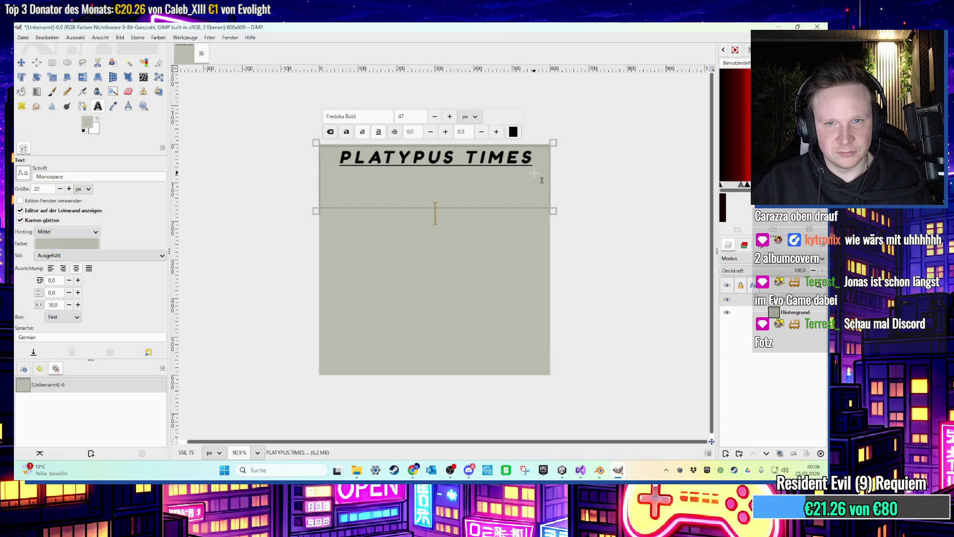
drag(476, 218, 486, 386)
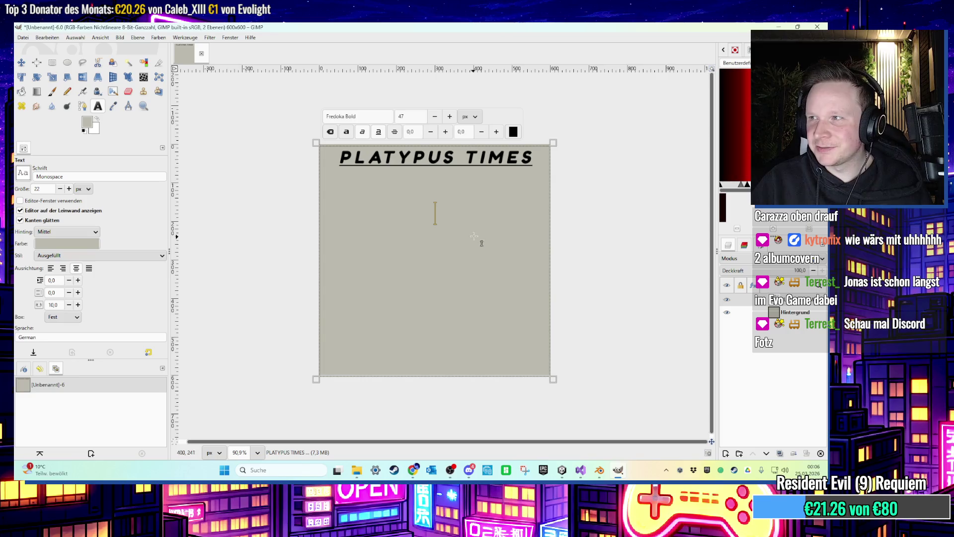
key(BackSpace)
key(BackSpace)
click(486, 157)
click(438, 200)
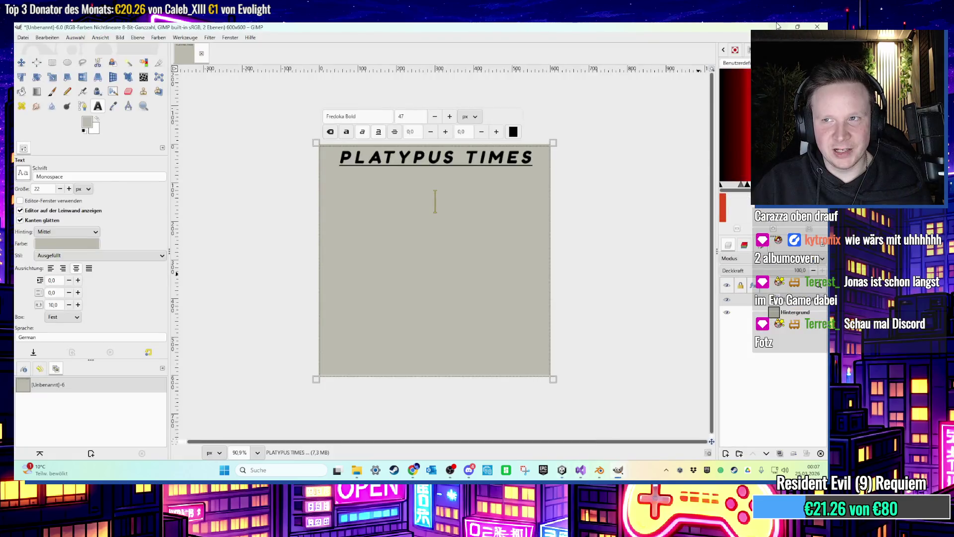
click(778, 25)
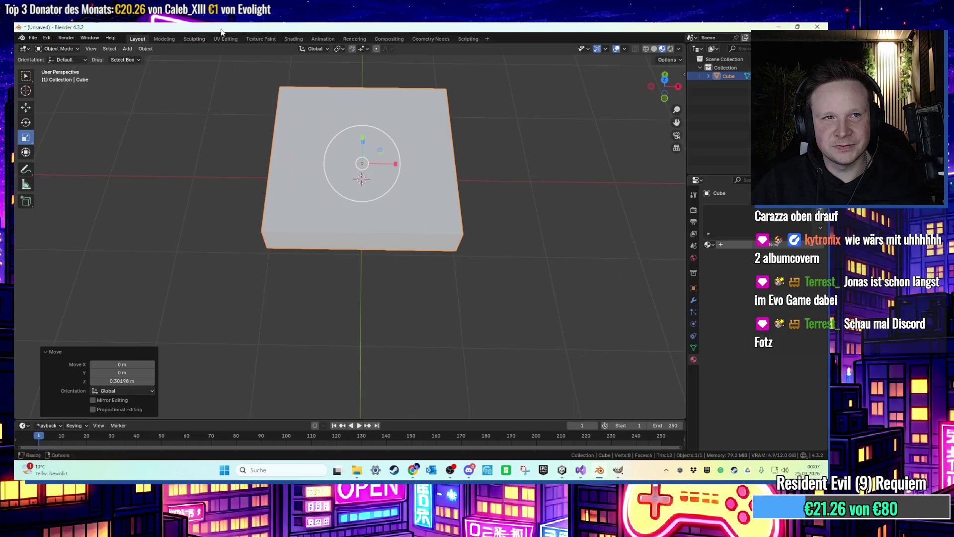
Open the Credits-Ponchyo spreadsheet from the Unity > Ponchyo A Platypus Adventure folder.
click(778, 26)
double_click(103, 32)
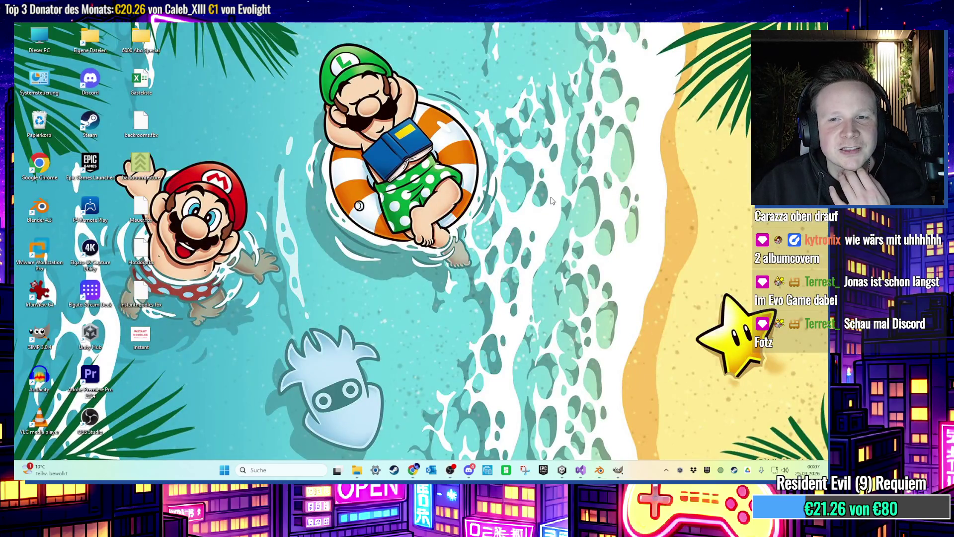
click(399, 273)
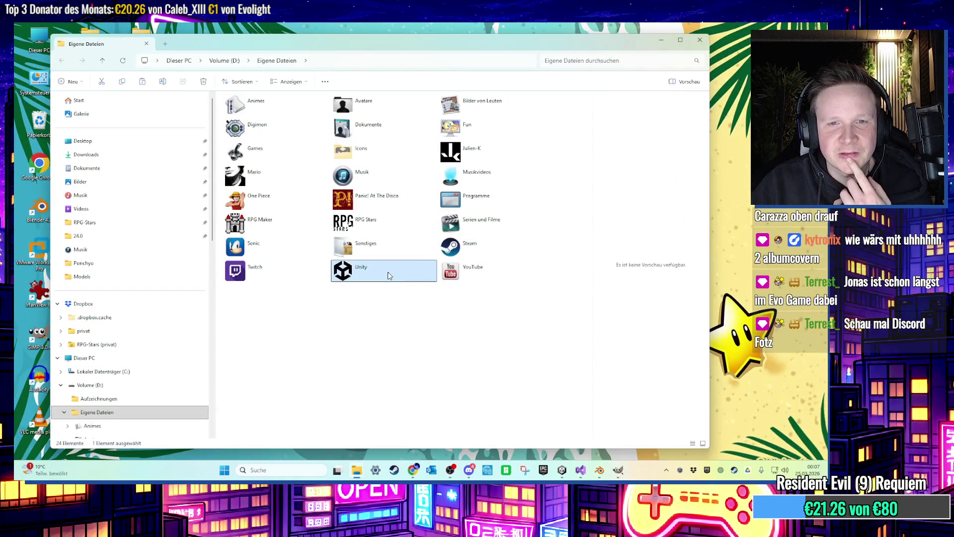
double_click(389, 275)
double_click(269, 110)
click(273, 266)
double_click(272, 267)
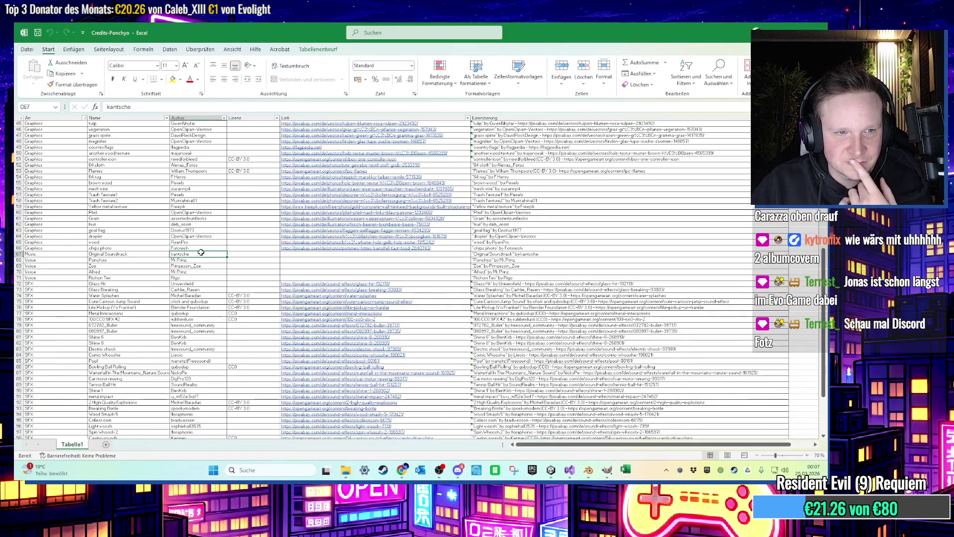
scroll(75, 249, up, 15)
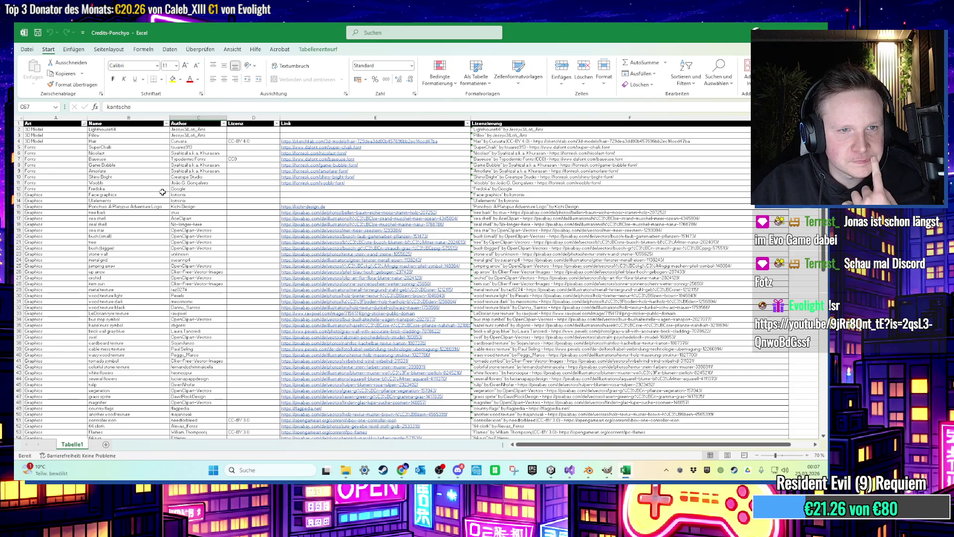
Minimize the spreadsheet, close the file browser, and return to the Unity editor.
click(768, 31)
click(699, 39)
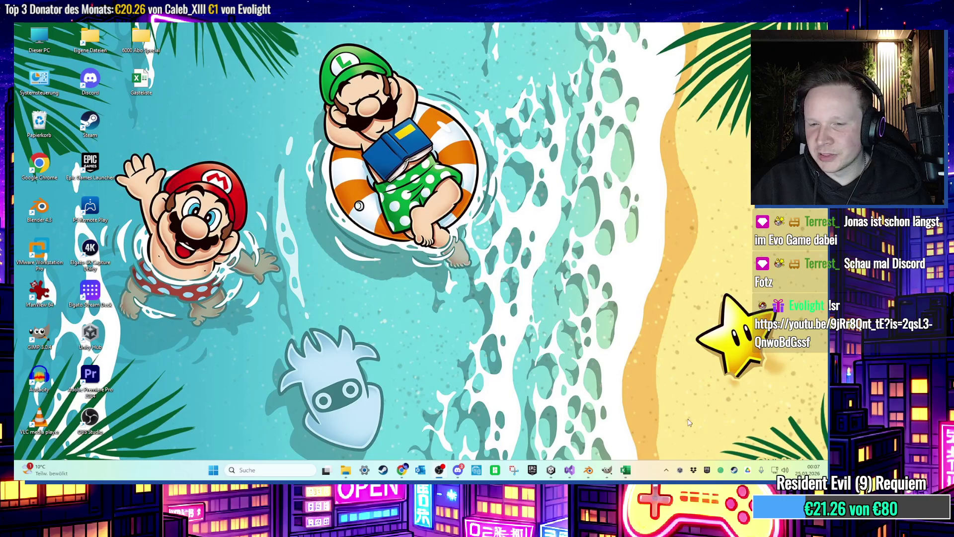
click(550, 472)
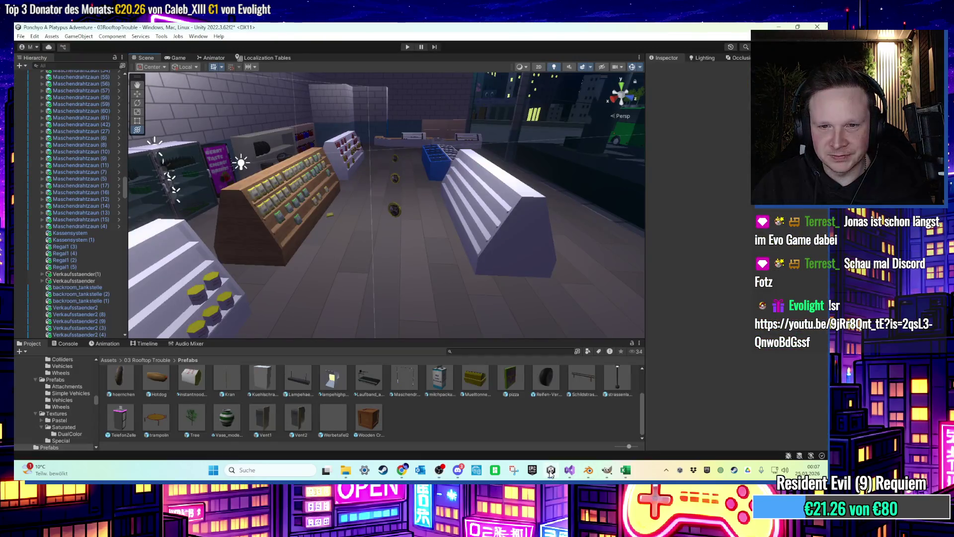
Briefly check the GIMP newspaper image, then return to Unity and hide it.
scroll(452, 292, down, 3)
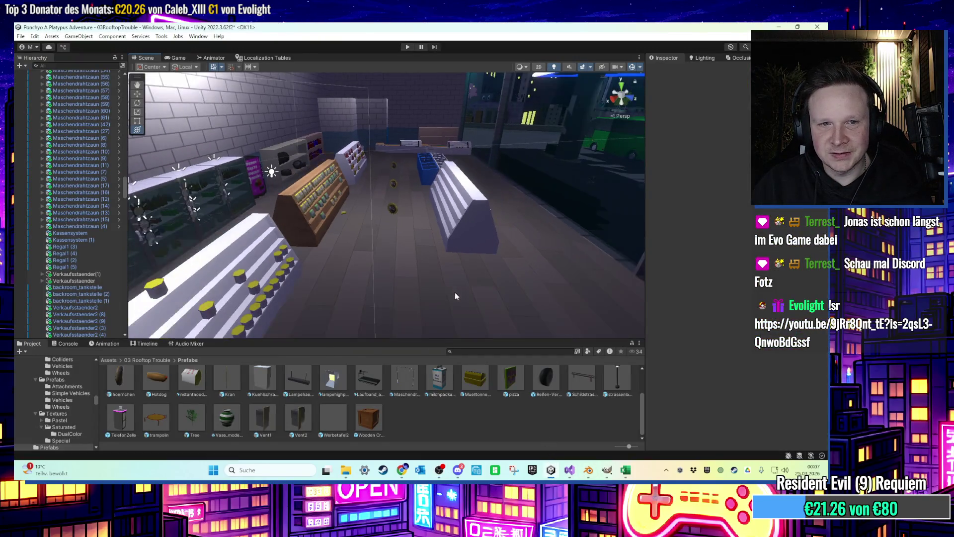
click(608, 471)
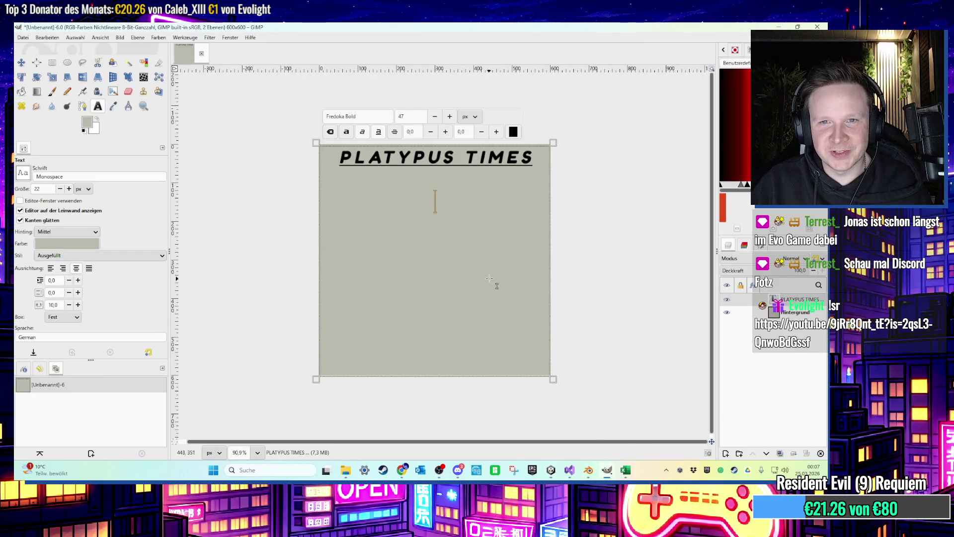
key(alt+Tab)
click(778, 27)
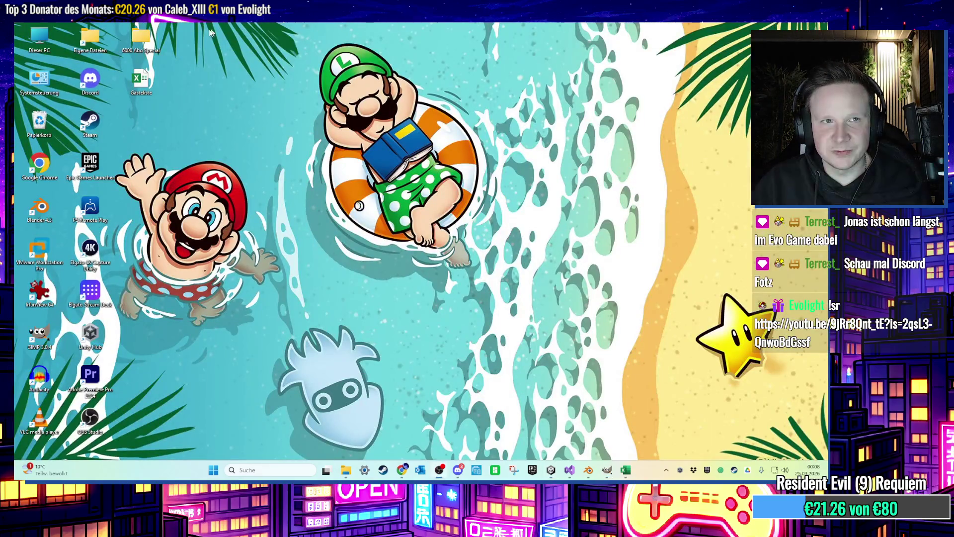
Open and close the personal files folder, then bring the GIMP newspaper image forward.
double_click(89, 36)
drag(422, 44, 469, 51)
click(748, 47)
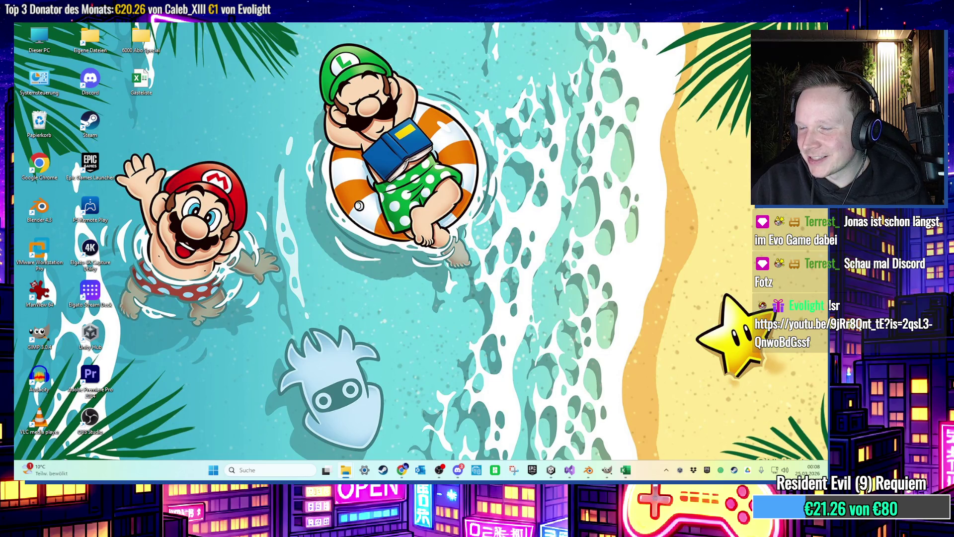
click(625, 470)
click(606, 469)
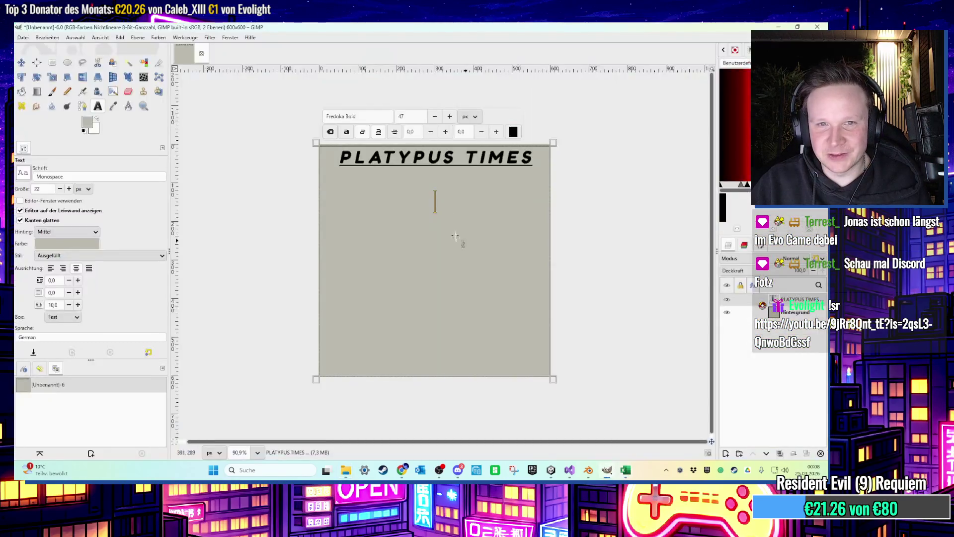
Try Baloo 2 Bold on the title, then reselect the whole PLATYPUS TIMES text.
click(383, 117)
text(baloo)
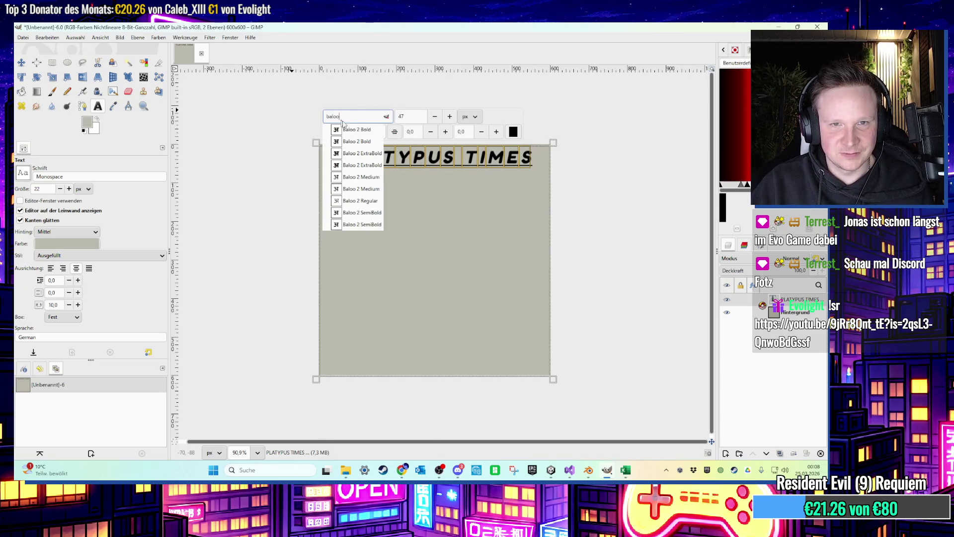
click(357, 129)
click(403, 180)
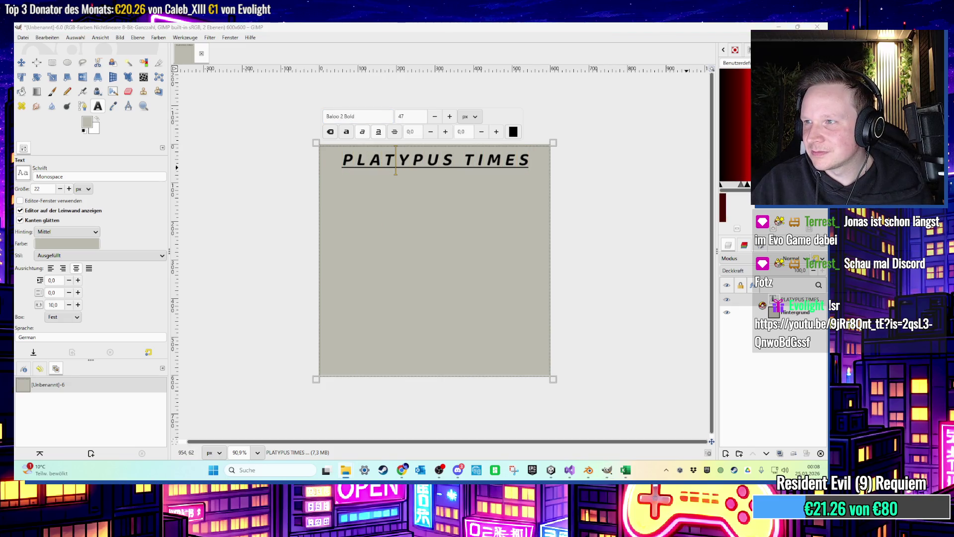
click(446, 180)
Change the title font to Montserrat Black by searching 'montser'.
click(390, 121)
text(montser)
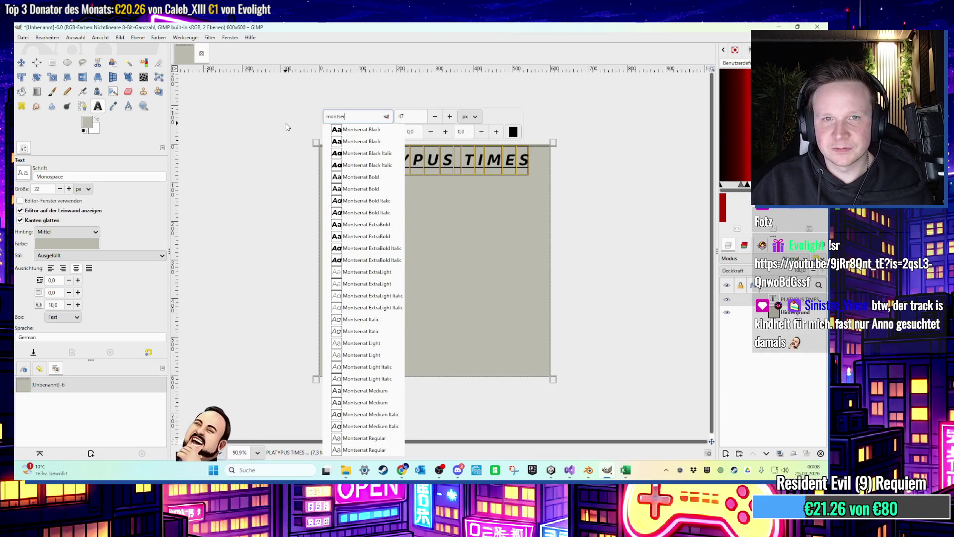
key(Return)
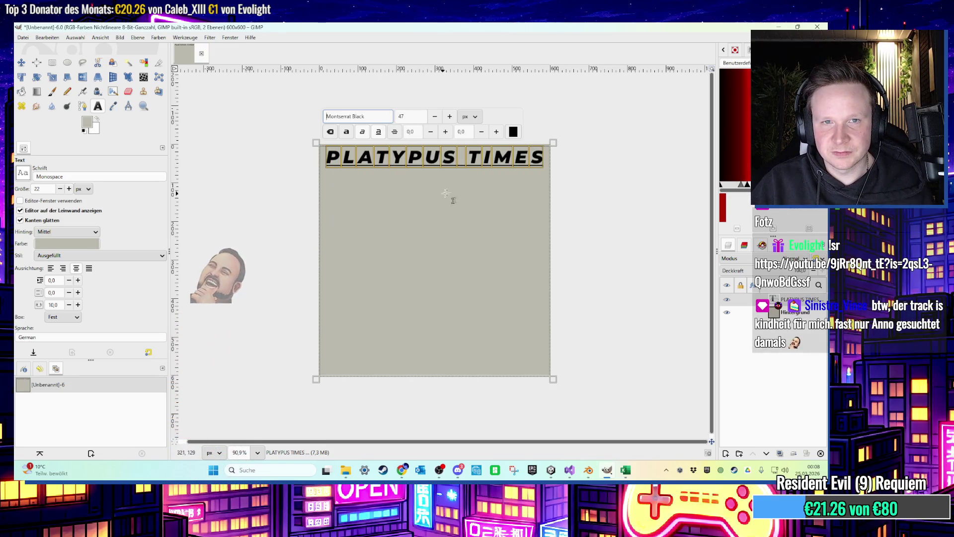
click(777, 27)
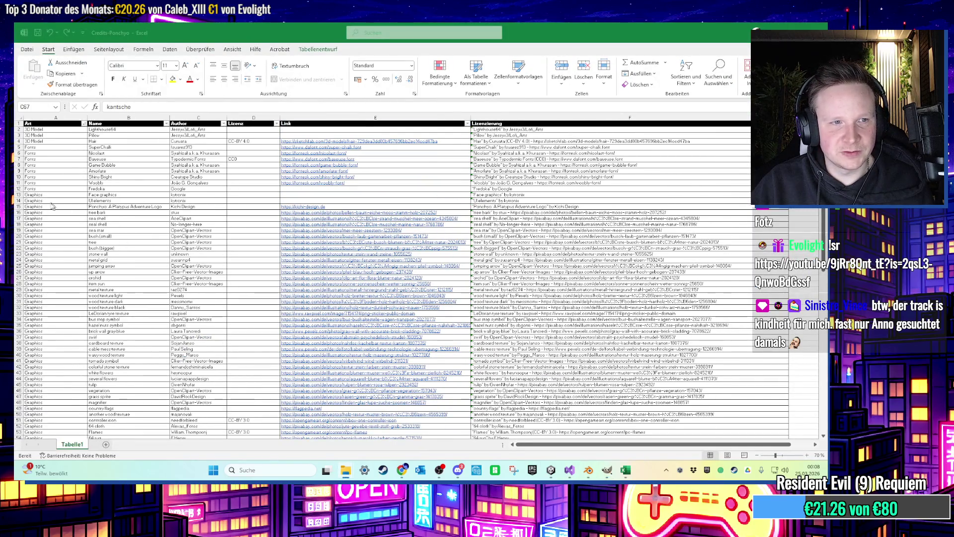
Insert row 13 reading Fonts, Montserrat, Google in A13–C13, then close Excel.
right_click(20, 194)
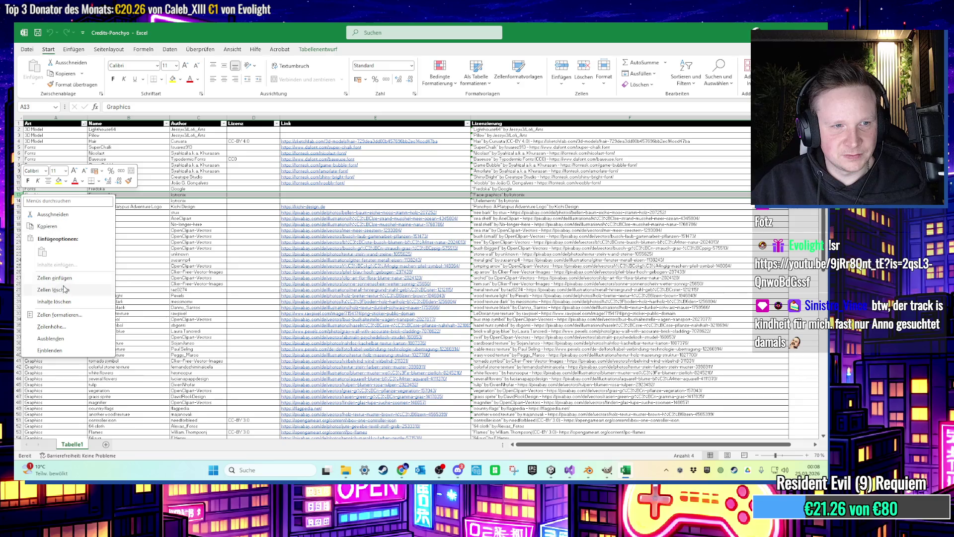
click(63, 280)
text(Fonts)
key(Tab)
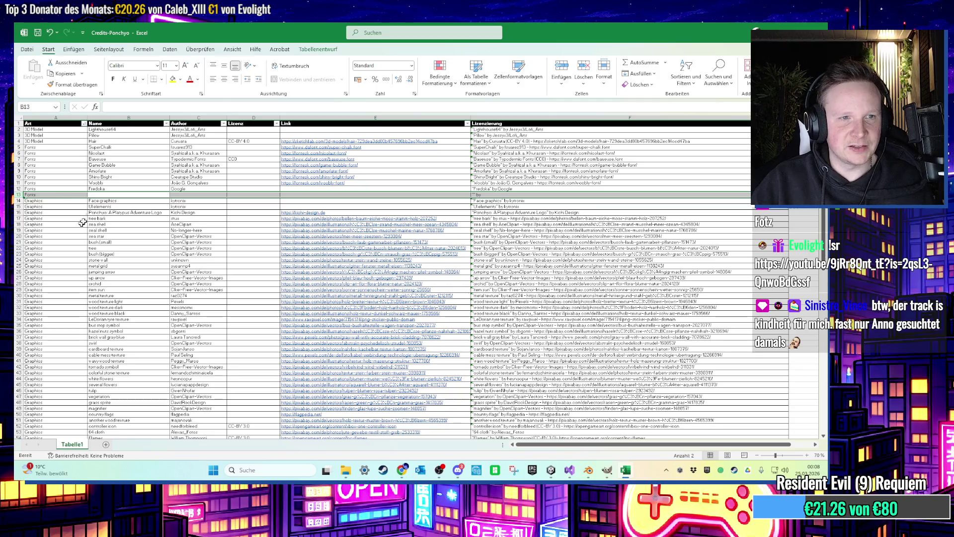
click(94, 195)
text(D)
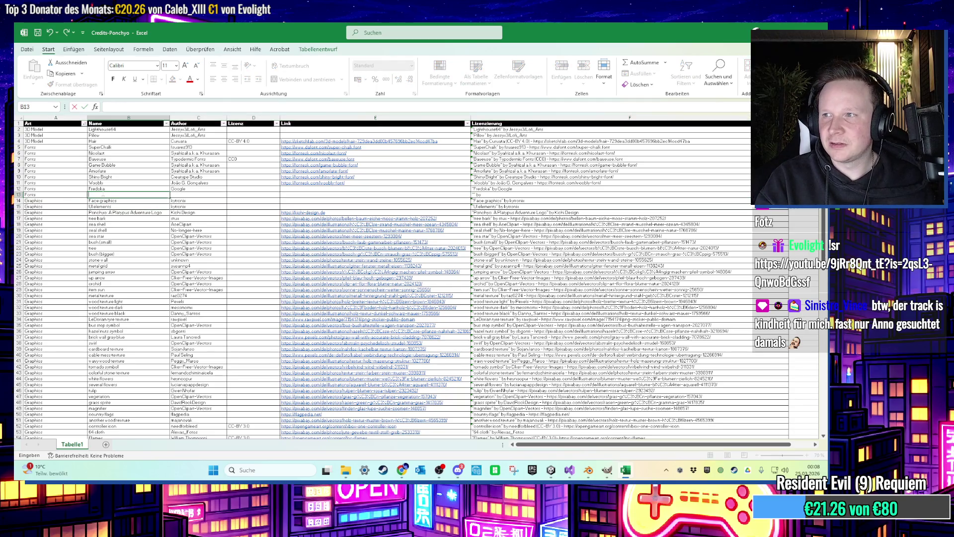
key(Tab)
text(GF)
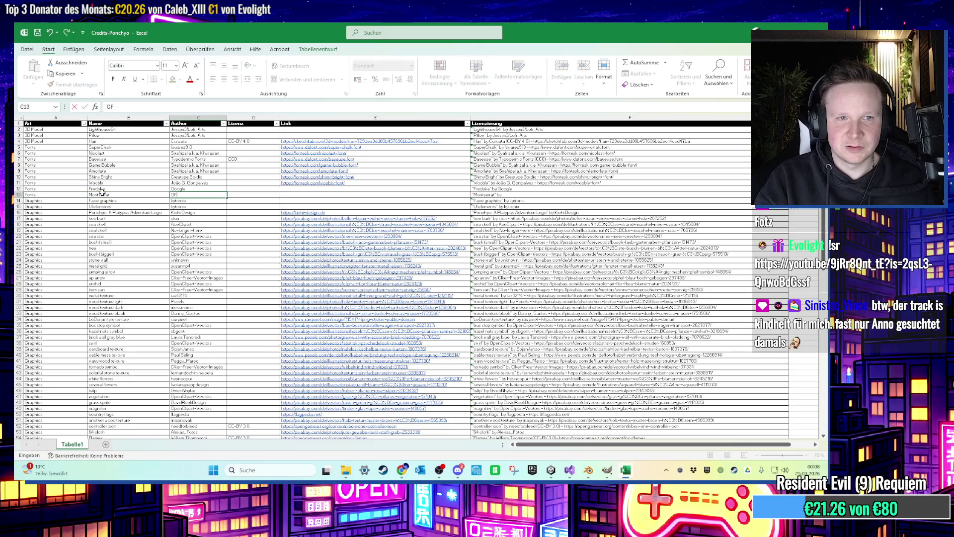
text(G)
key(Return)
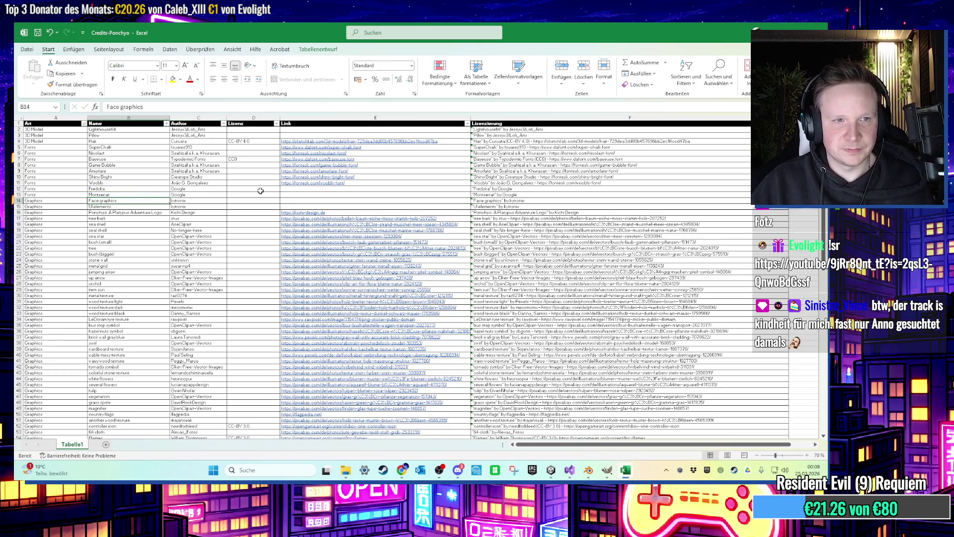
key(alt+F4)
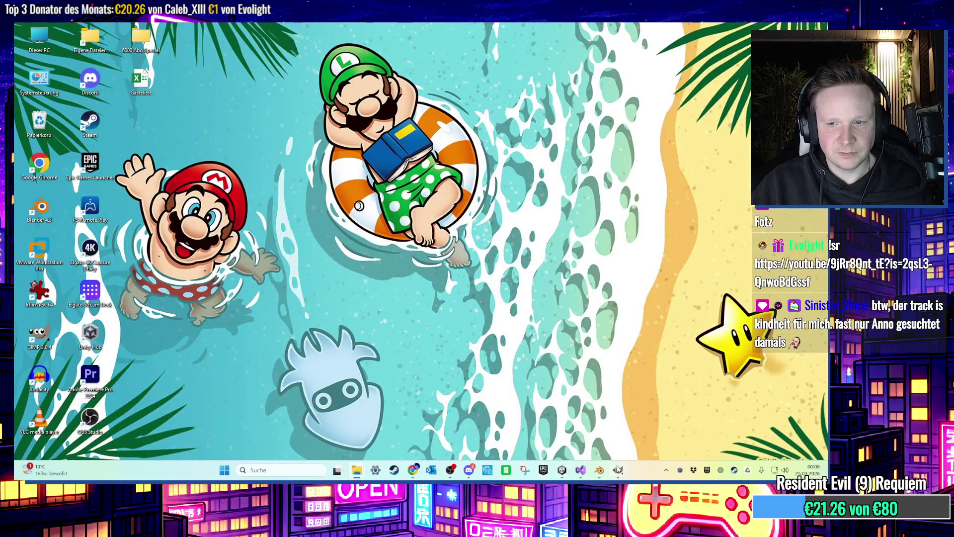
Start a text box below the PLATYPUS TIMES title and type 'Breaking:'.
click(618, 469)
click(478, 220)
click(457, 185)
click(460, 194)
text(d)
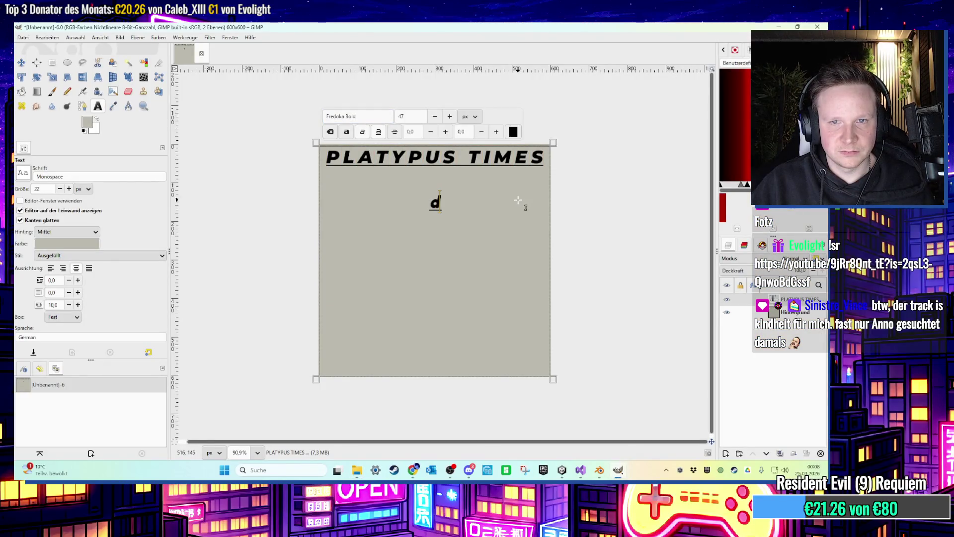
key(BackSpace)
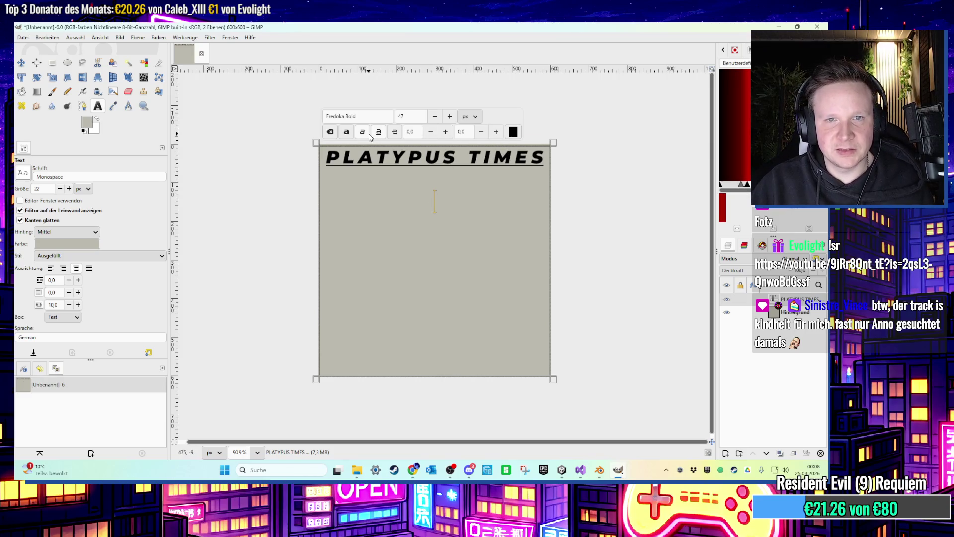
text(D)
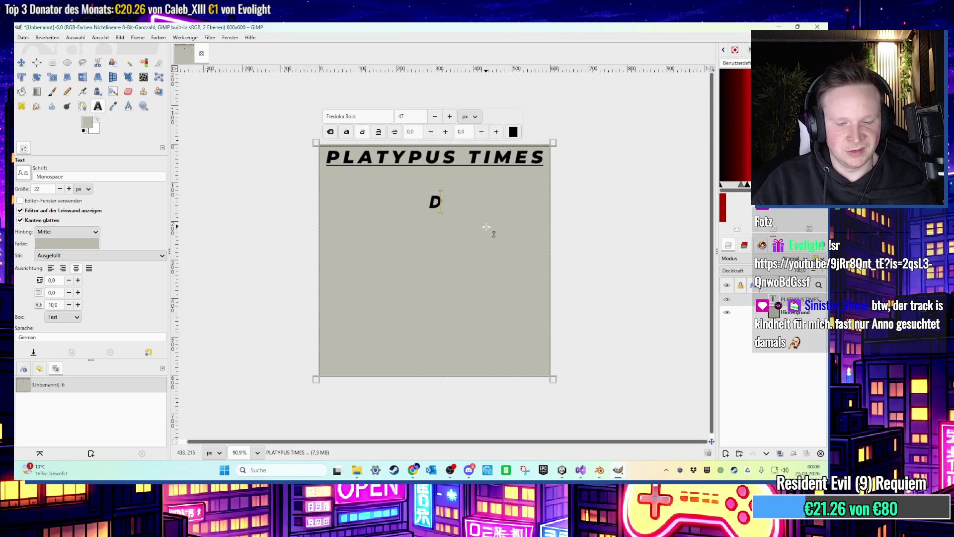
key(BackSpace)
text(Breaking:)
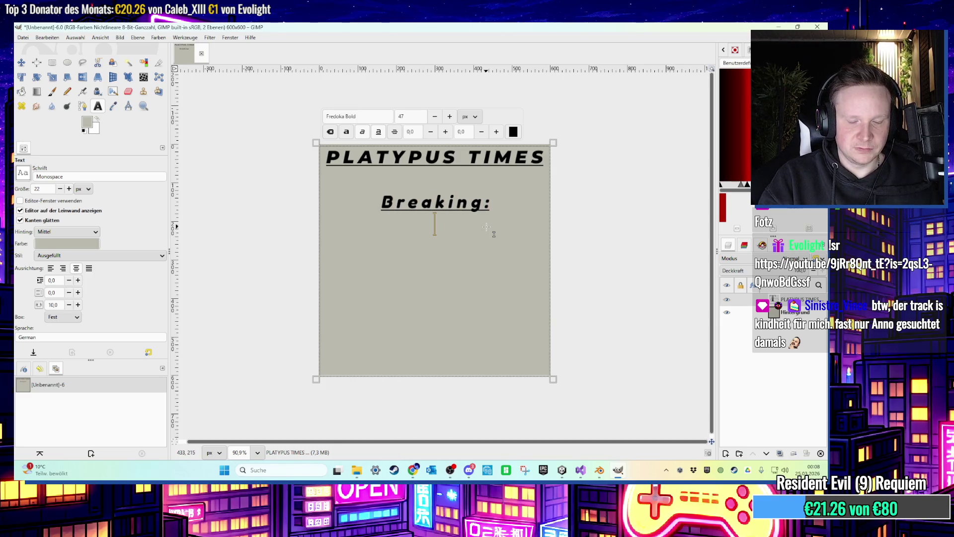
Continue the headline with 'Changing your underwear dail', fixing typos along the way.
text(Chaning)
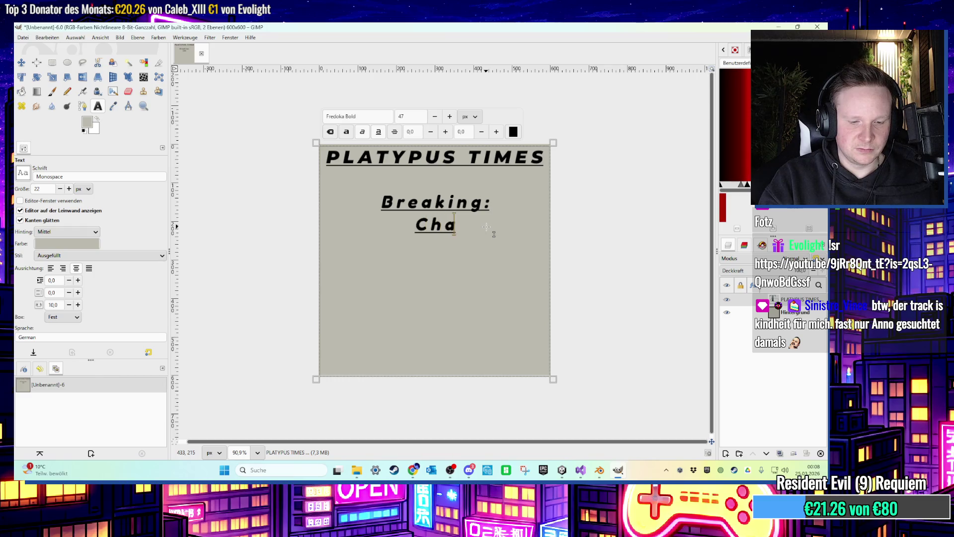
key(BackSpace)
key(BackSpace)
key(BackSpace)
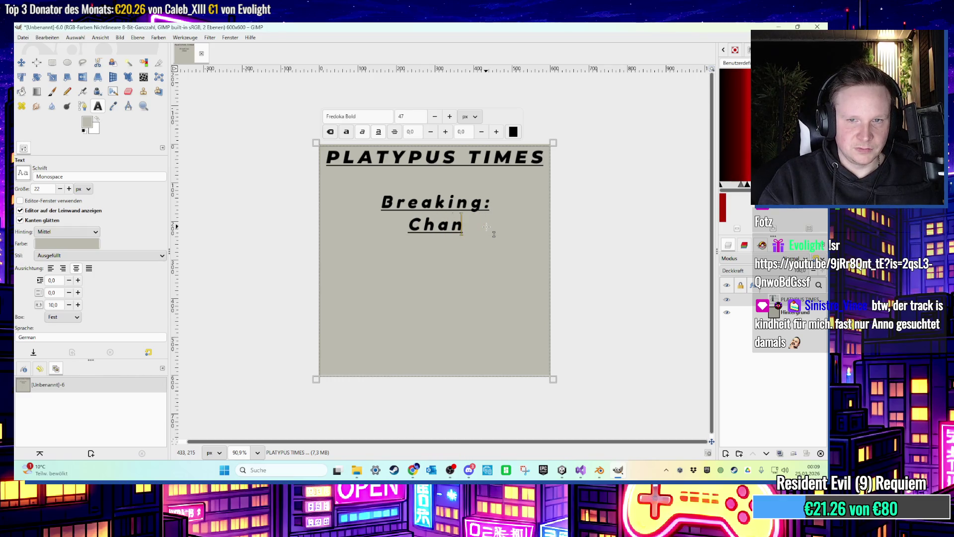
text(ging)
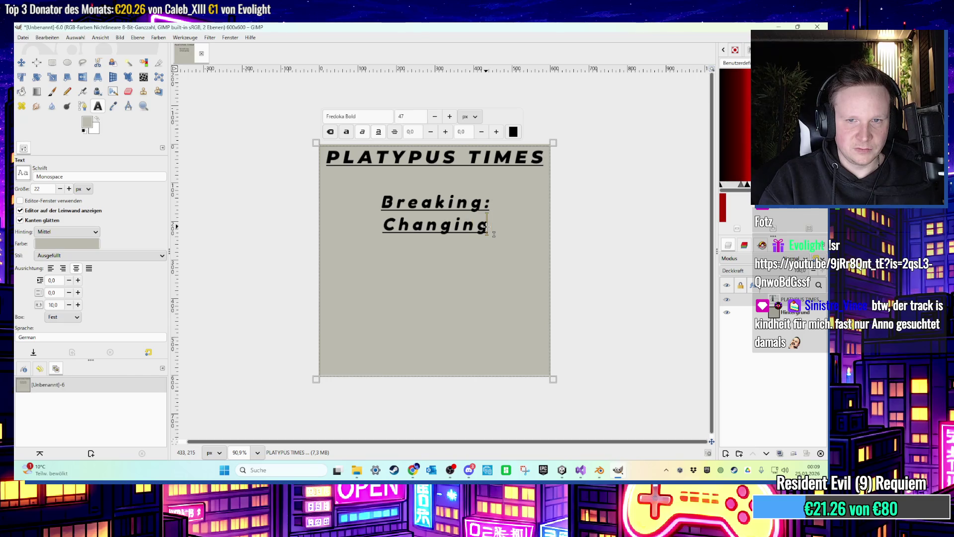
key(BackSpace)
key(BackSpace)
text(ng you)
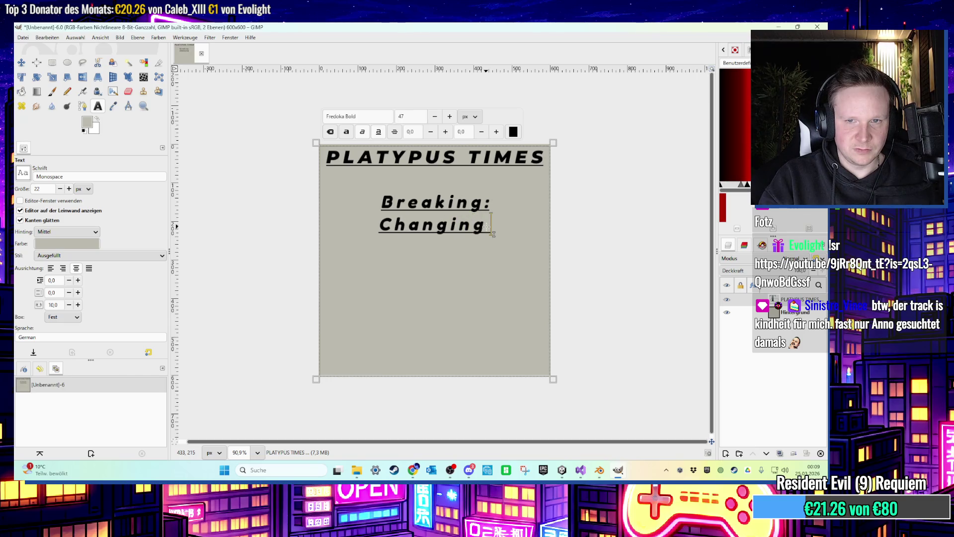
text(r e)
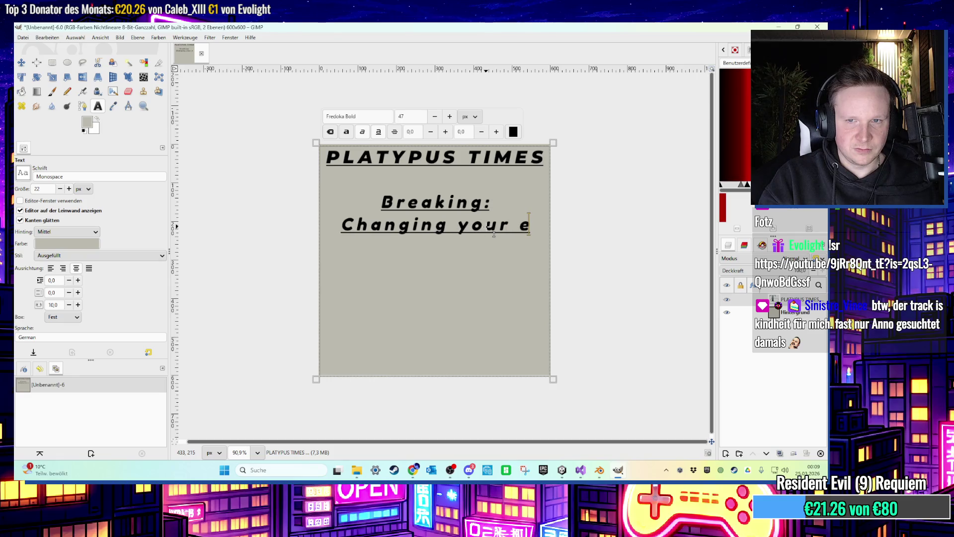
text(u)
key(BackSpace)
key(BackSpace)
text(underwar)
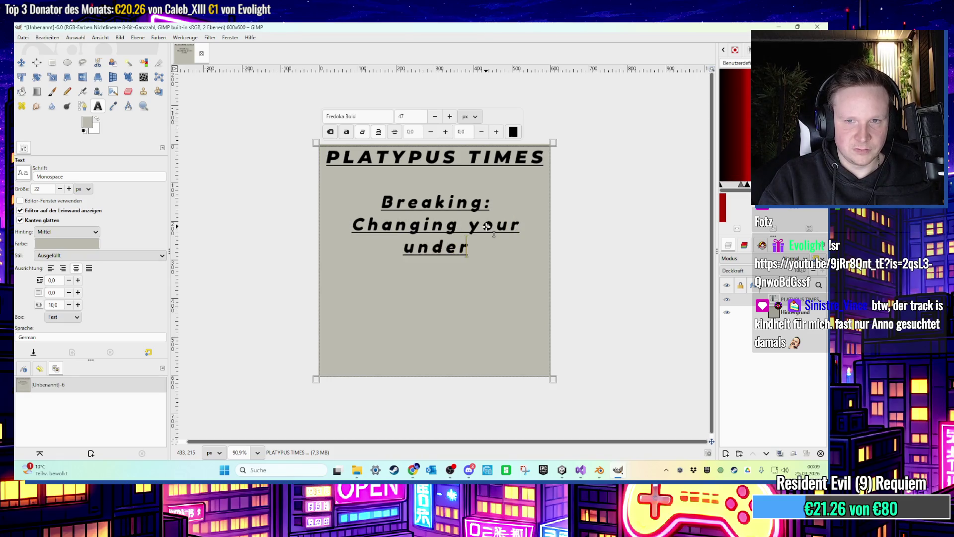
key(BackSpace)
key(BackSpace)
text(ear )
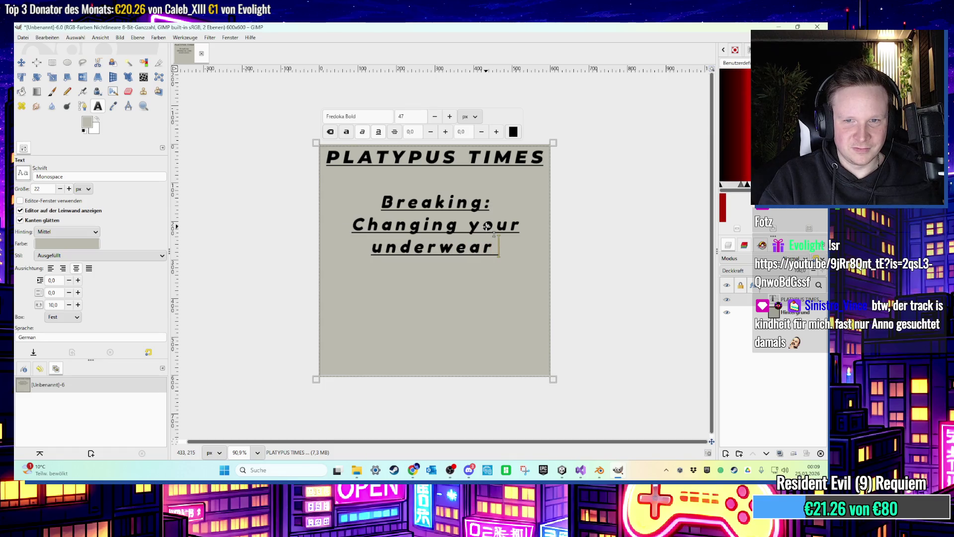
text(dail)
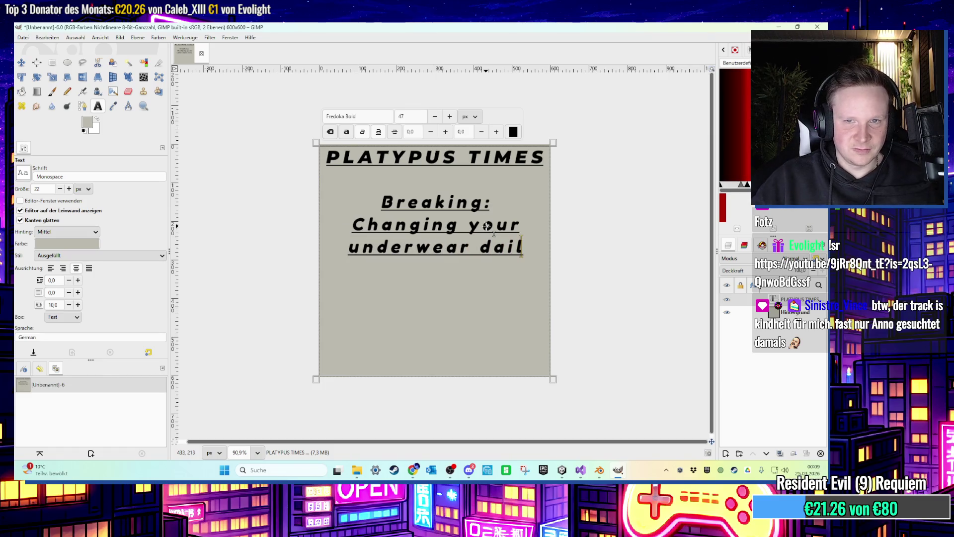
Remove the underline from the Breaking: line and then all three headline lines.
drag(488, 201, 368, 186)
click(380, 132)
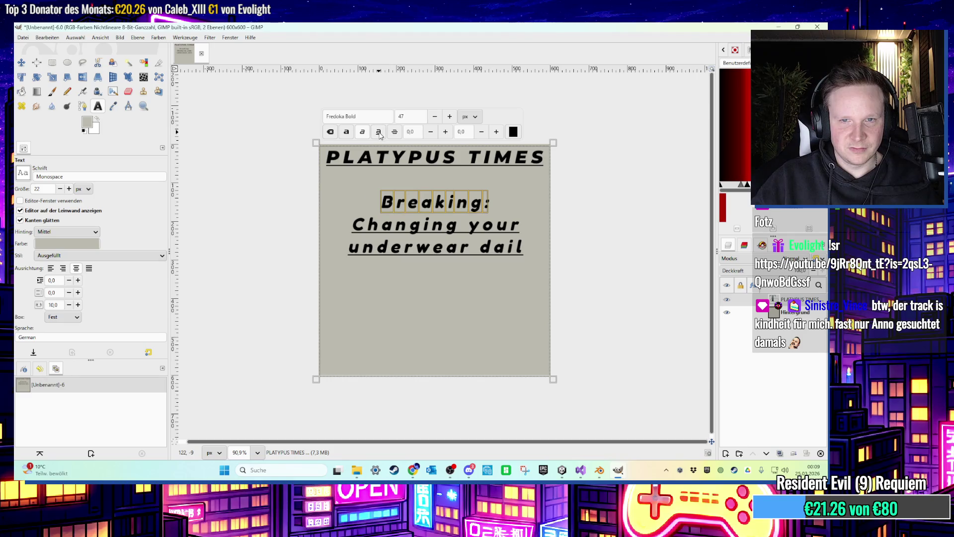
drag(527, 245, 323, 211)
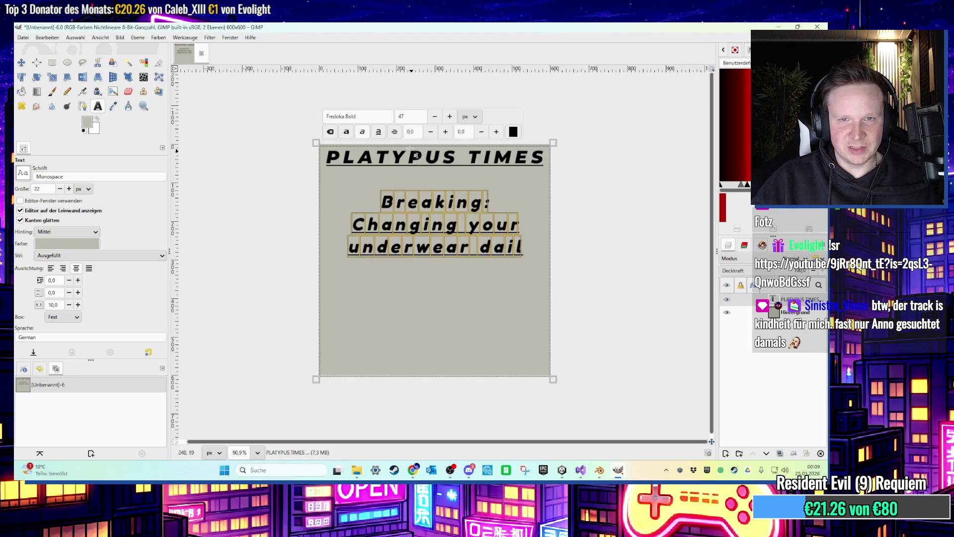
click(379, 132)
click(389, 210)
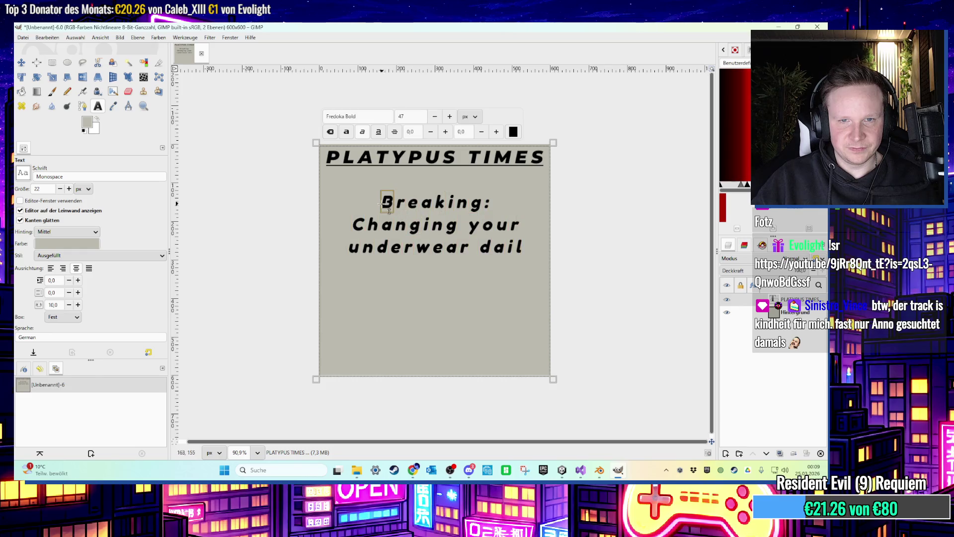
Delete the old headline and paste it into a new text box below the title.
drag(383, 206, 524, 251)
key(Delete)
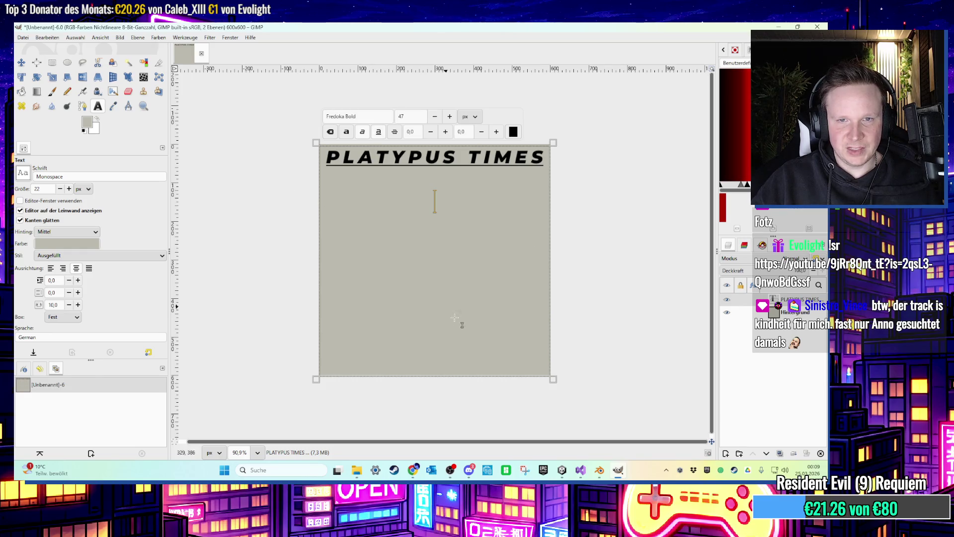
click(436, 198)
drag(337, 240, 454, 318)
key(ctrl+v)
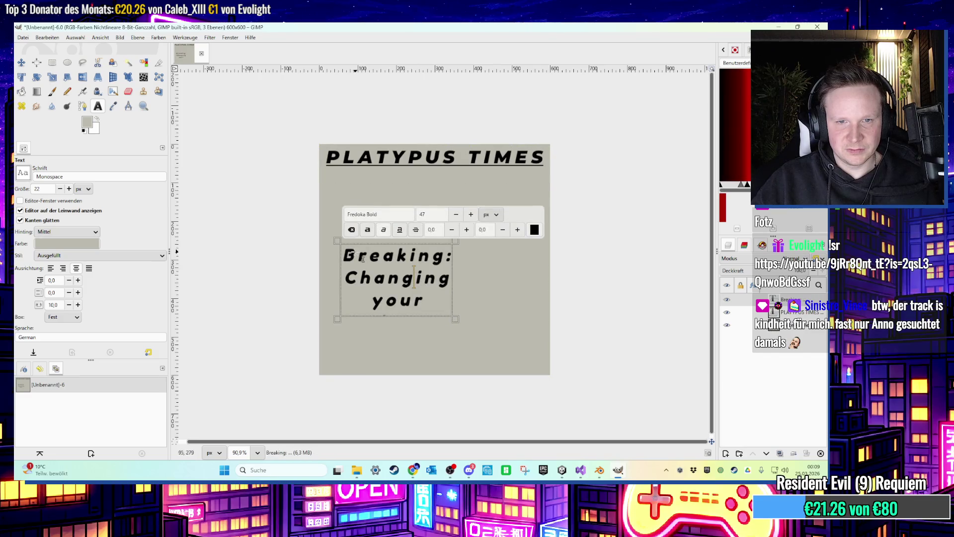
Make the headline box taller and wider, then move it up and left.
drag(455, 319, 456, 368)
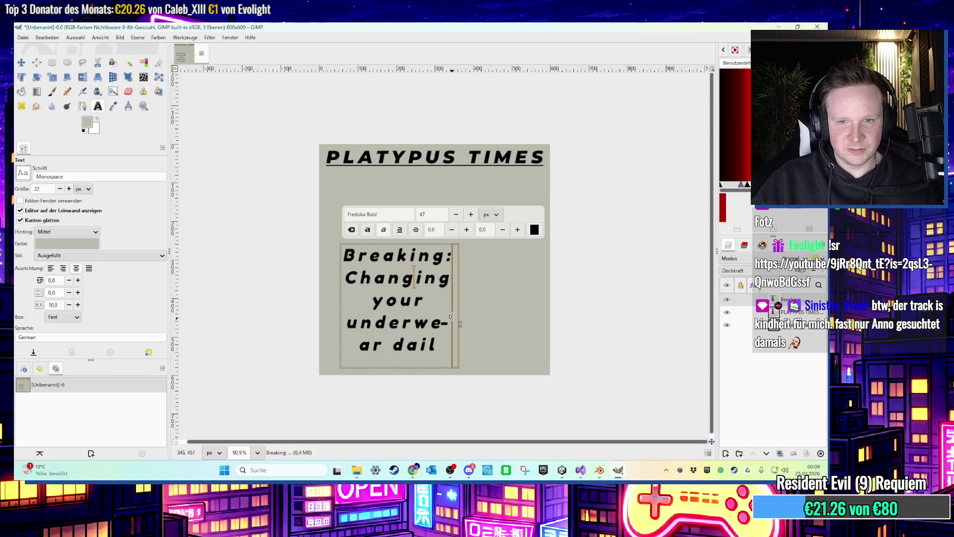
drag(452, 314, 504, 313)
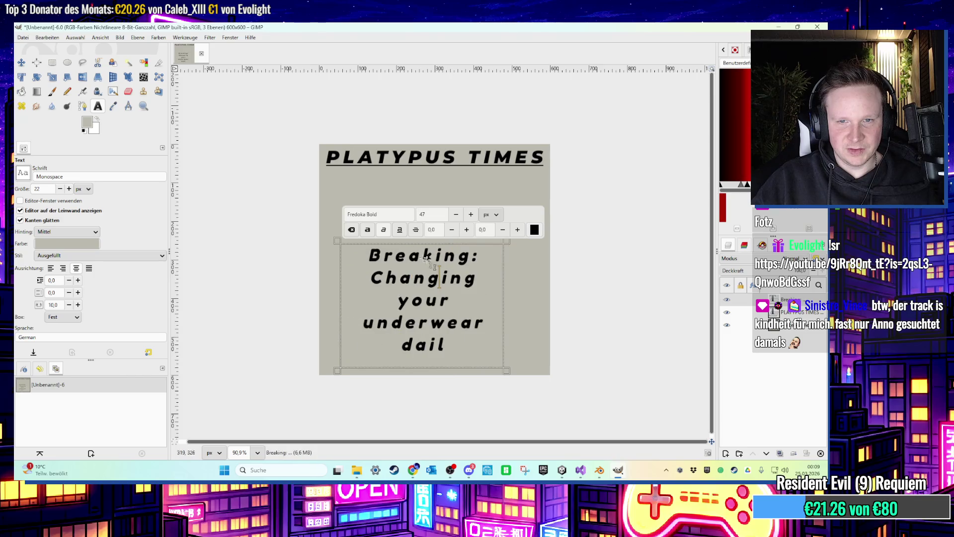
click(21, 62)
mouse_move(388, 256)
mouse_down()
mouse_move(354, 197)
mouse_move(366, 193)
mouse_up()
Left-align all of the headline text.
click(98, 106)
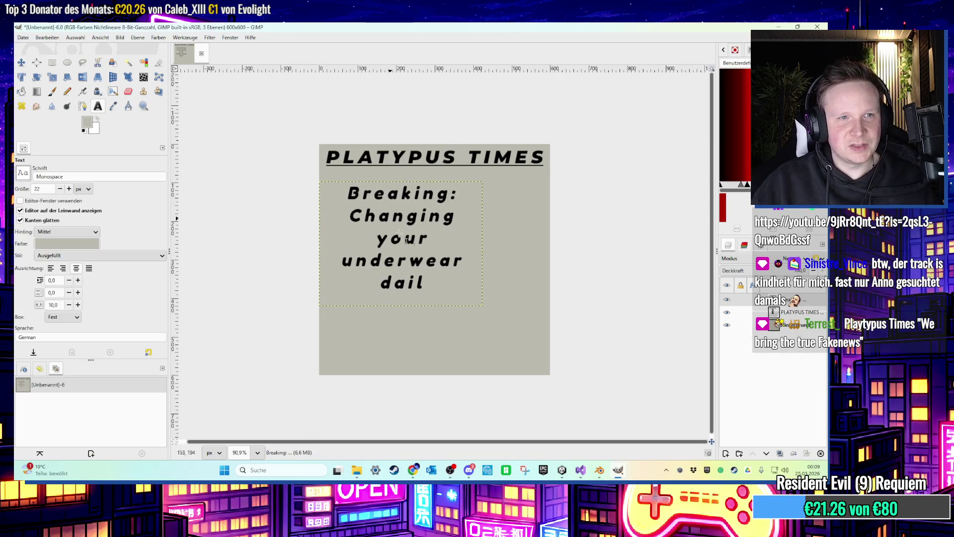
key(ctrl+a)
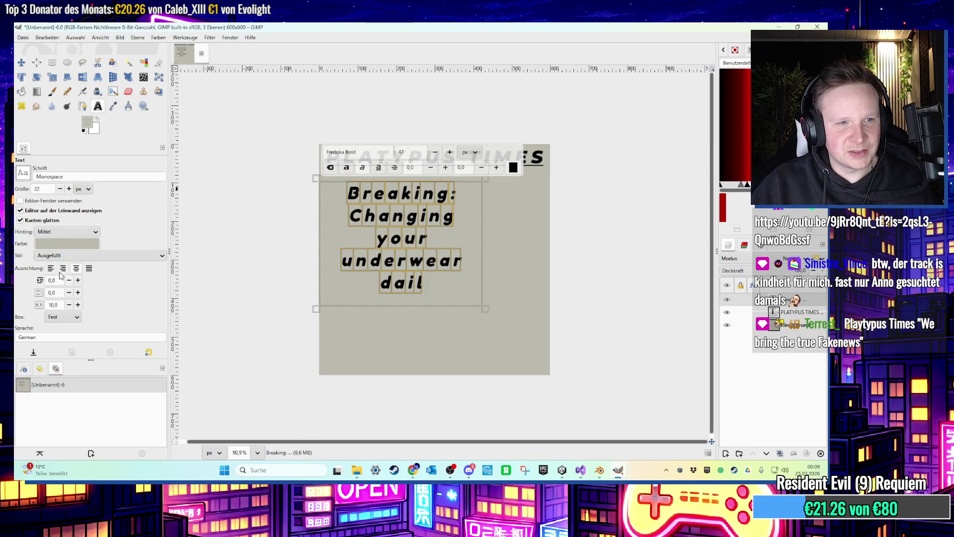
click(51, 268)
click(376, 260)
Replace the lines after Breaking: with 'Why you should not change your underwear daily'.
drag(417, 268, 294, 225)
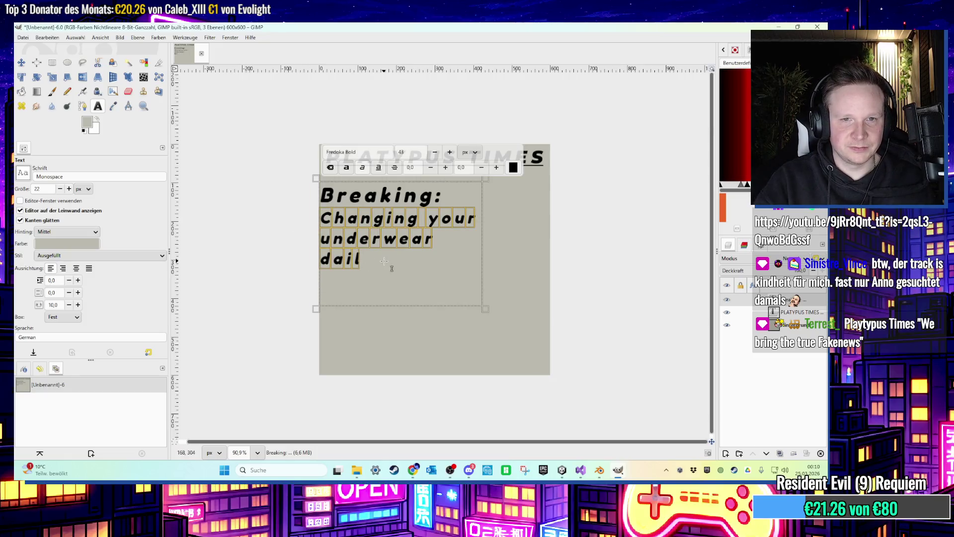
text(Why you sou)
key(BackSpace)
key(BackSpace)
text(houldn)
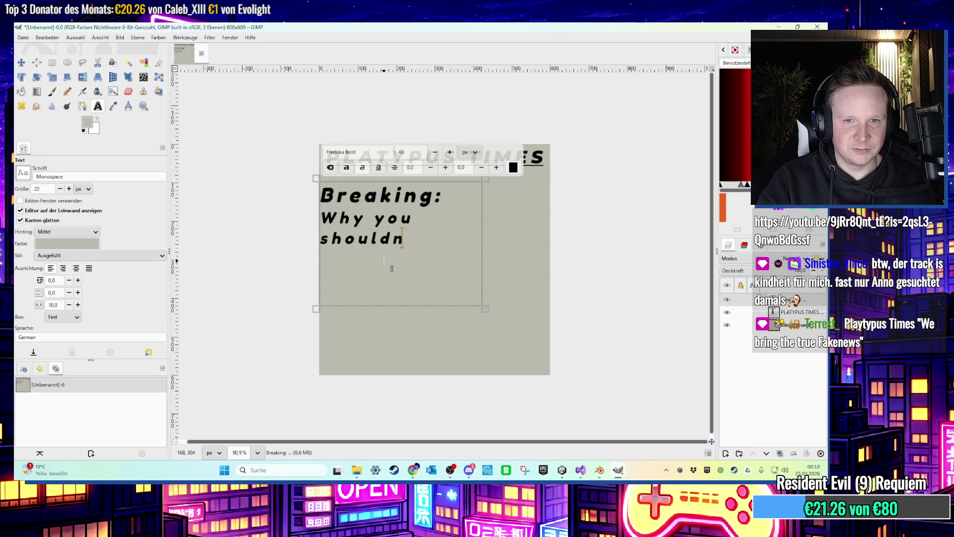
key(BackSpace)
text(not)
text( change y)
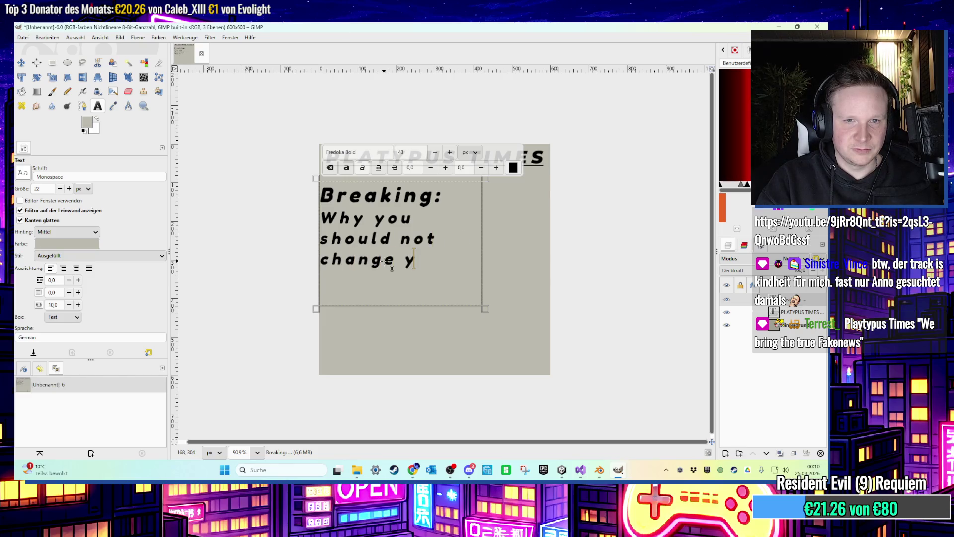
text(our underwar)
key(BackSpace)
key(BackSpace)
text(ear daily)
key(Return)
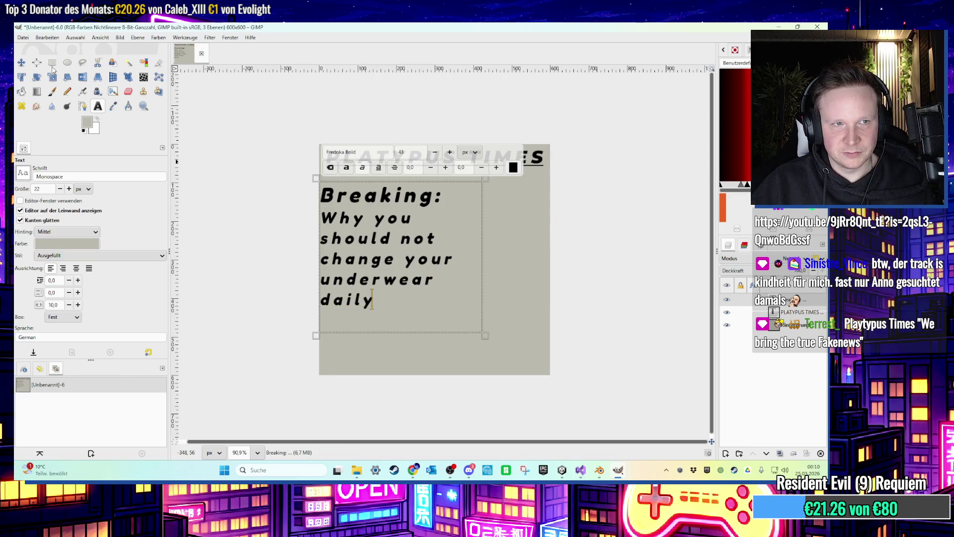
key(Escape)
Lower the Breaking headline and add 'We bring the true fake news' under the PLATYPUS TIMES title.
key(m)
drag(397, 206, 396, 249)
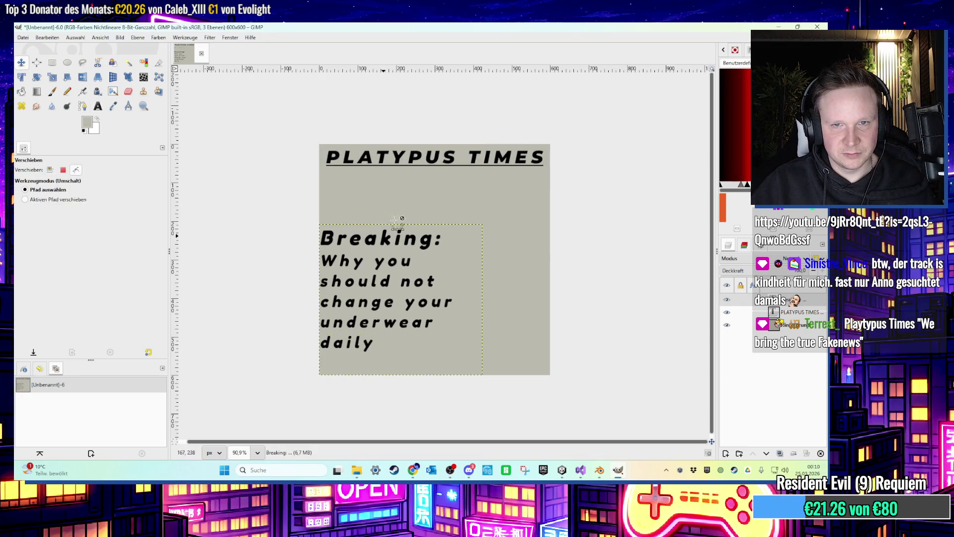
click(102, 108)
click(447, 158)
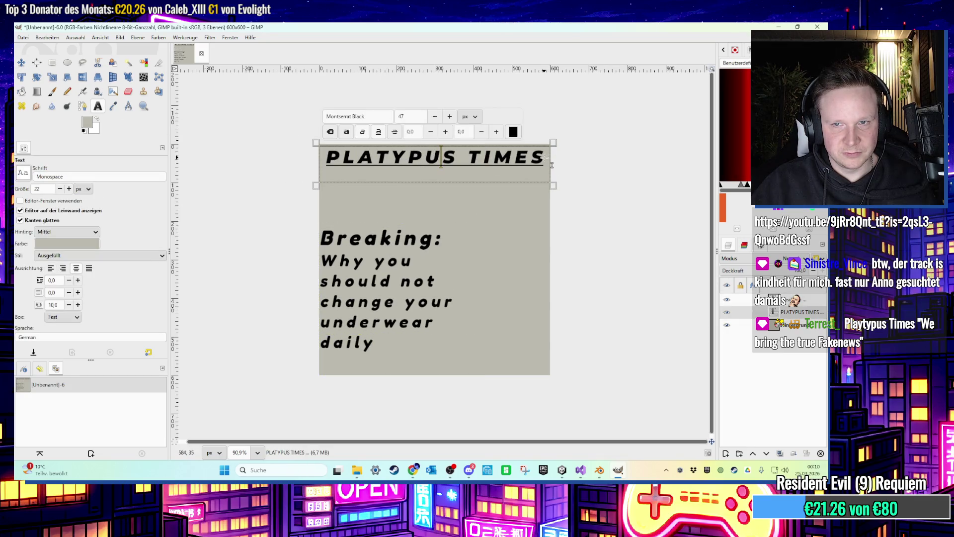
key(Return)
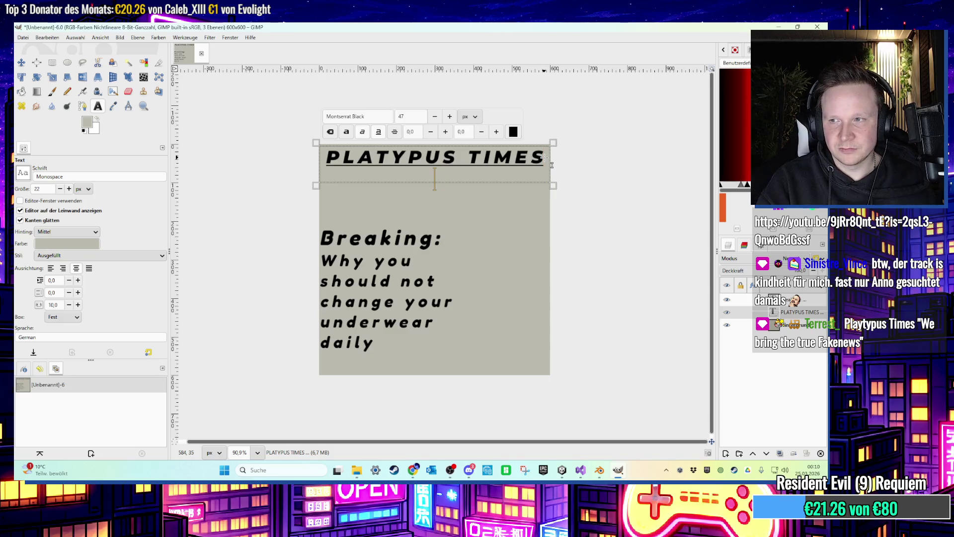
text(We bring the t)
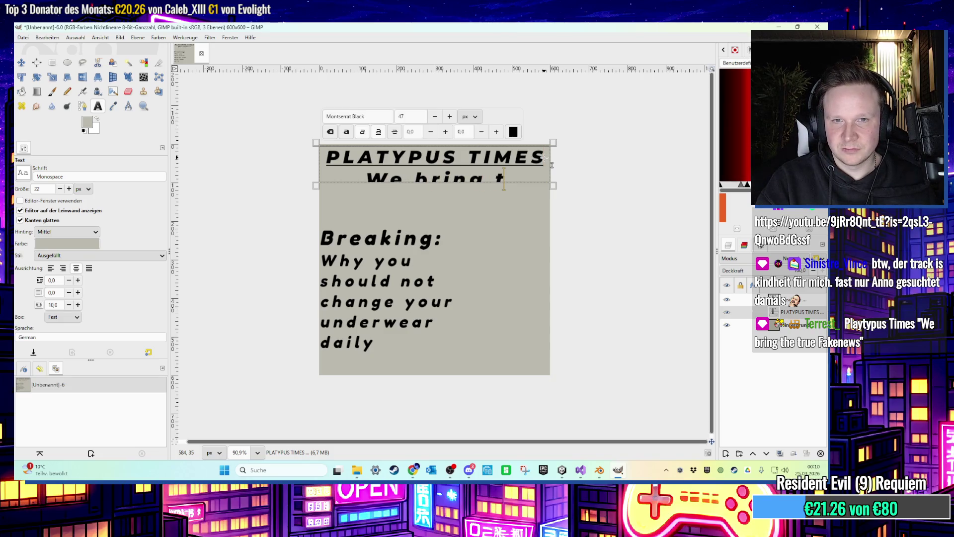
key(BackSpace)
key(Return)
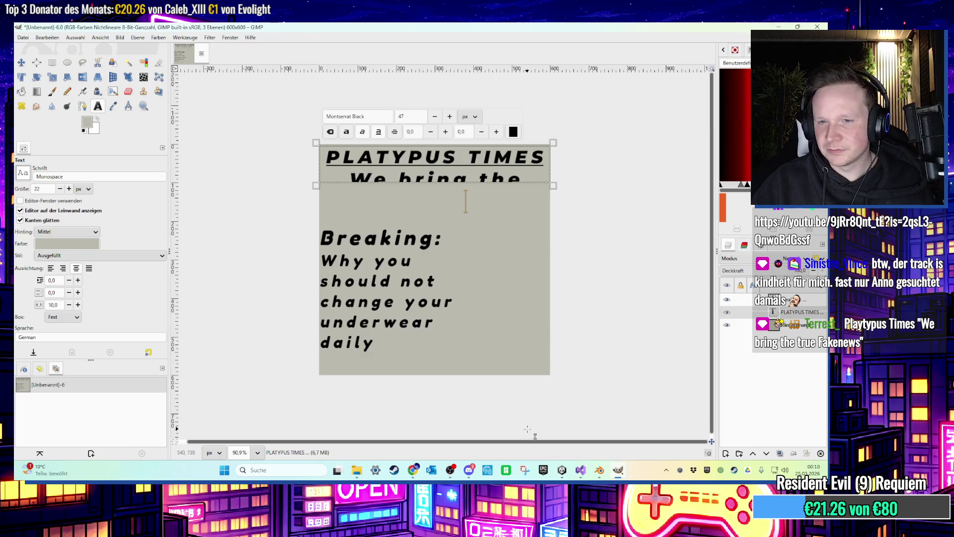
click(413, 470)
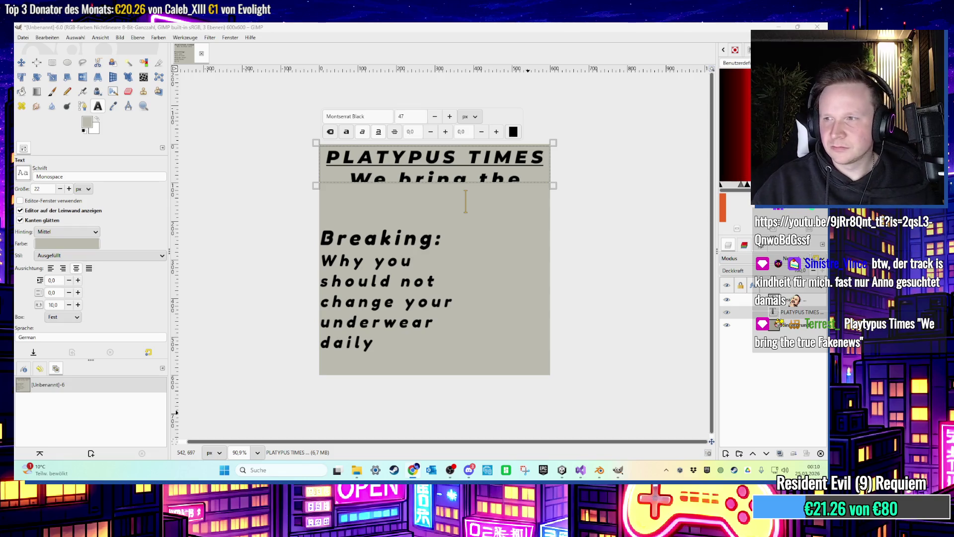
click(472, 217)
text(true )
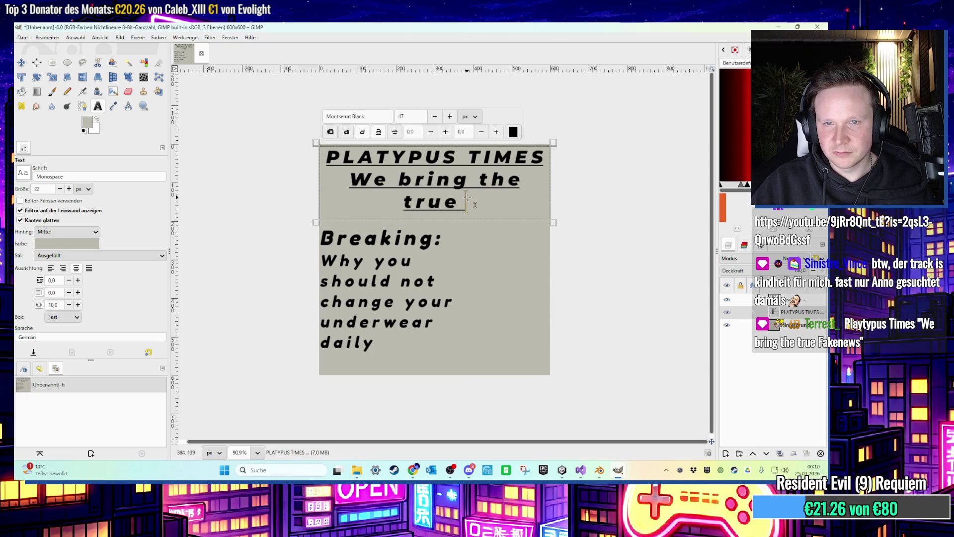
text(fak)
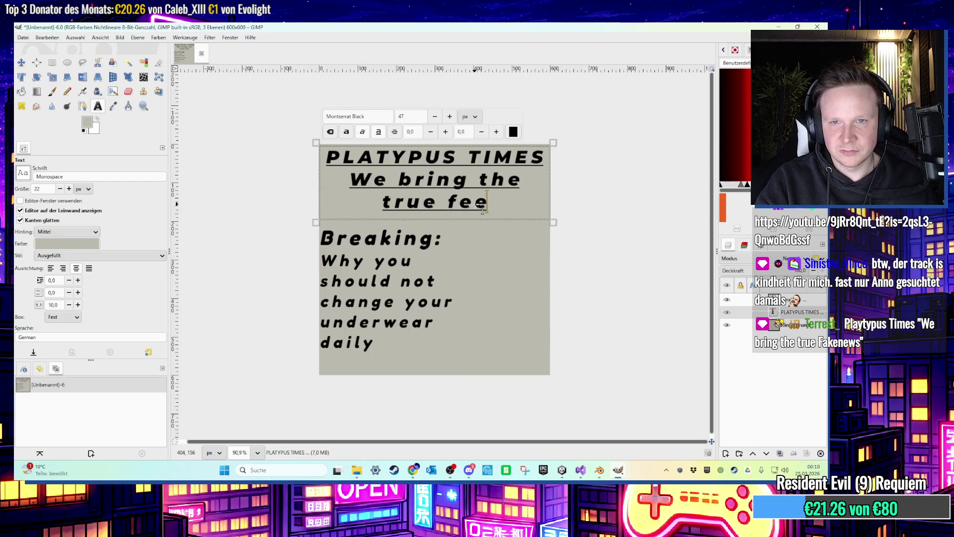
text(e news)
Set the tagline to size 39, wrap it in dashes, and remove its underline.
mouse_move(535, 204)
mouse_down()
mouse_move(407, 195)
mouse_move(397, 145)
mouse_up()
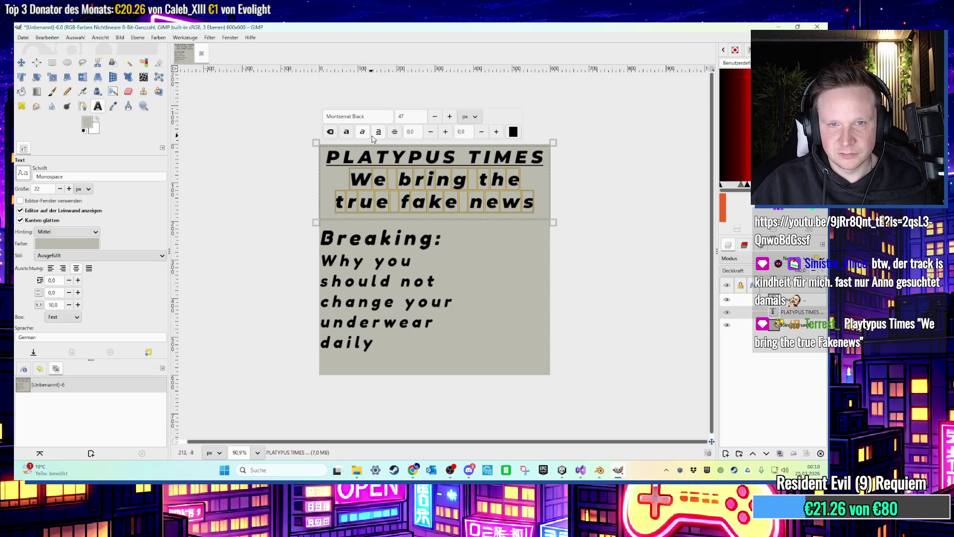
click(435, 116)
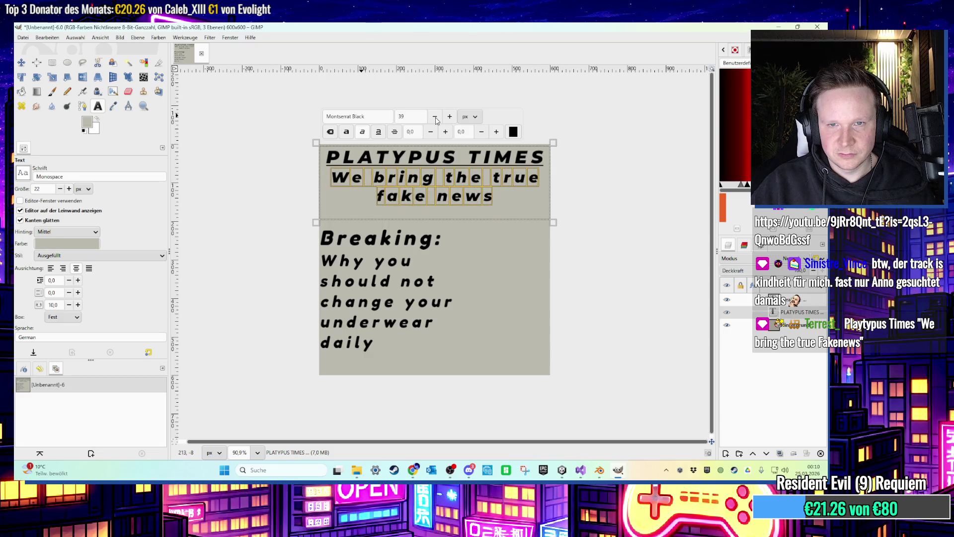
key(ctrl+z)
text(-)
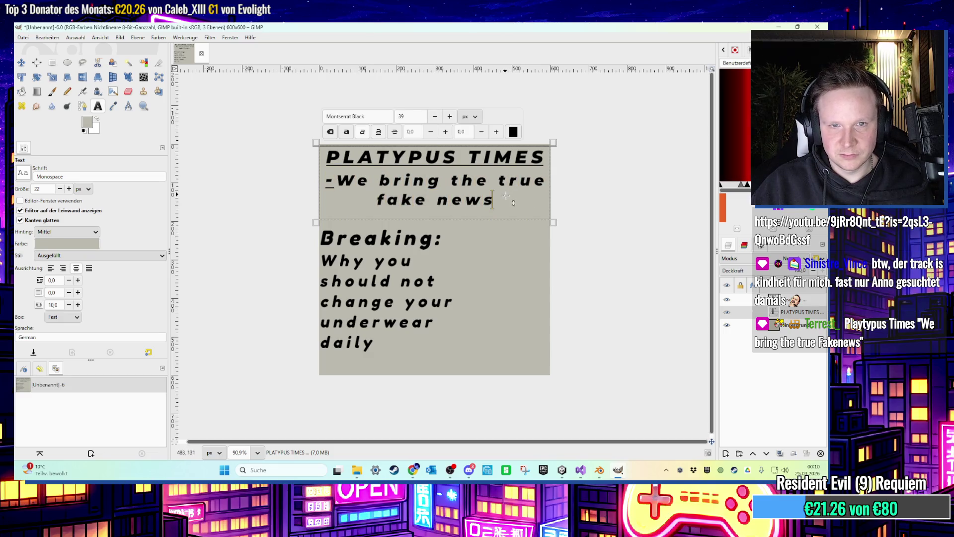
text(-)
drag(512, 202, 245, 179)
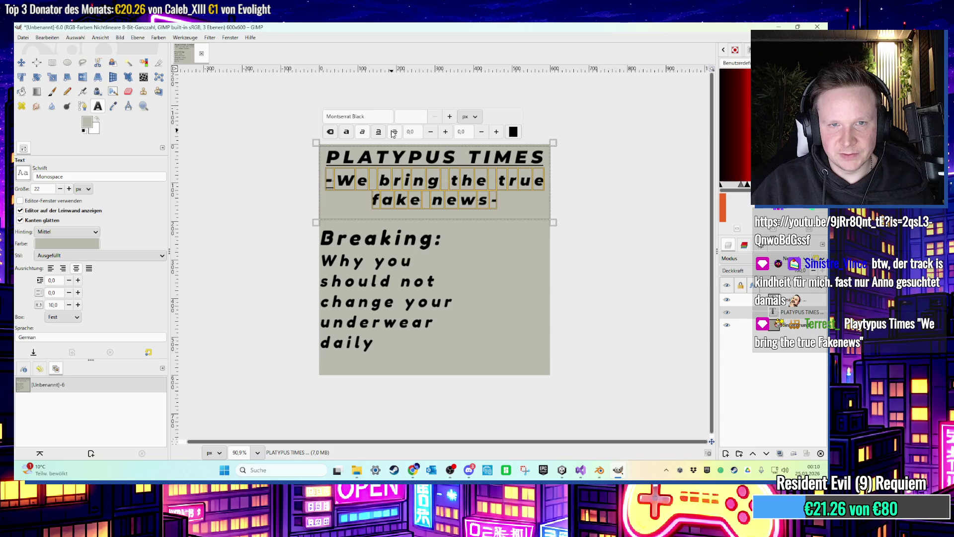
click(378, 132)
click(400, 200)
drag(499, 200, 338, 180)
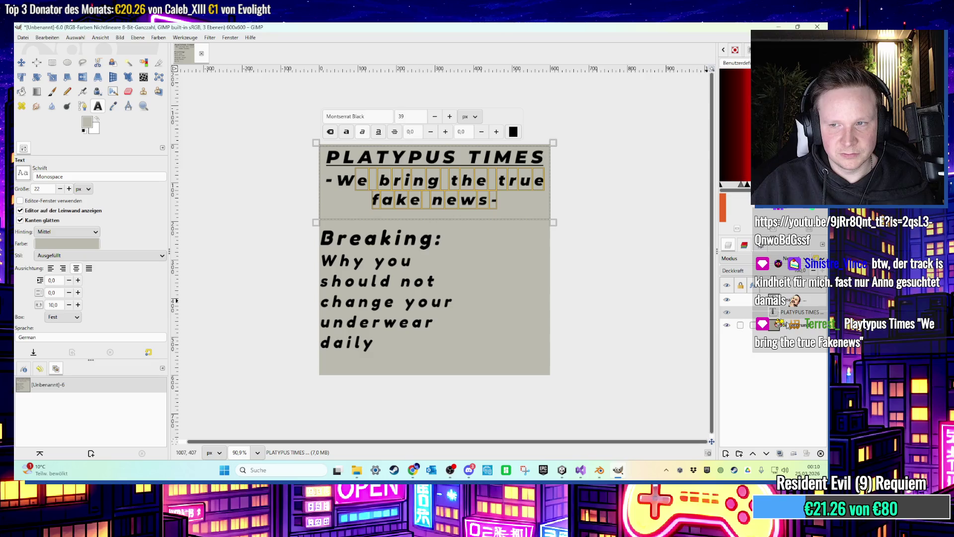
Create a new layer from the background layer's context menu.
click(746, 324)
right_click(745, 325)
click(702, 103)
click(490, 370)
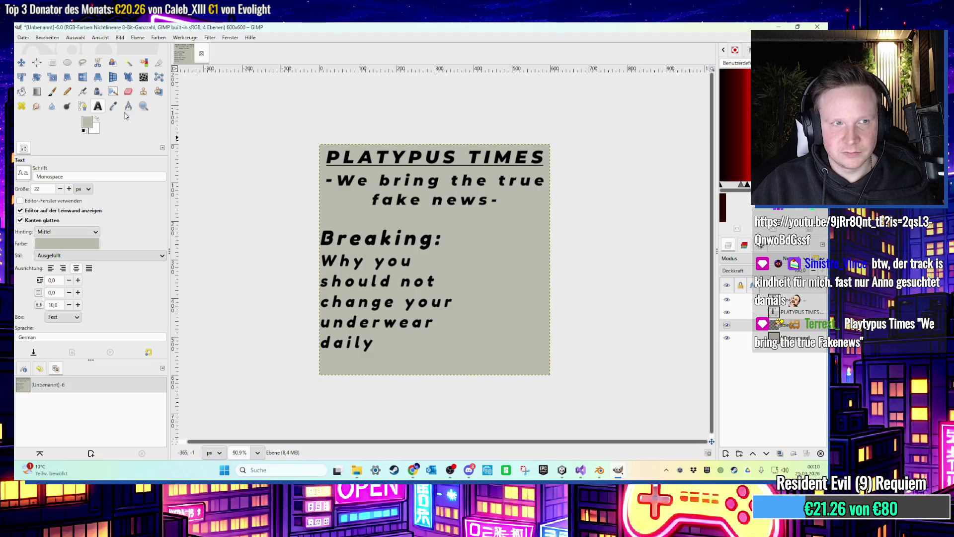
Pick a darker grey foreground and fill the Breaking story box with it.
click(52, 63)
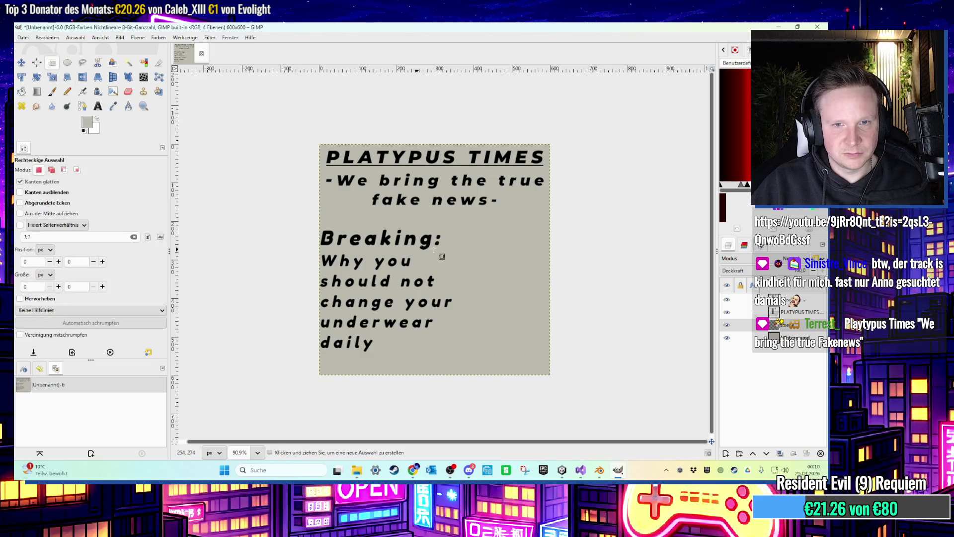
mouse_move(459, 226)
mouse_down()
mouse_move(312, 377)
mouse_move(319, 370)
mouse_up()
click(81, 120)
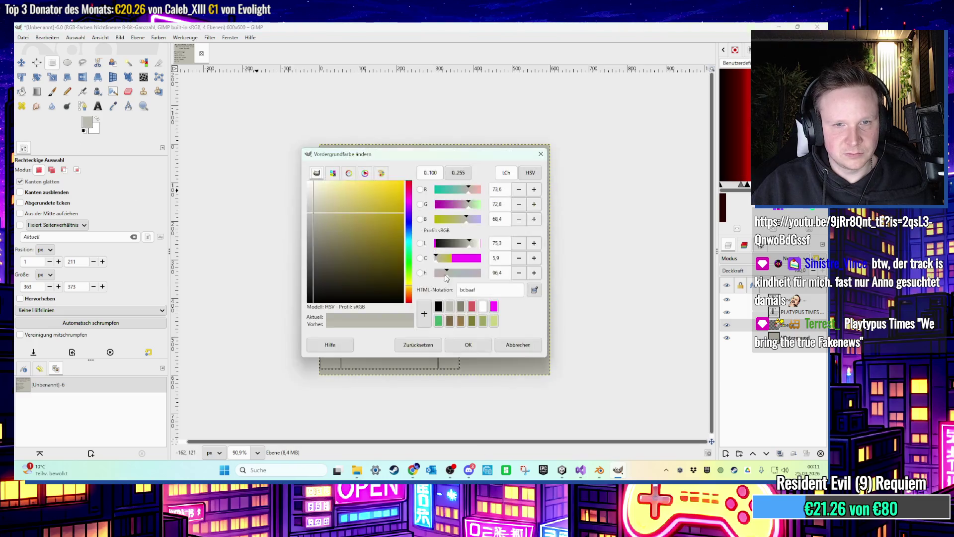
click(314, 231)
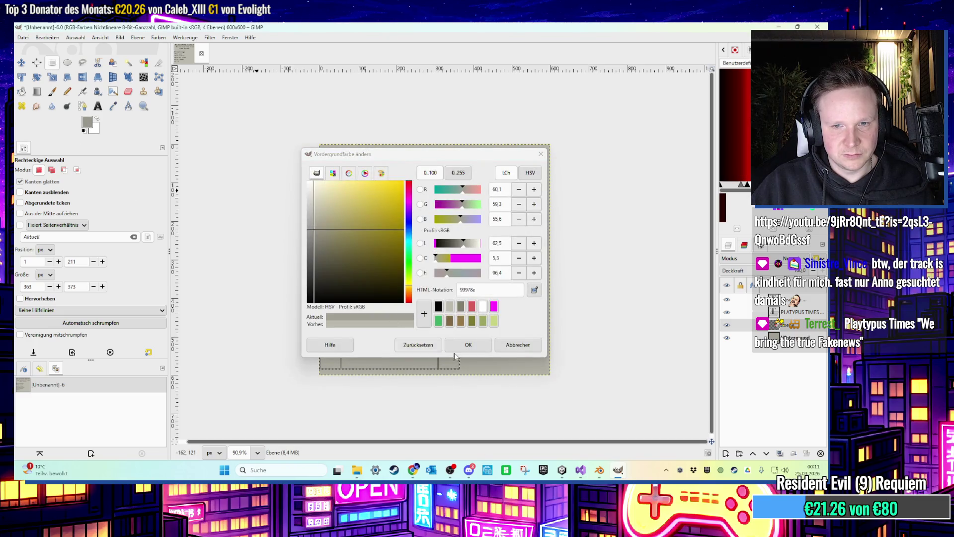
click(464, 345)
click(21, 91)
click(373, 274)
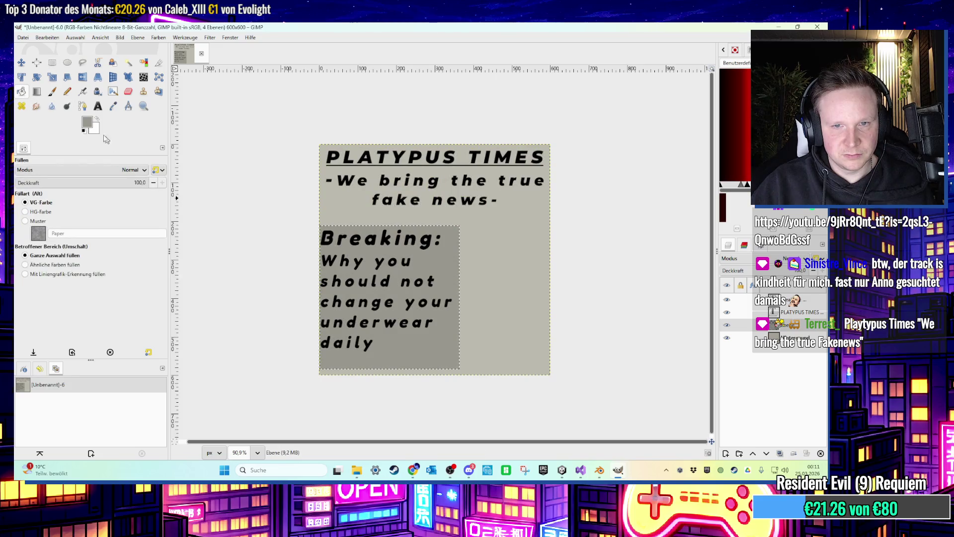
Draw a rectangle selection over the empty area right of the Breaking panel.
click(52, 63)
scroll(484, 304, up, 2)
scroll(482, 304, down, 2)
scroll(484, 303, up, 2)
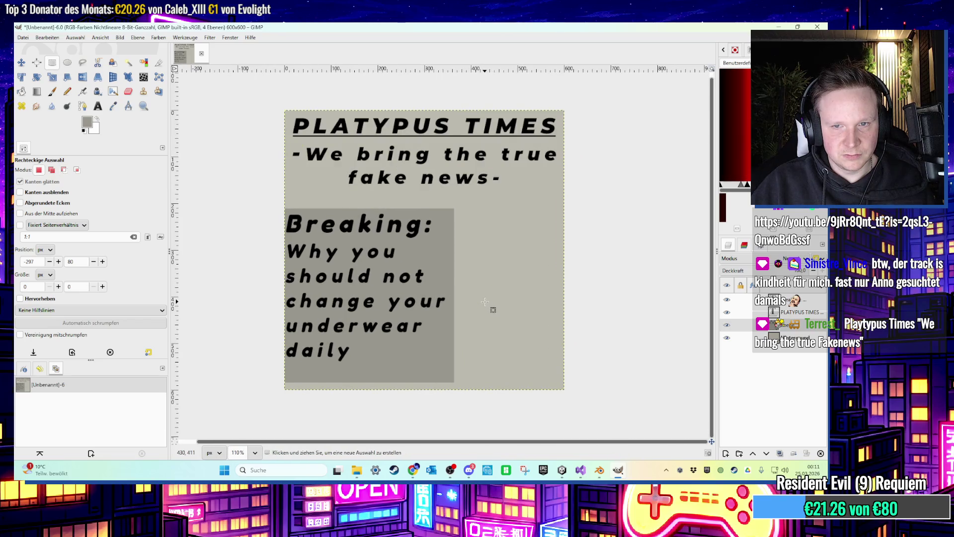
scroll(484, 302, down, 1)
key(t)
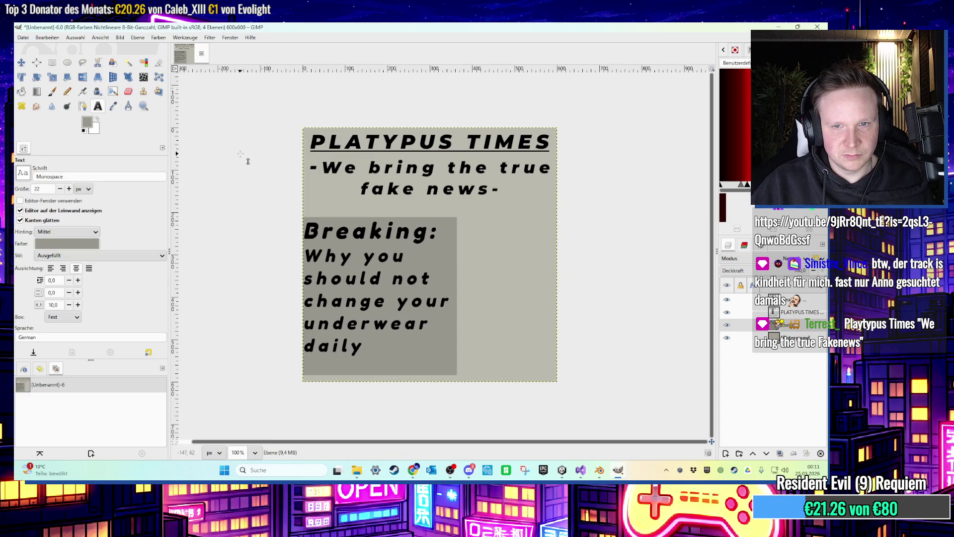
click(52, 62)
scroll(464, 216, up, 7)
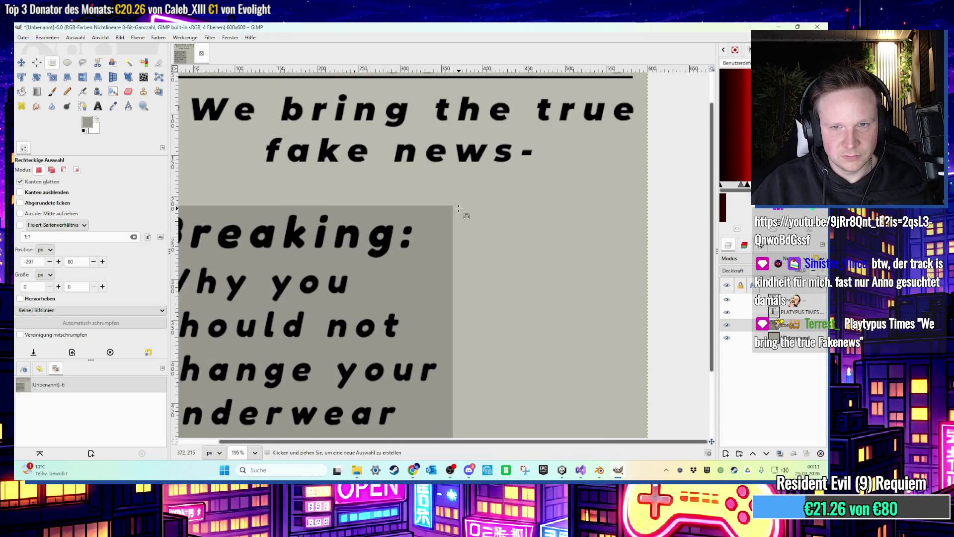
mouse_move(464, 211)
mouse_down()
mouse_move(593, 303)
mouse_move(659, 426)
mouse_up()
Fill the right-hand selection with the darker grey.
scroll(658, 426, up, 3)
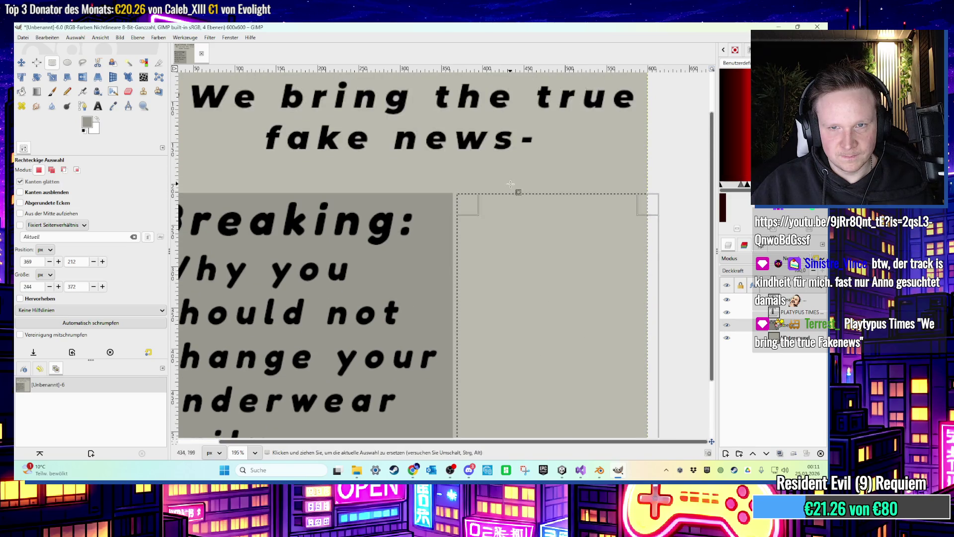
key(shift+ctrl+j)
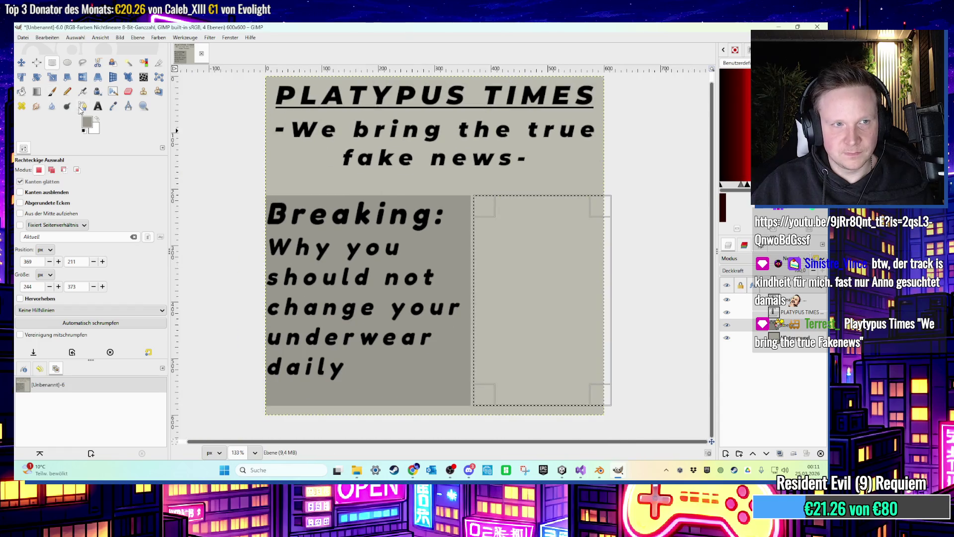
click(36, 91)
click(541, 273)
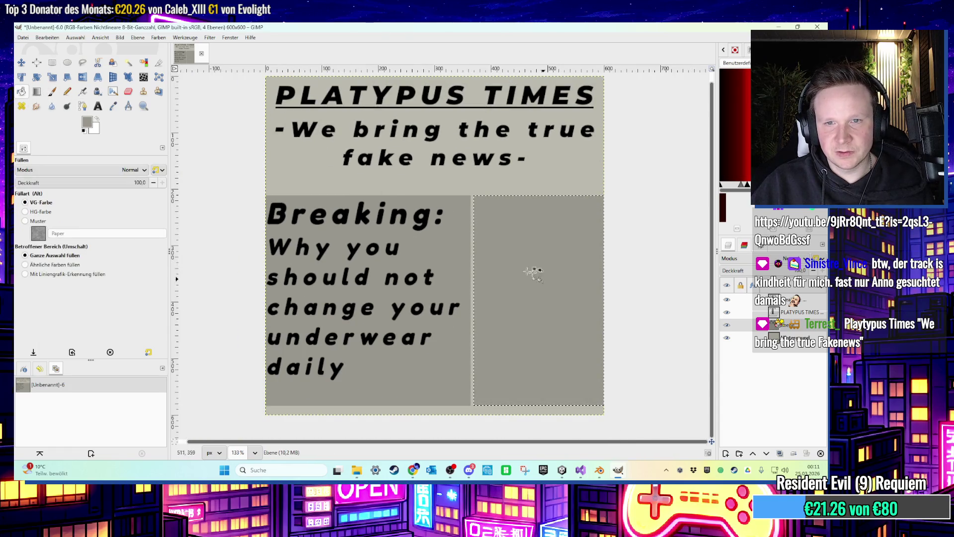
click(52, 62)
scroll(234, 176, down, 2)
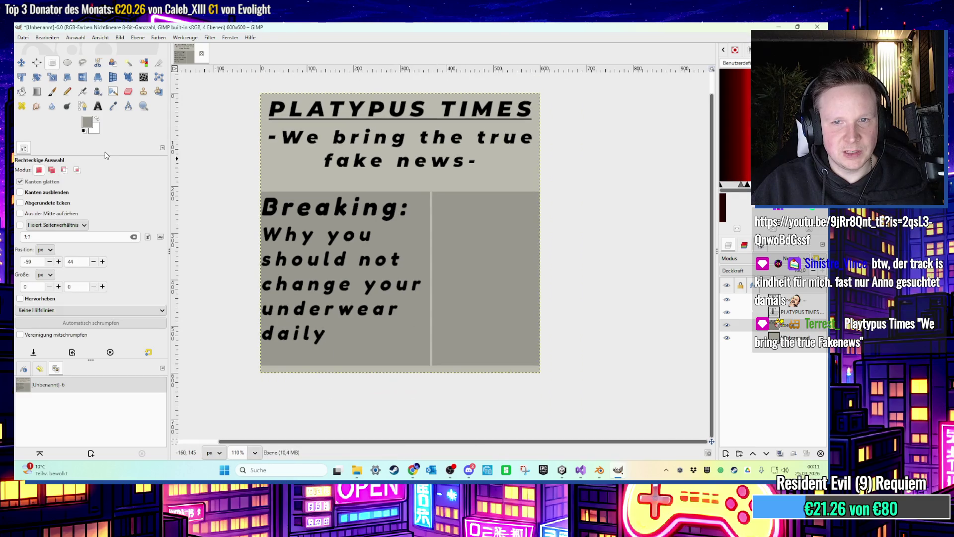
click(98, 106)
Draw a black-text box right of the Breaking story and adjust its edges.
scroll(455, 230, up, 4)
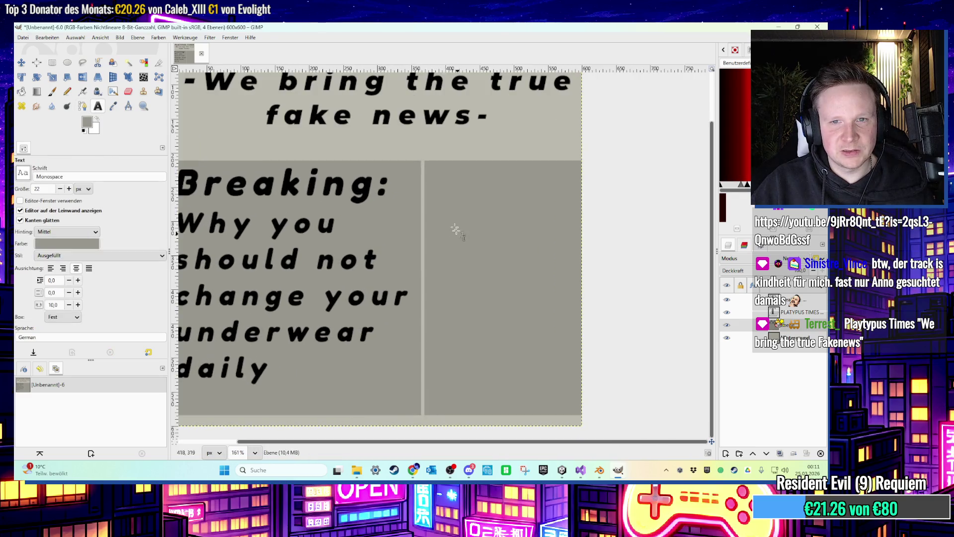
click(427, 162)
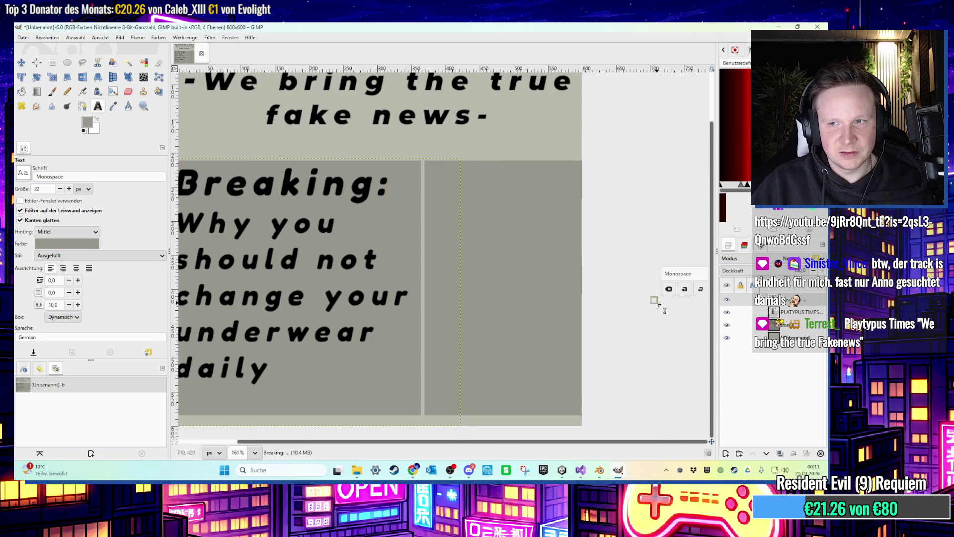
scroll(541, 237, down, 3)
drag(497, 197, 588, 350)
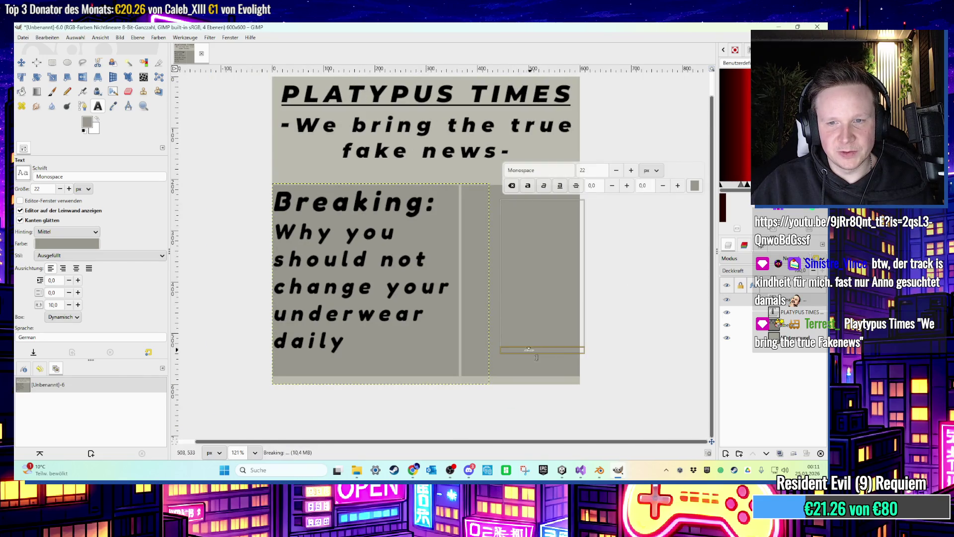
click(695, 185)
click(449, 306)
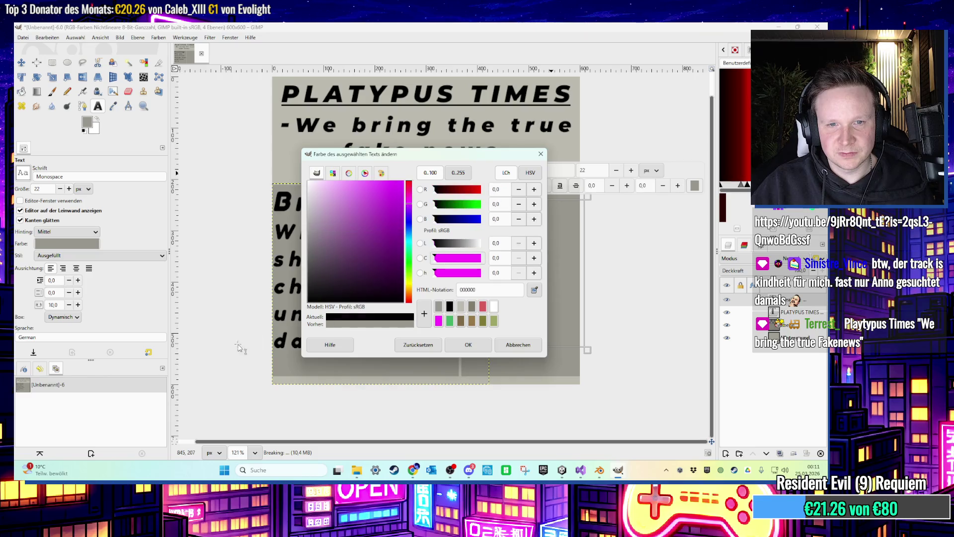
click(468, 345)
drag(504, 253, 470, 252)
drag(522, 202, 531, 188)
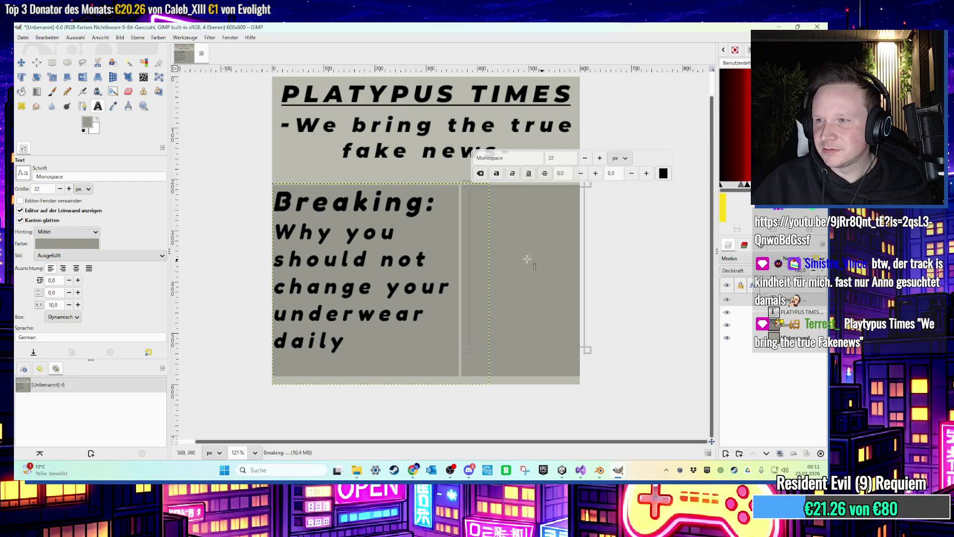
text(d)
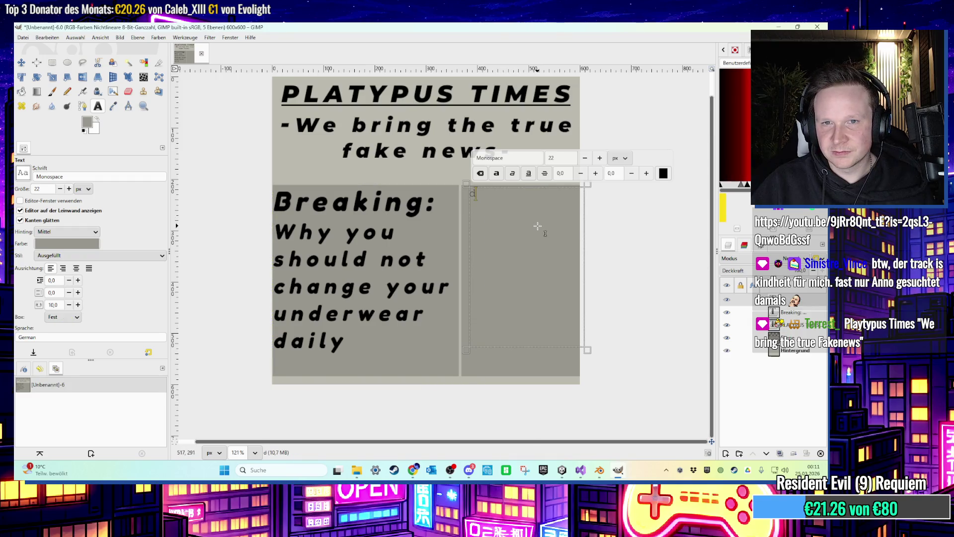
key(ctrl+z)
Draw a new text box in the right panel with Montserrat Black font in black and begin typing.
click(523, 215)
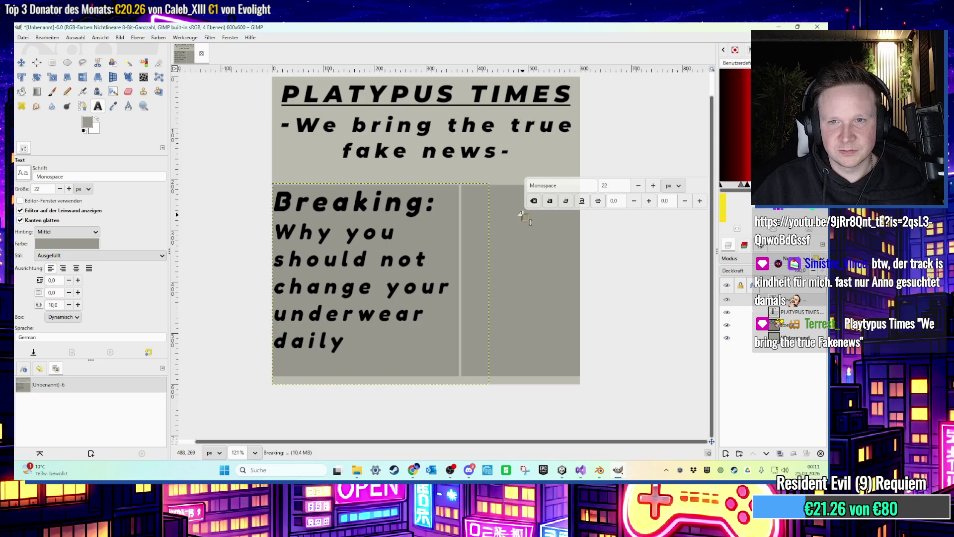
drag(501, 201, 572, 331)
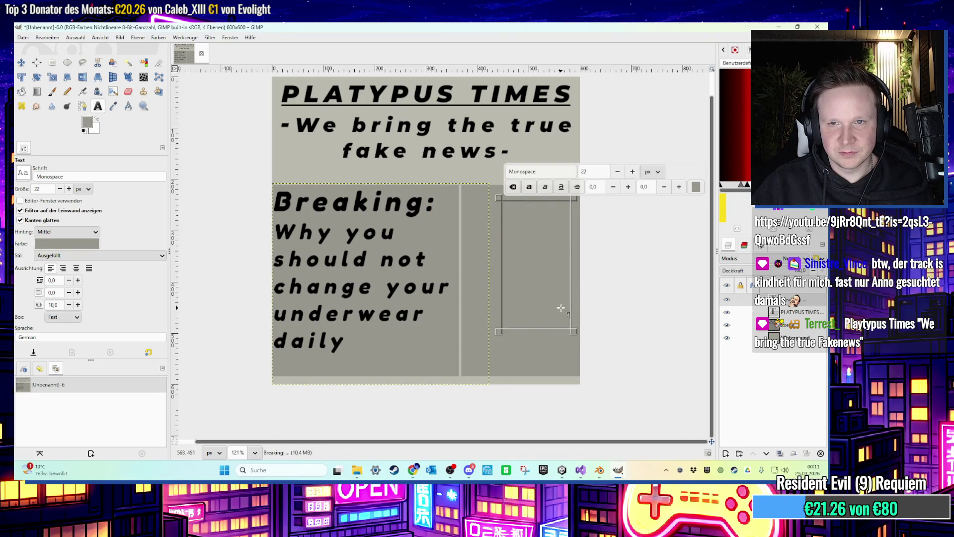
click(526, 171)
text(monts)
click(544, 185)
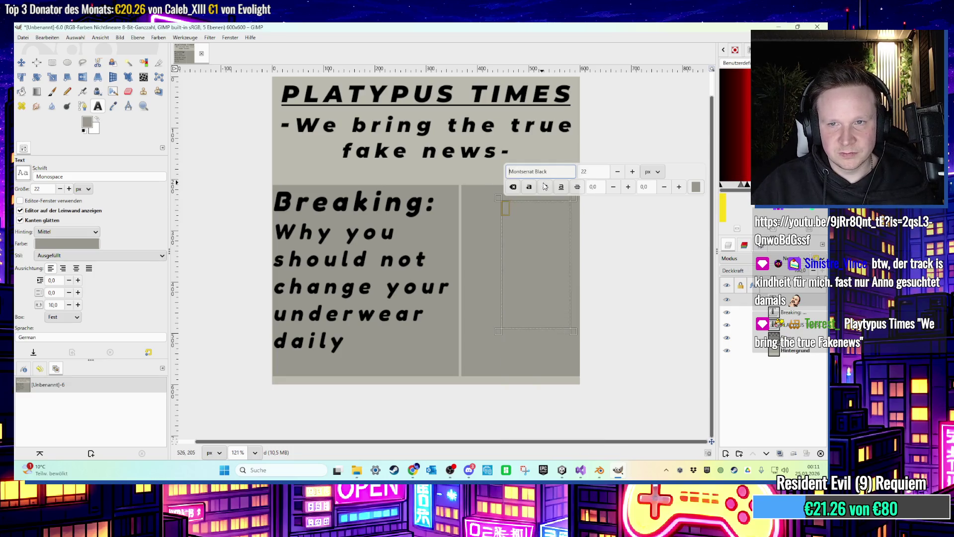
click(696, 186)
drag(477, 189, 447, 189)
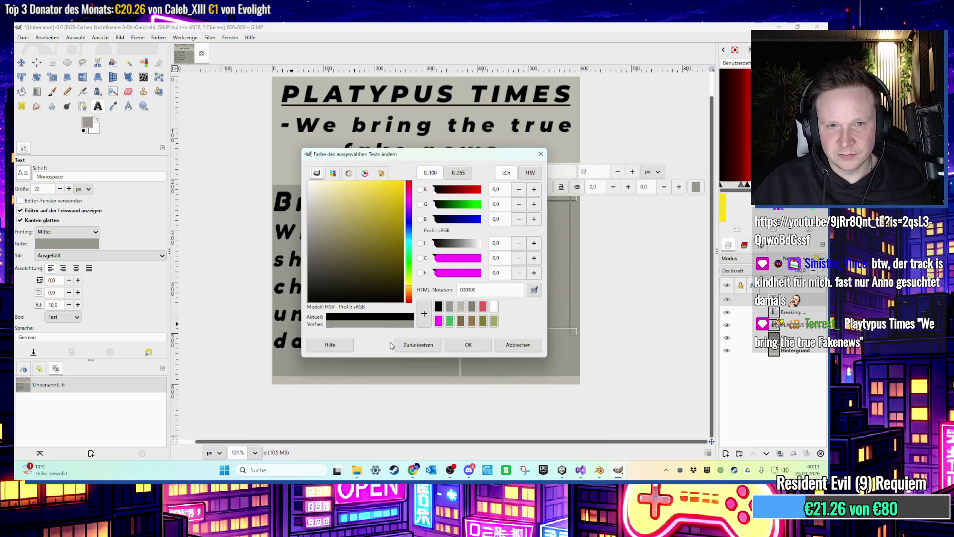
click(517, 342)
text(edf)
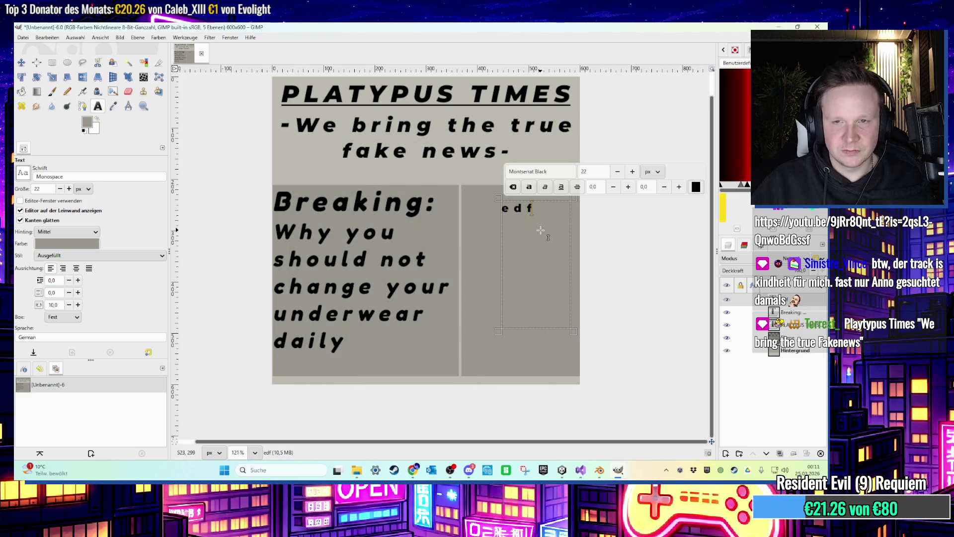
text(Enough)
Type 'Enough of your job? Just quit!' under a 'Pro life hacks:' heading.
key(Return)
text(of your)
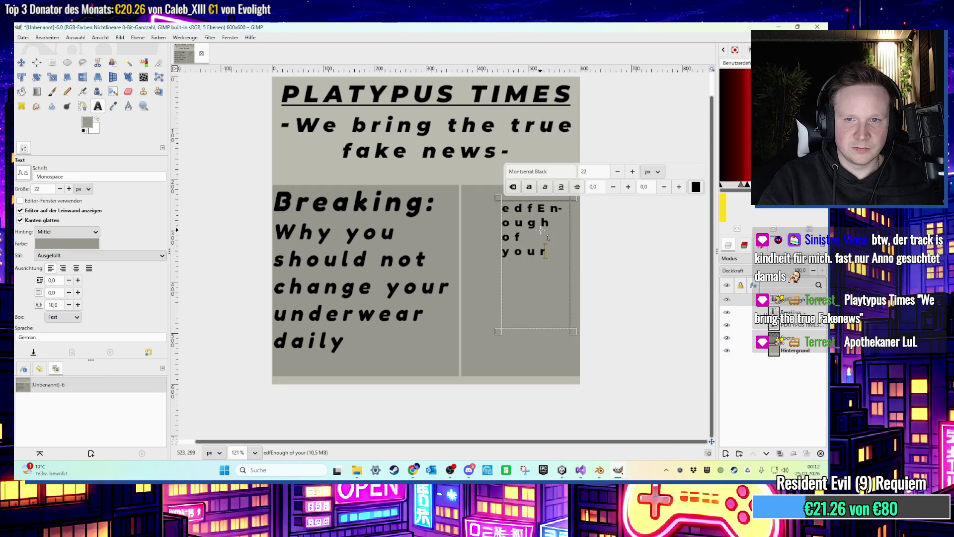
text( job)
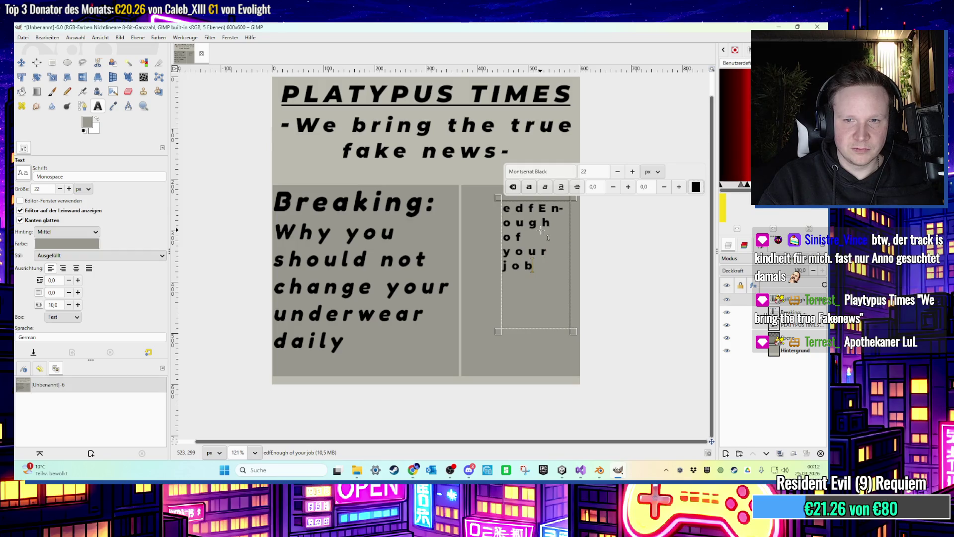
text(? Just quit!)
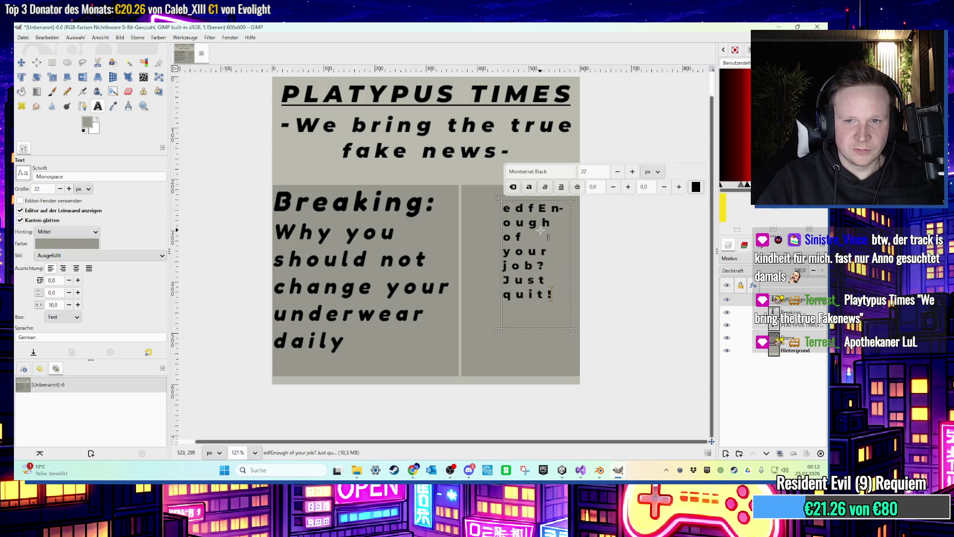
drag(525, 209, 483, 209)
text(Pro life hacks:)
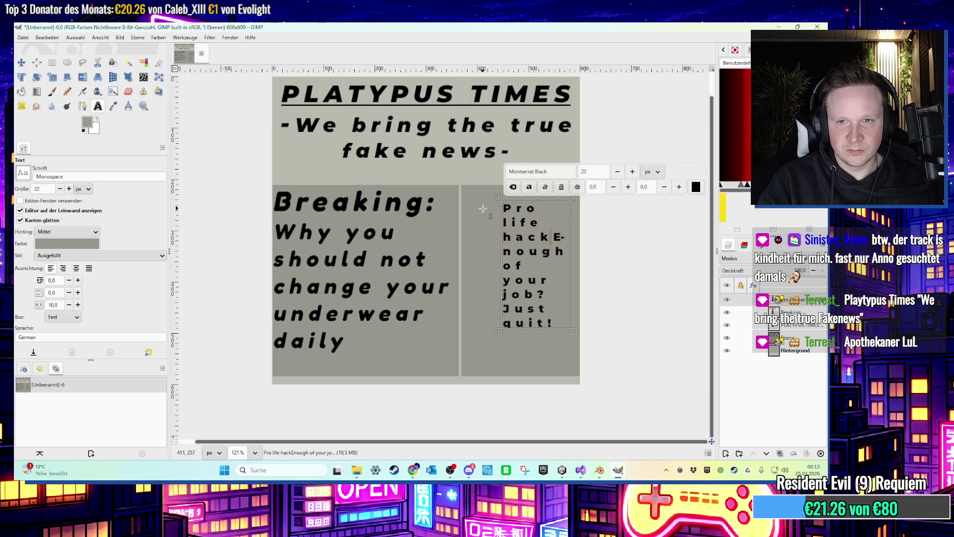
key(Return)
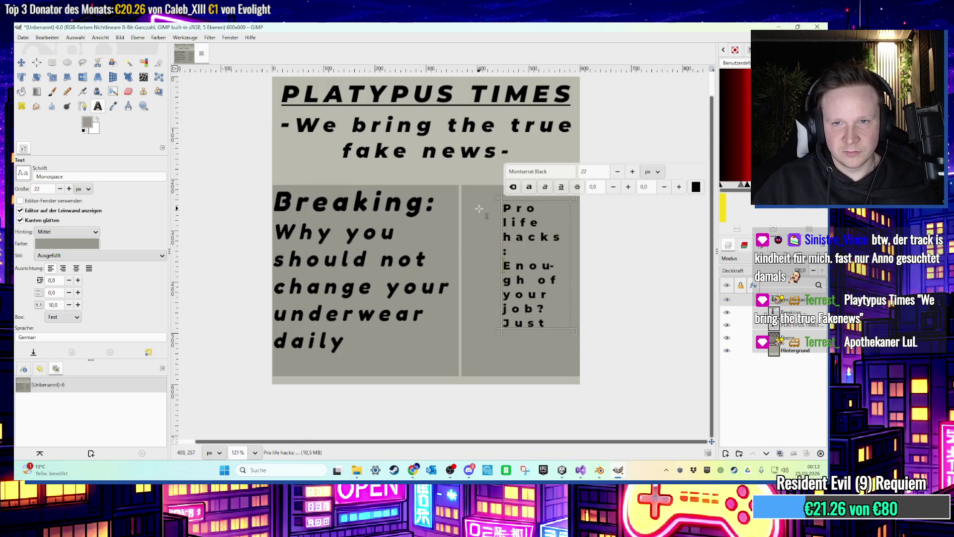
Enlarge the text box, add '... and many more in this issue!', and select all the text.
drag(499, 249, 463, 249)
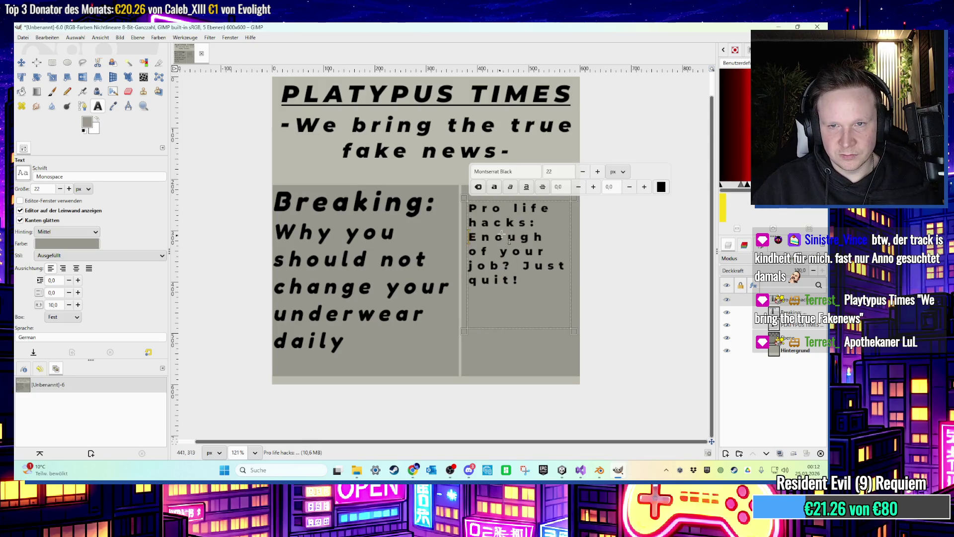
drag(515, 205, 512, 193)
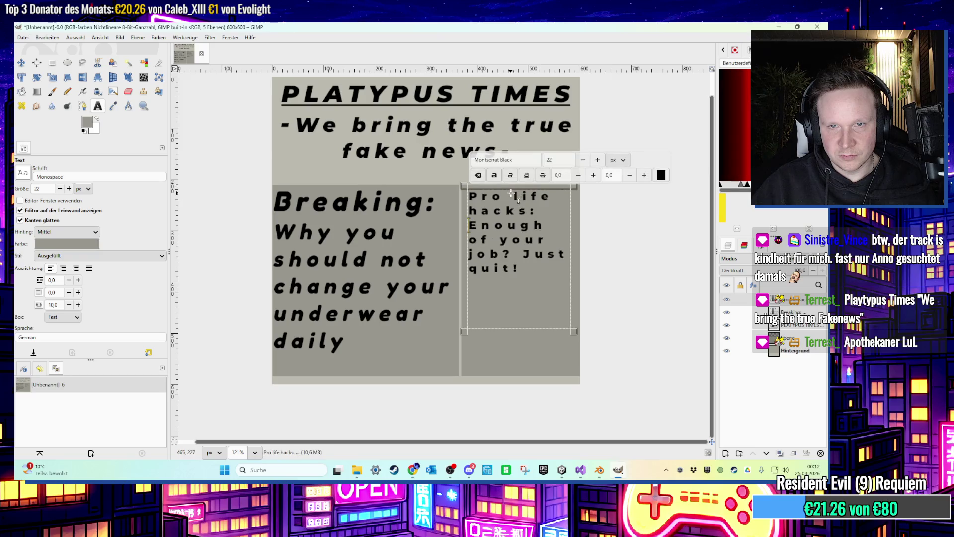
mouse_move(571, 331)
mouse_down()
mouse_move(572, 371)
mouse_move(578, 322)
mouse_up()
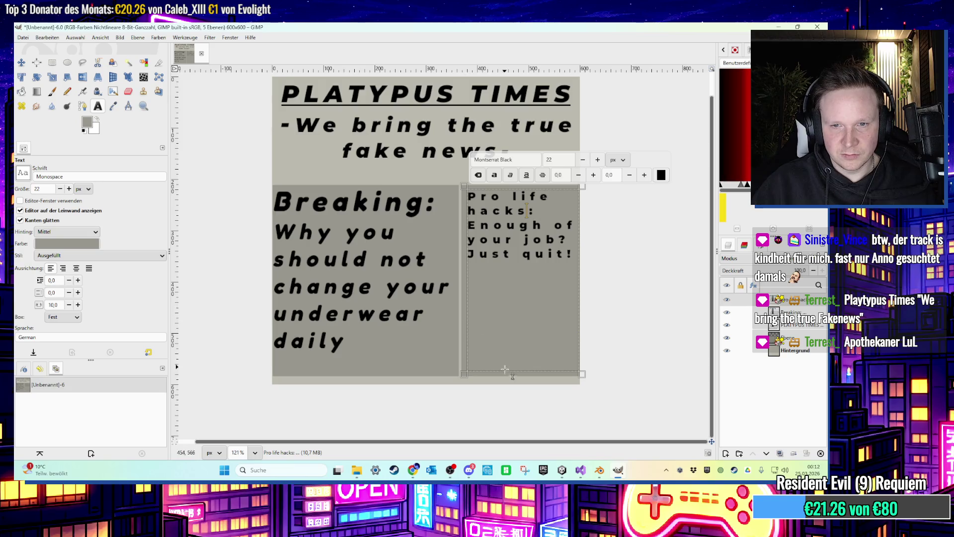
click(575, 260)
key(Return)
key(Return)
text(... a)
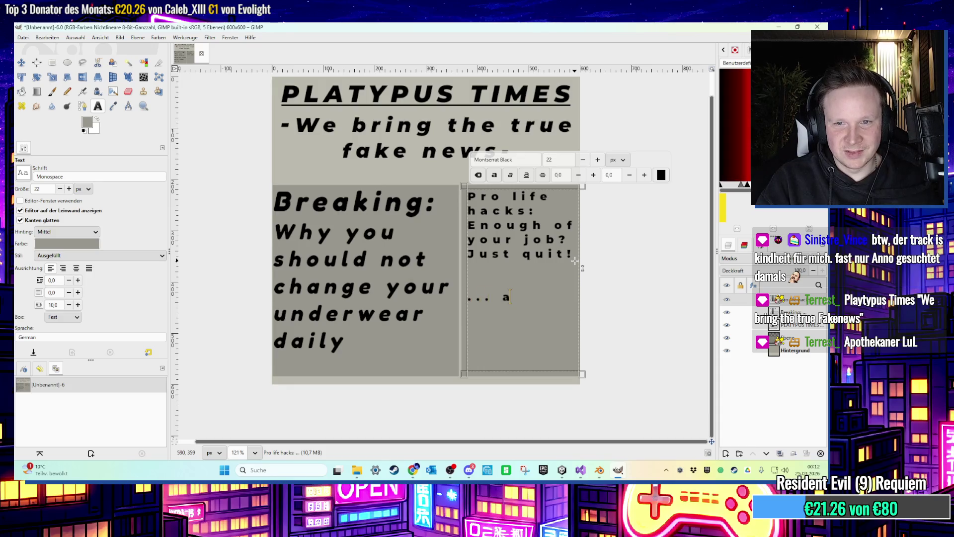
text(nd many more in thi)
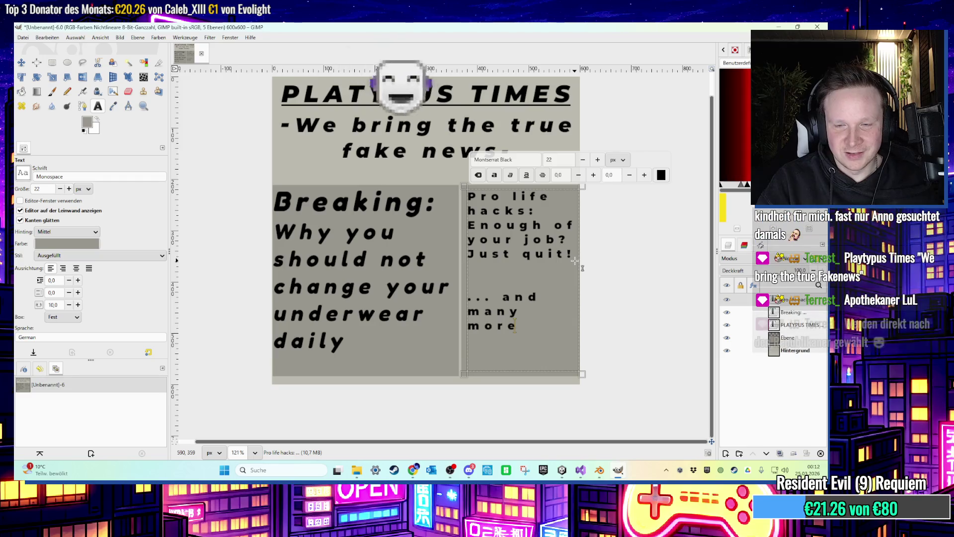
text(s issue!)
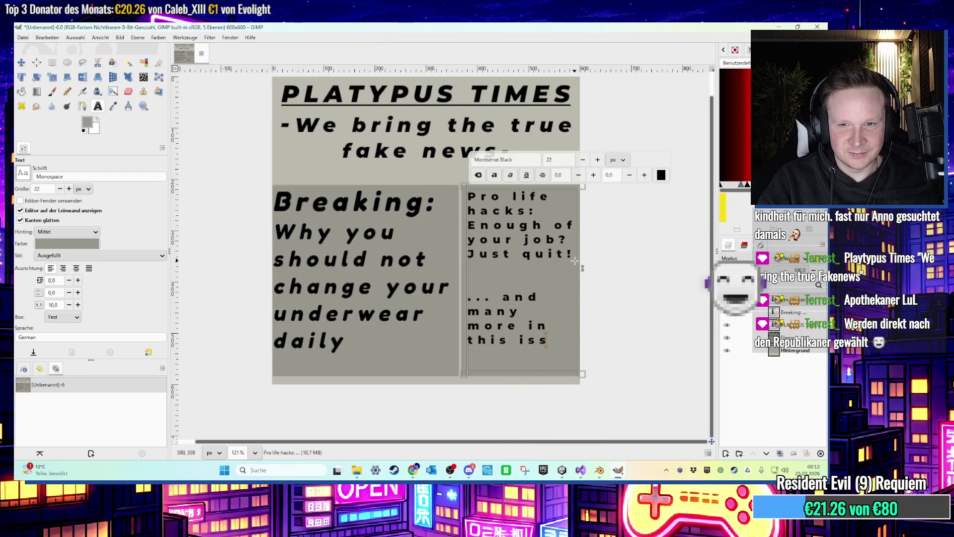
mouse_move(528, 355)
mouse_down()
mouse_move(477, 325)
mouse_move(435, 193)
mouse_up()
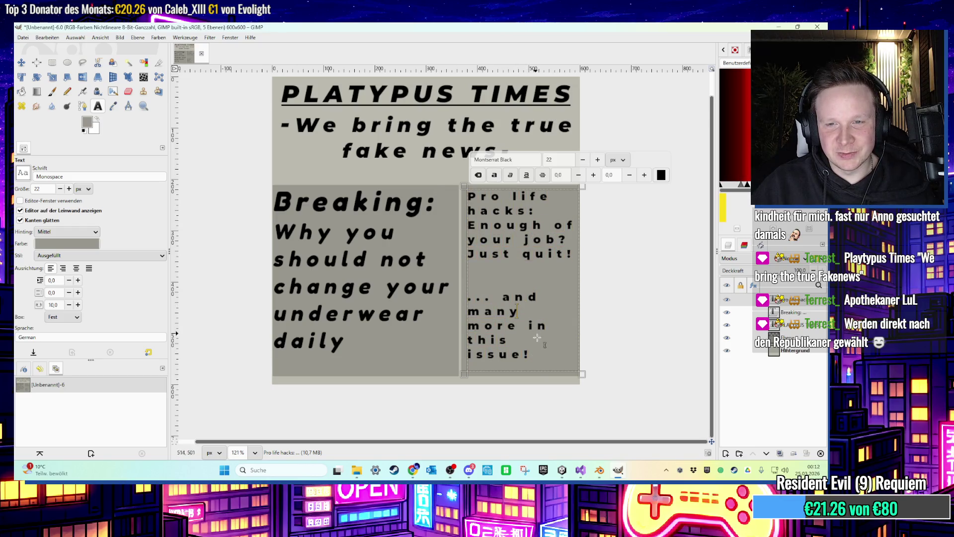
scroll(286, 149, down, 3)
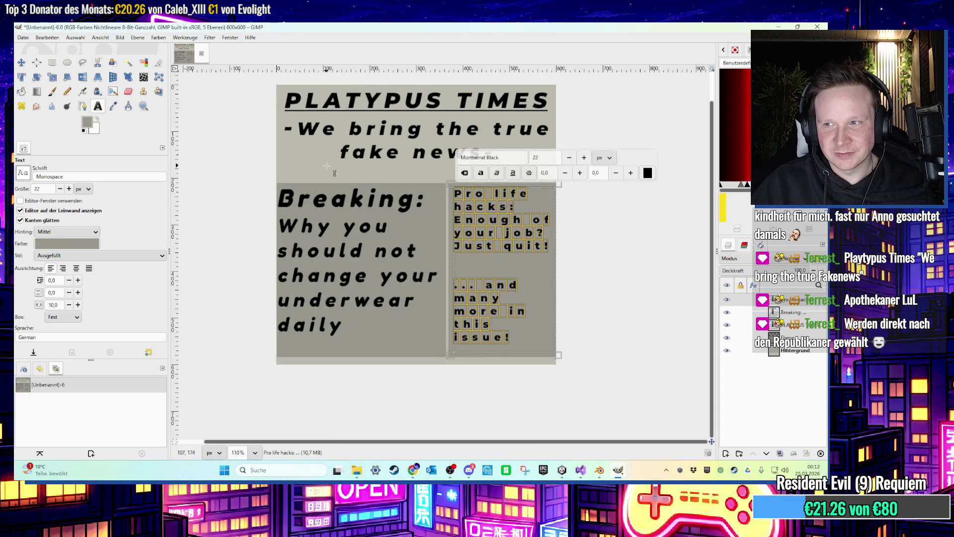
Nudge the Breaking headline layer a few pixels to the right.
scroll(249, 154, up, 1)
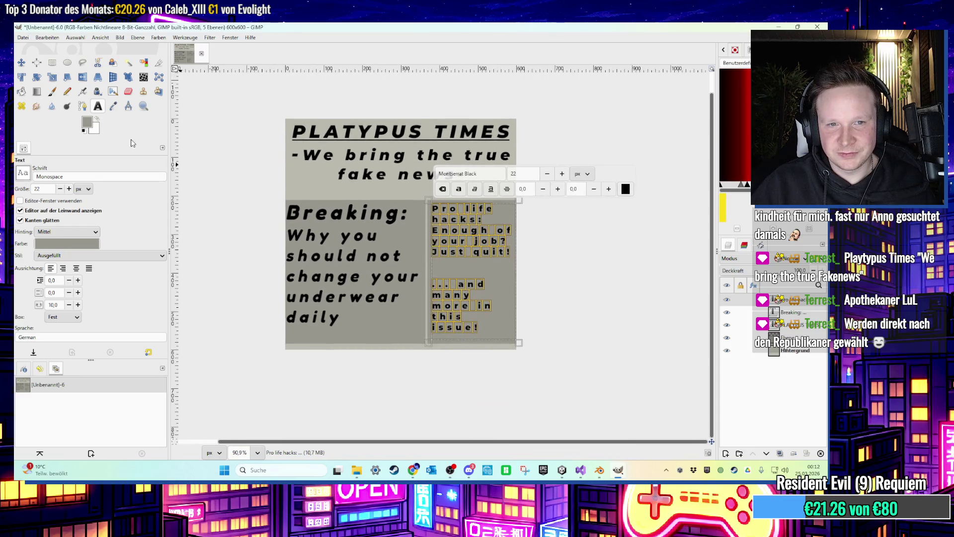
click(23, 63)
drag(308, 212, 312, 212)
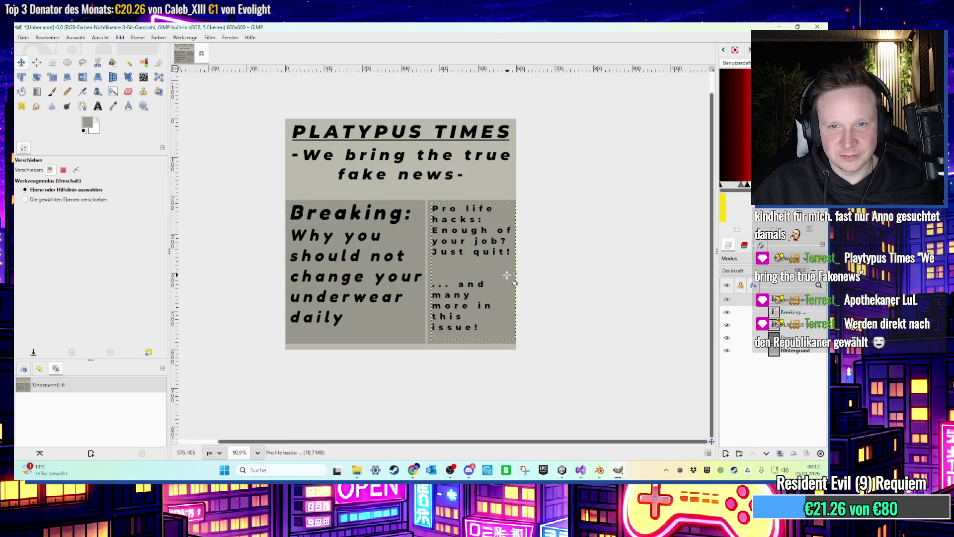
scroll(488, 276, down, 1)
Export the newspaper page as zeitung.png with default PNG settings and minimise GIMP.
click(23, 37)
click(23, 38)
click(40, 171)
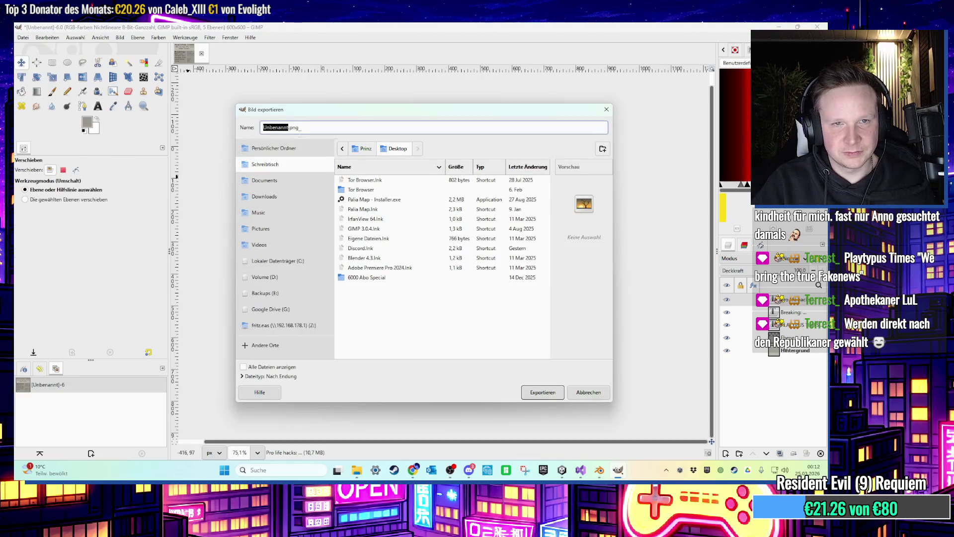
text(zeitung)
key(Return)
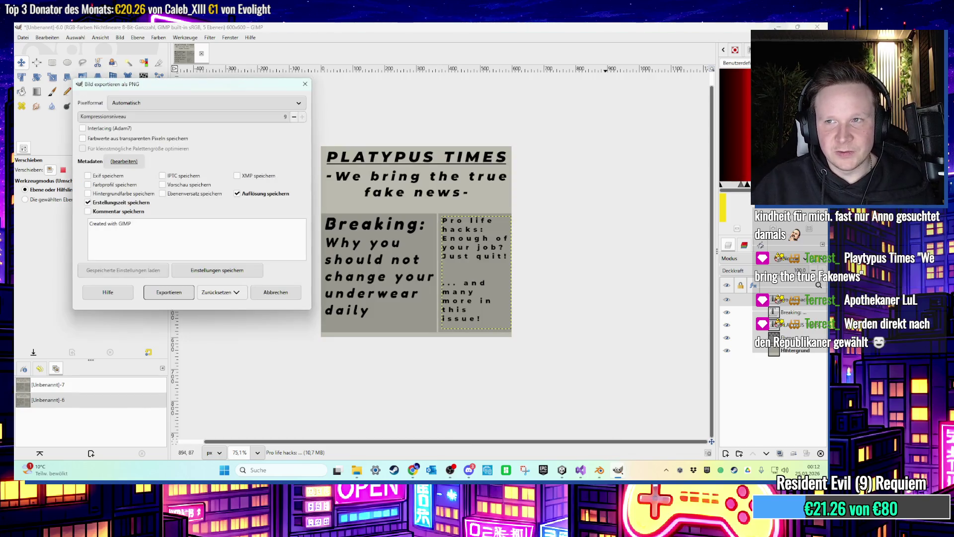
key(Return)
click(778, 27)
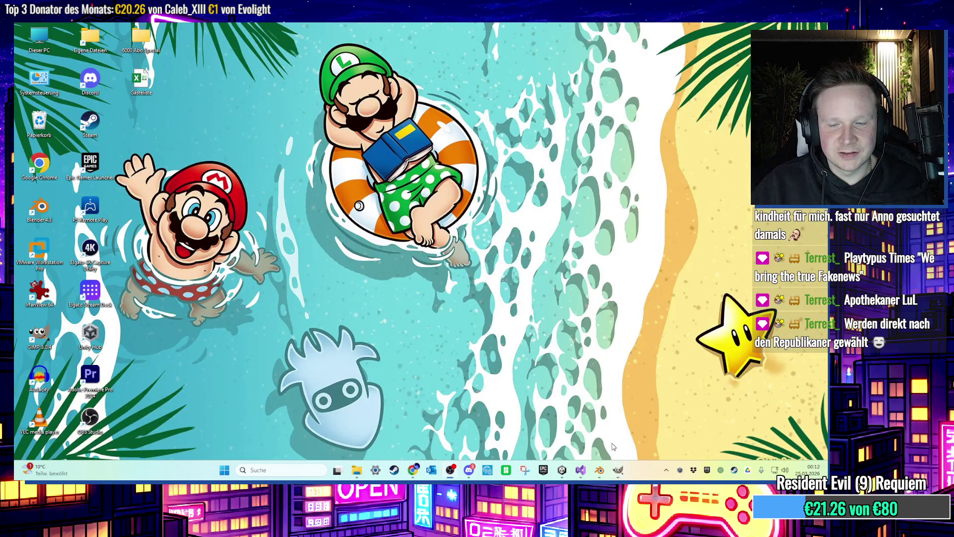
Bring Blender back to the front and orbit around the flat box.
mouse_move(611, 479)
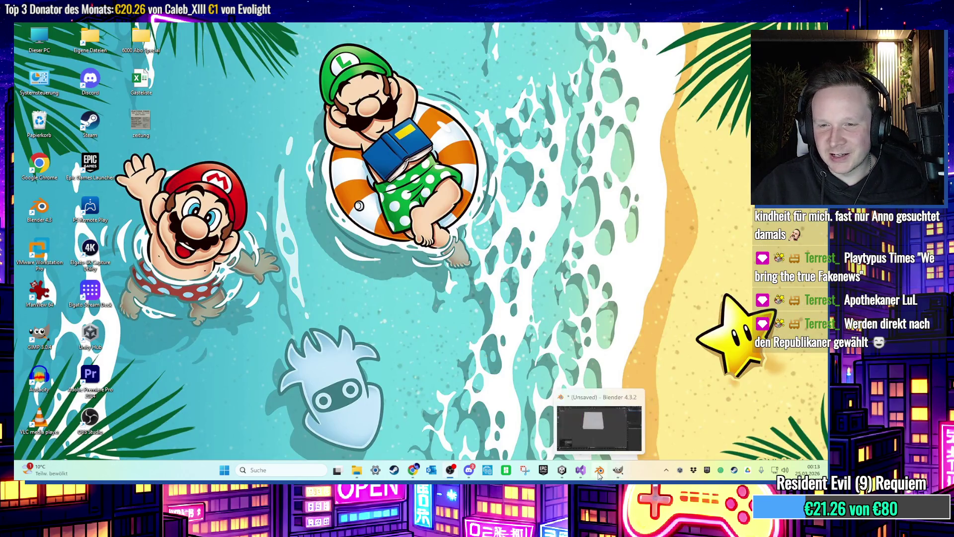
click(580, 471)
click(595, 473)
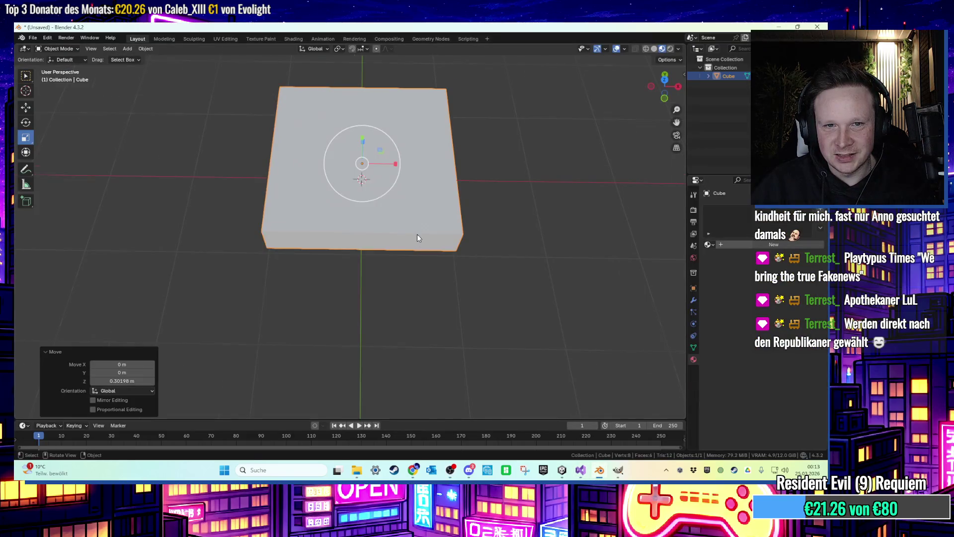
scroll(415, 237, up, 3)
scroll(423, 208, down, 3)
scroll(419, 226, up, 1)
mouse_move(420, 230)
mouse_down()
mouse_move(399, 205)
mouse_move(401, 180)
mouse_move(410, 210)
mouse_move(404, 192)
mouse_up()
Enter Edit Mode on the box, try an upward extrusion of the top face, then undo it.
key(Tab)
scroll(402, 199, up, 2)
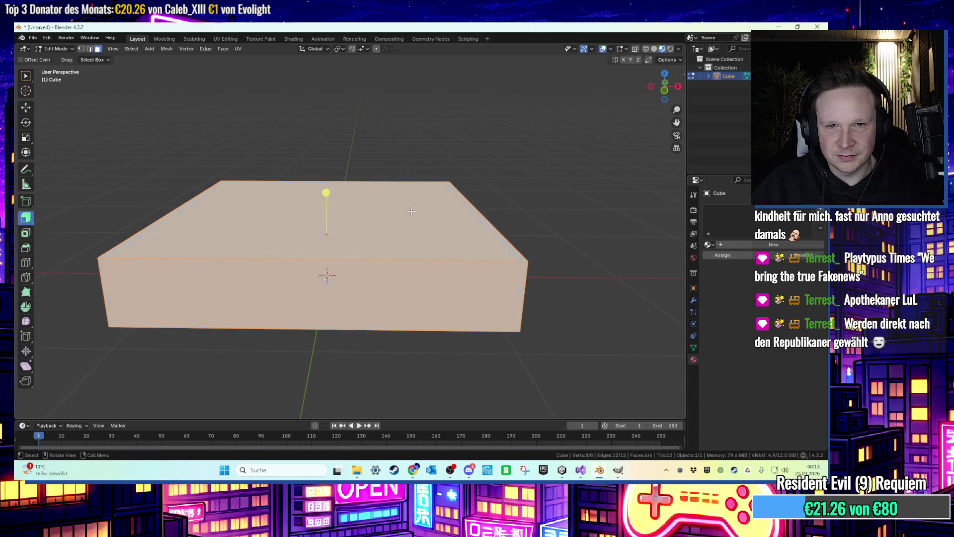
drag(400, 218, 423, 185)
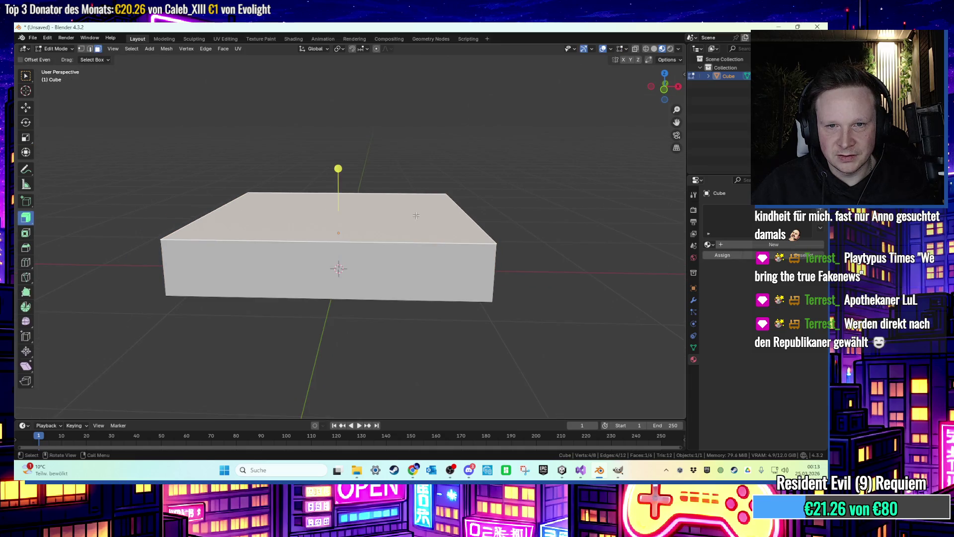
key(e)
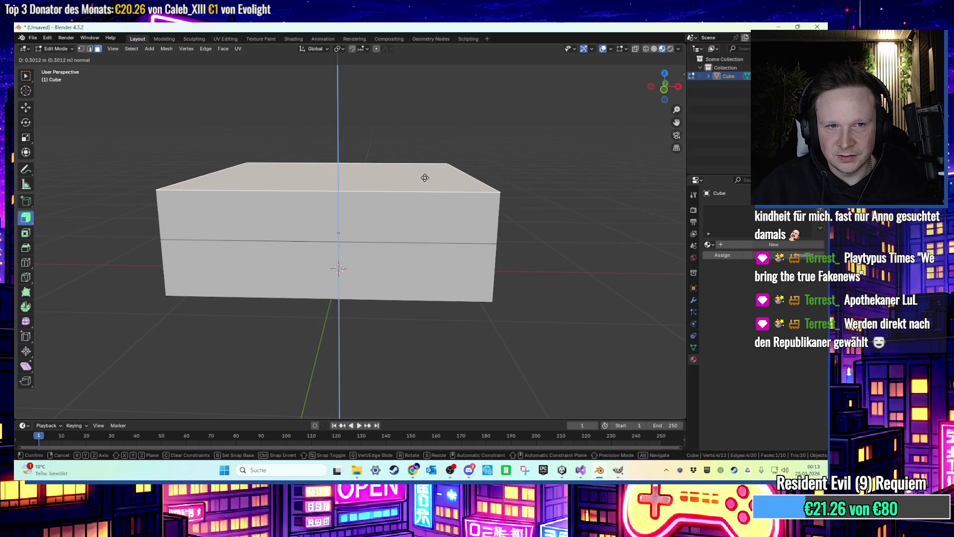
click(425, 178)
key(ctrl+z)
mouse_move(511, 209)
mouse_down()
mouse_move(512, 239)
mouse_move(597, 268)
mouse_up()
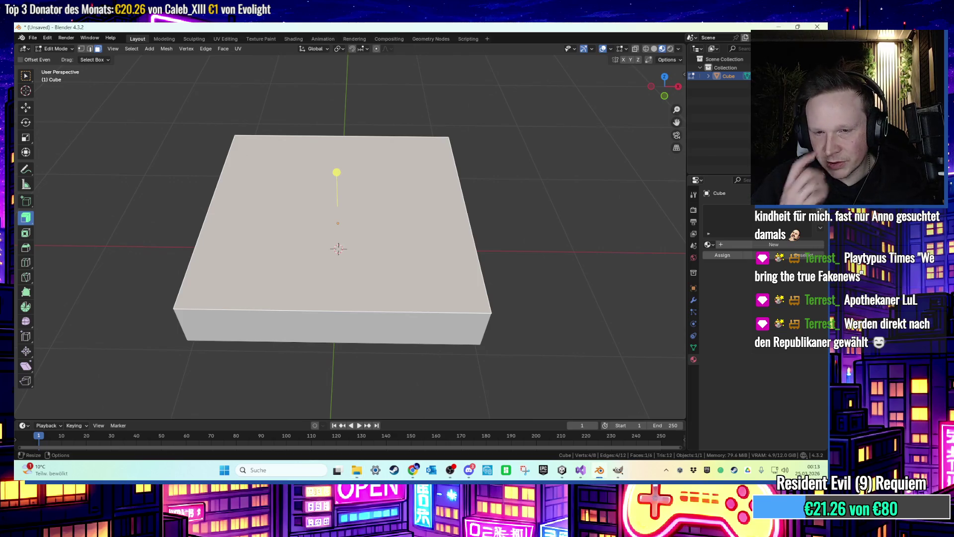
mouse_move(565, 143)
mouse_down()
mouse_move(508, 160)
mouse_move(497, 196)
mouse_move(507, 184)
mouse_move(516, 190)
mouse_move(513, 173)
mouse_move(517, 186)
mouse_move(468, 219)
mouse_up()
right_click(455, 225)
Subdivide all faces of the box in Edit Mode.
key(Tab)
right_click(458, 204)
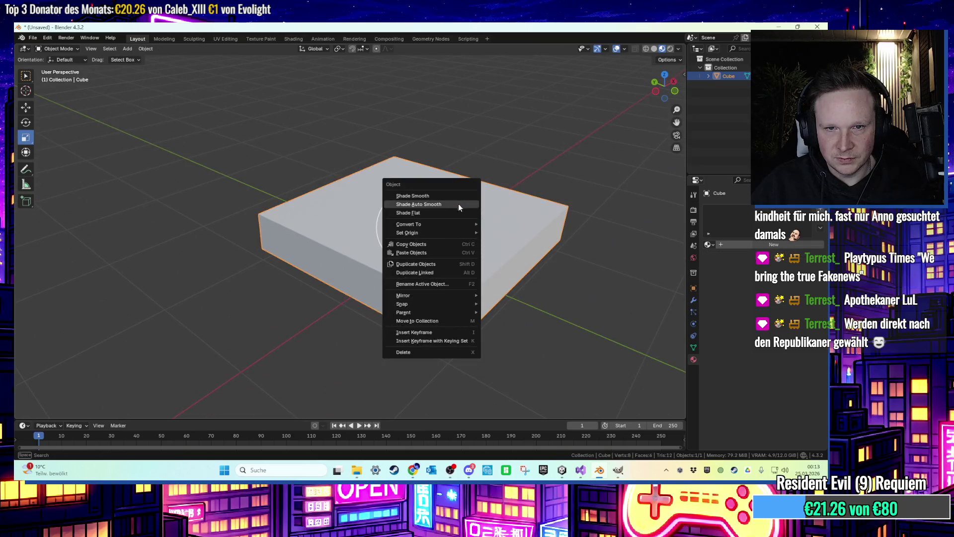
key(Escape)
right_click(467, 204)
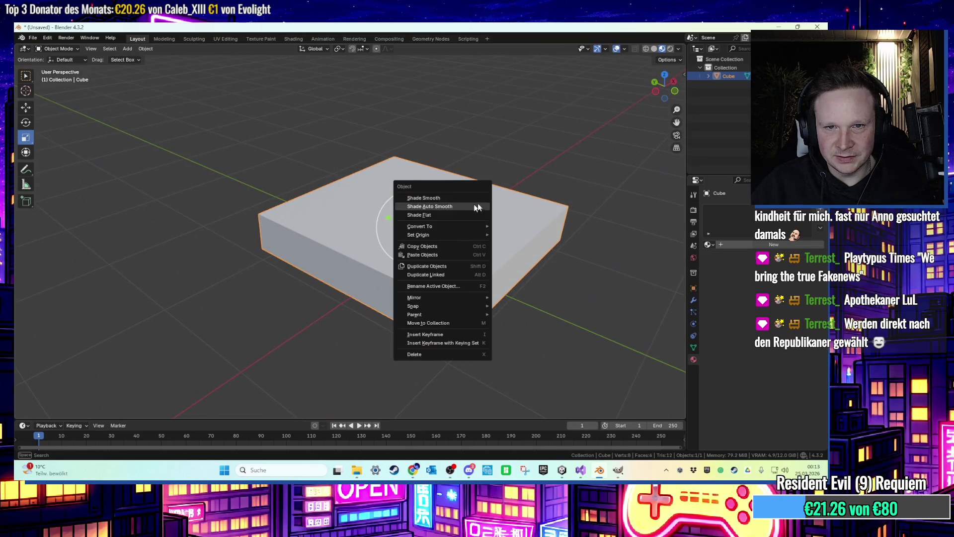
key(Escape)
key(Tab)
right_click(480, 221)
click(481, 220)
Move the box's side edge inward to start tapering the slab.
drag(481, 219, 451, 210)
click(440, 215)
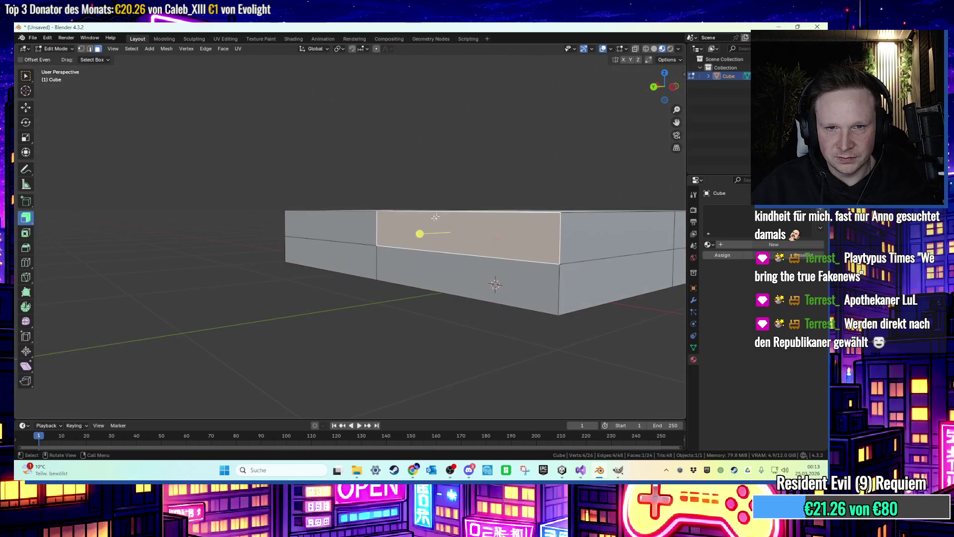
drag(442, 252, 457, 254)
key(alt+a)
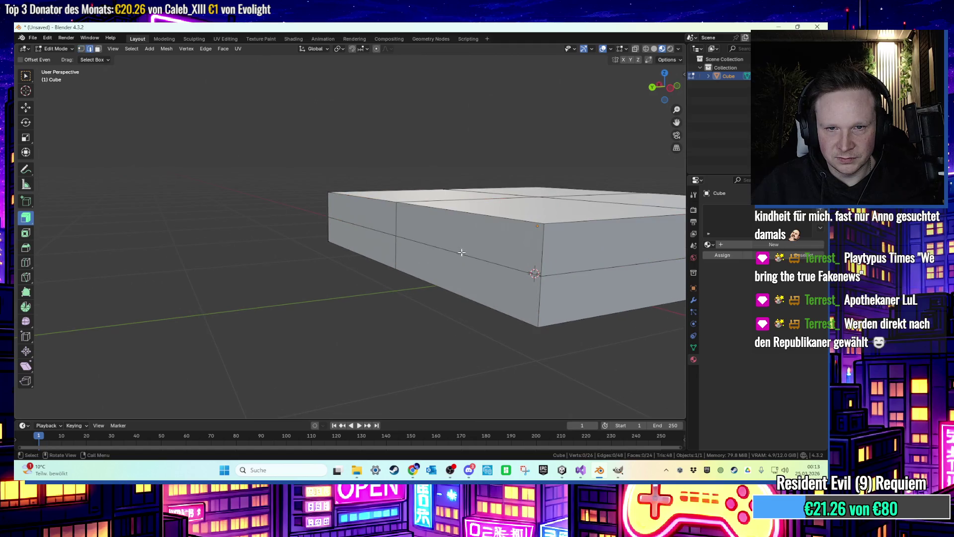
click(462, 252)
key(g)
click(436, 249)
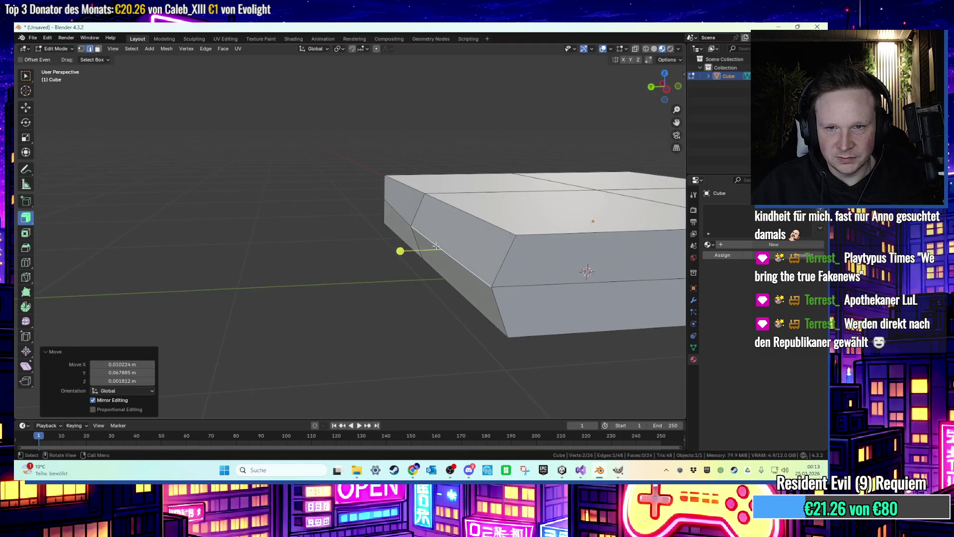
key(g)
click(412, 223)
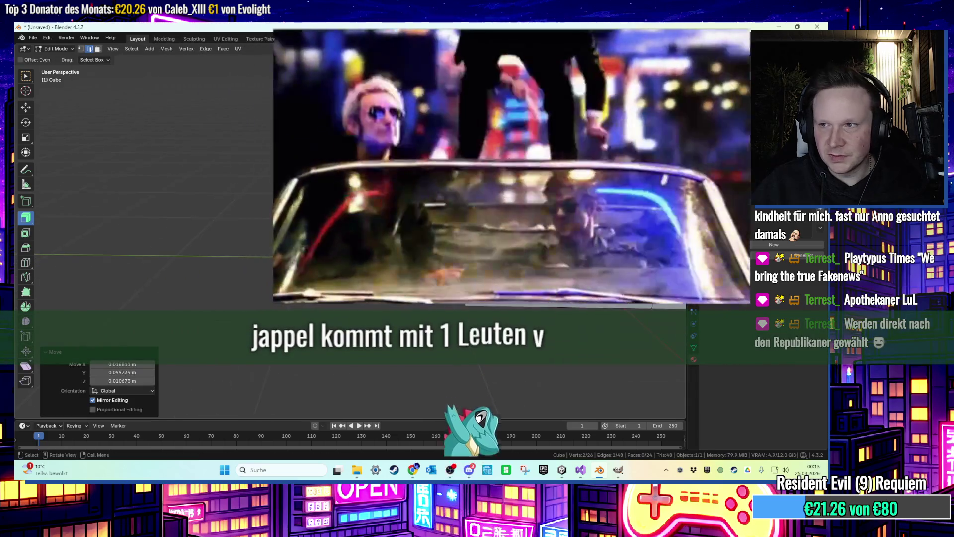
key(KP_8)
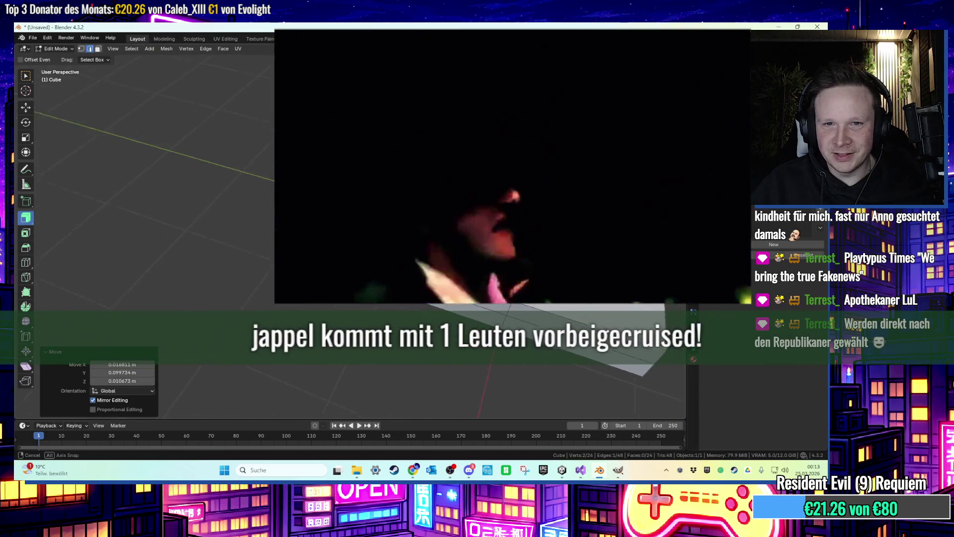
key(KP_8)
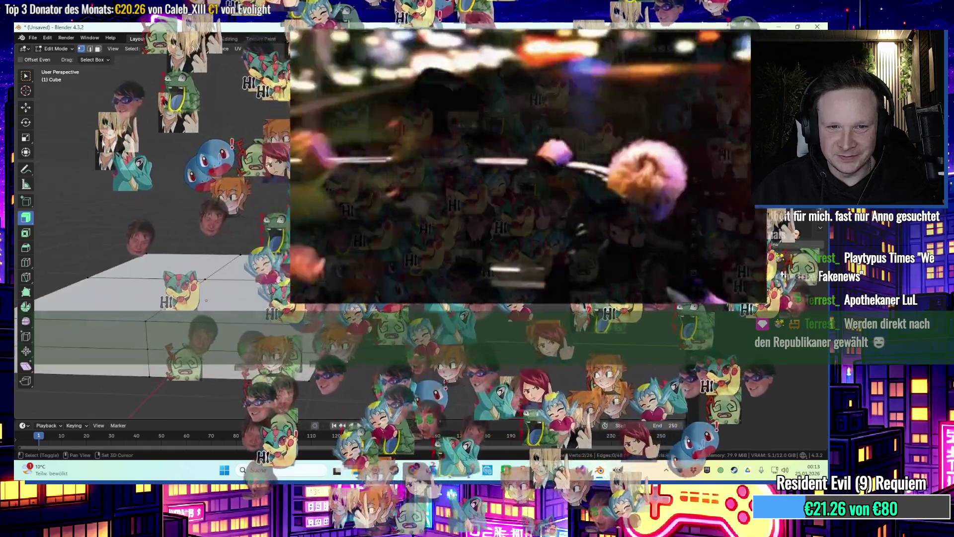
click(444, 337)
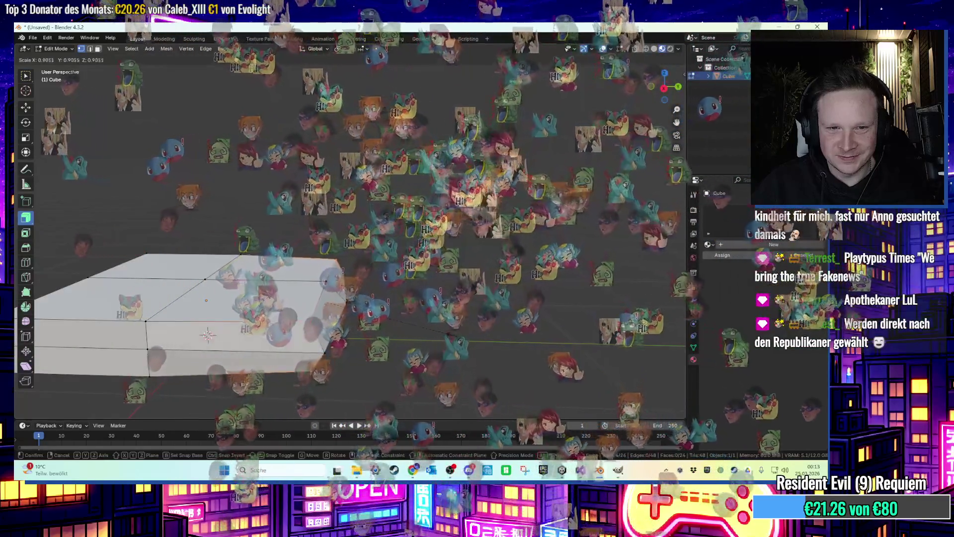
Reposition a corner vertex and scale the two bottom corners to shape the paper stack.
mouse_move(445, 336)
mouse_down()
mouse_move(437, 334)
mouse_move(464, 366)
mouse_move(496, 297)
mouse_move(387, 362)
mouse_move(444, 342)
mouse_move(357, 390)
mouse_move(325, 392)
mouse_up()
click(370, 359)
key(g)
click(405, 358)
key(g)
click(359, 390)
key(ctrl+z)
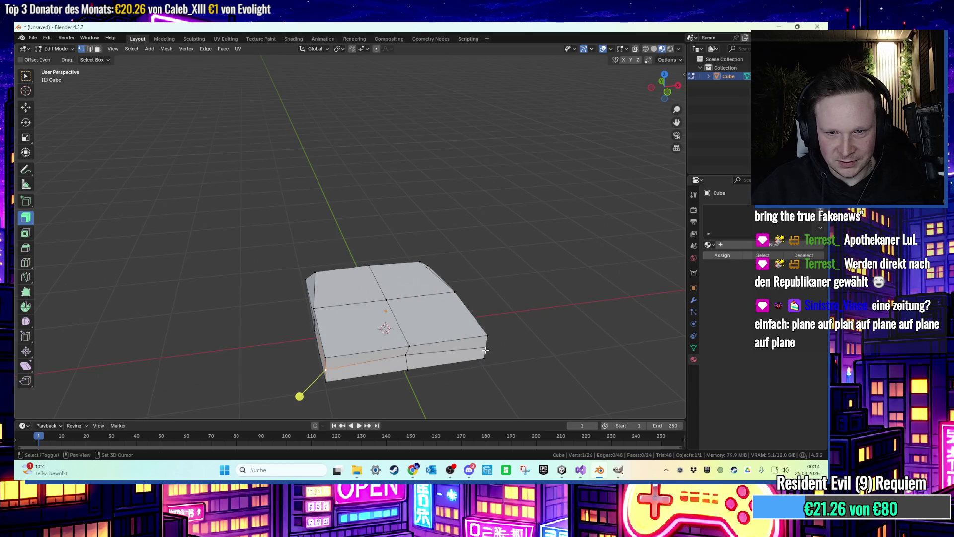
click(326, 378)
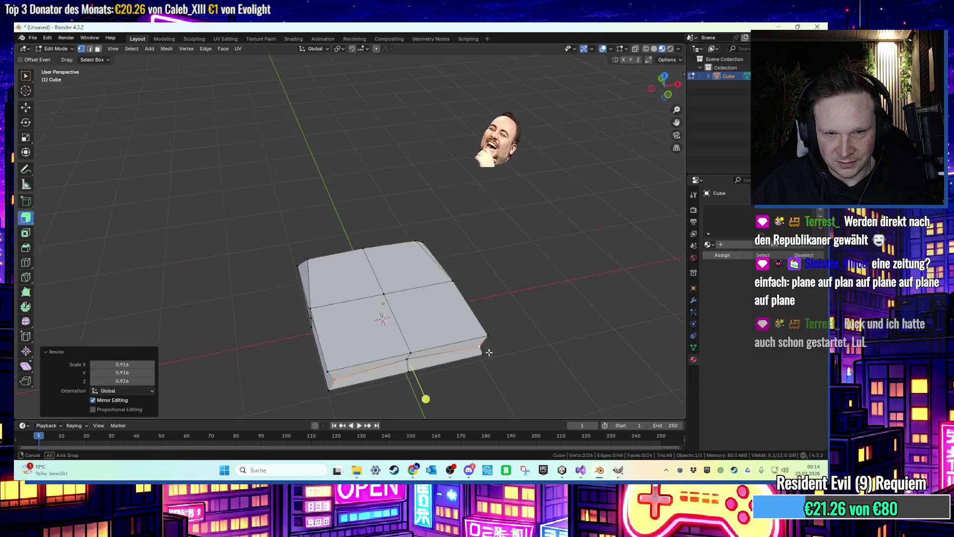
shift+click(479, 339)
key(s)
click(489, 333)
key(s)
click(511, 326)
click(516, 323)
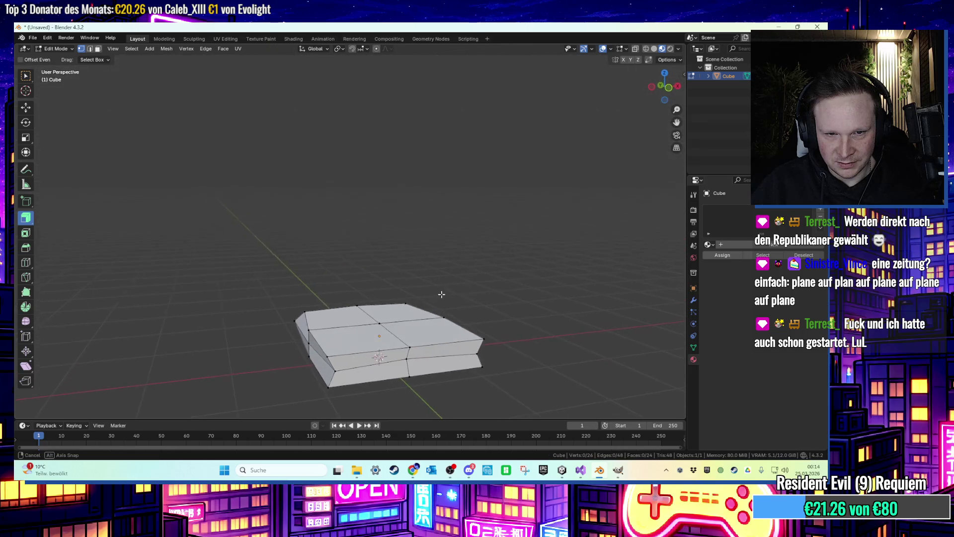
Apply Shade Auto Smooth to the slab in Object Mode.
key(Tab)
right_click(433, 325)
click(425, 300)
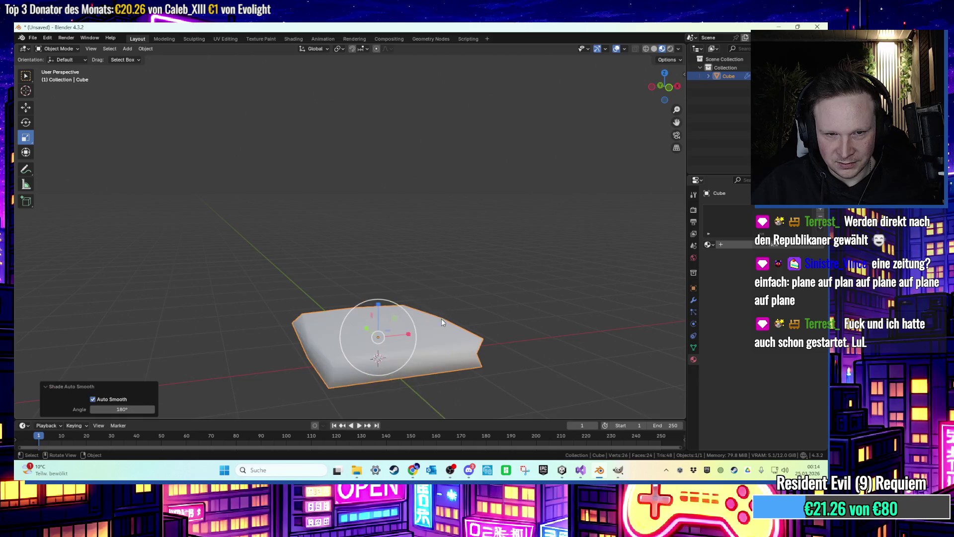
Create a new material whose Base Color is an Image Texture loaded from Desktop zeitung.png.
click(726, 244)
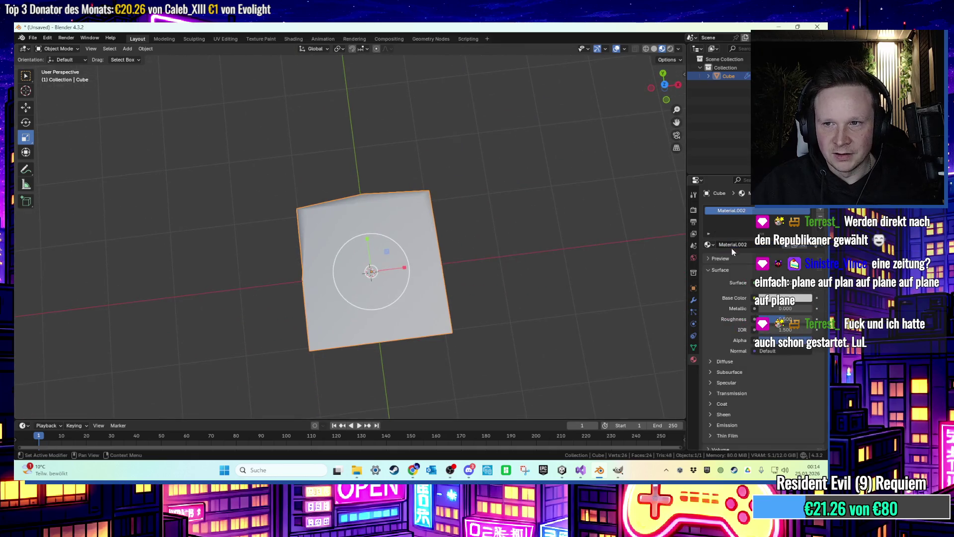
click(755, 298)
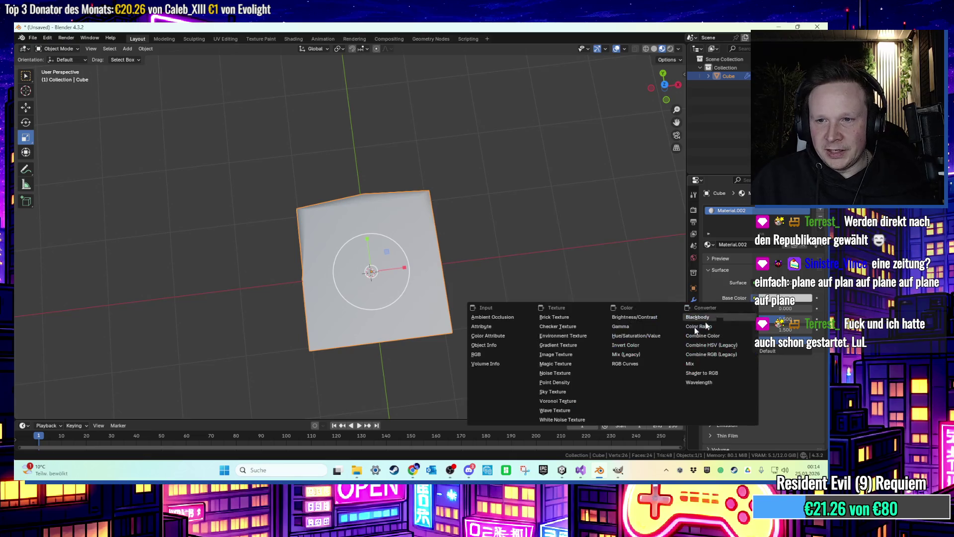
click(574, 354)
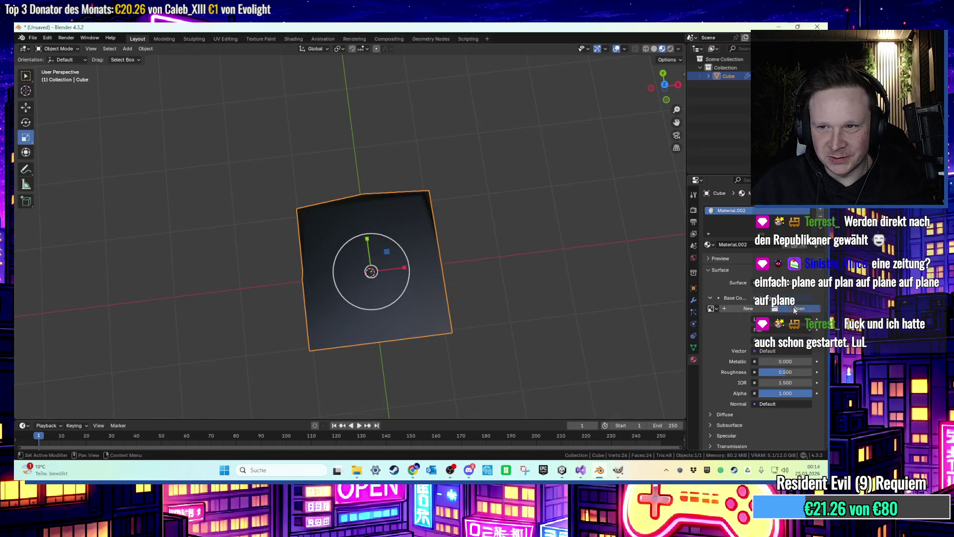
click(797, 308)
click(238, 176)
double_click(488, 175)
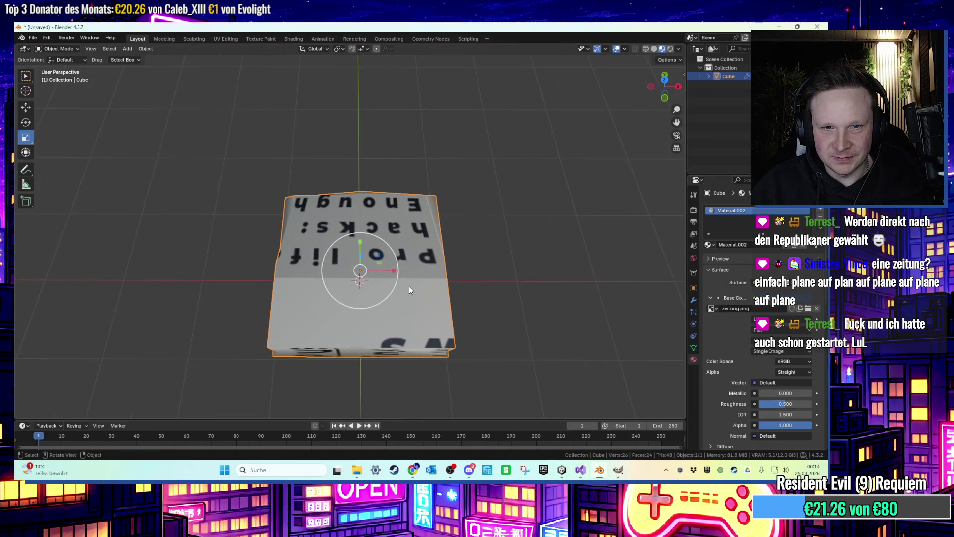
Select the slab's front faces in Edit Mode and move to UV Editing.
key(Tab)
click(337, 285)
ctrl+shift+click(403, 234)
click(226, 39)
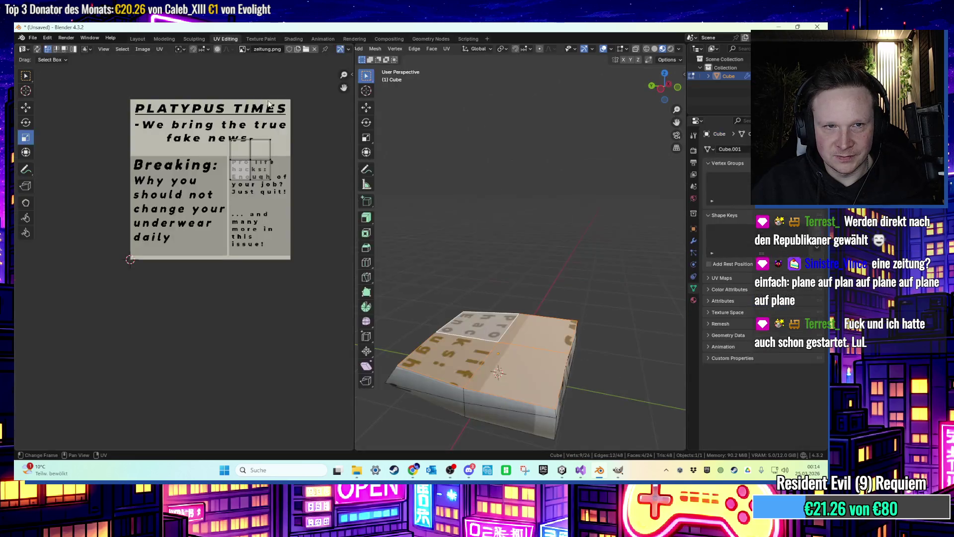
Flip and double the top-face UVs with a -2 scale, then move them over the image.
key(s)
key(Escape)
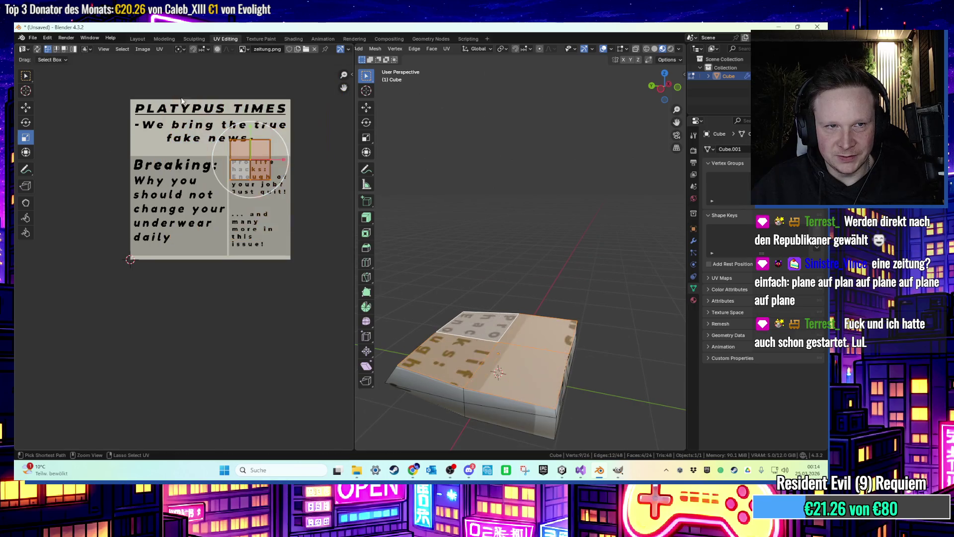
click(160, 49)
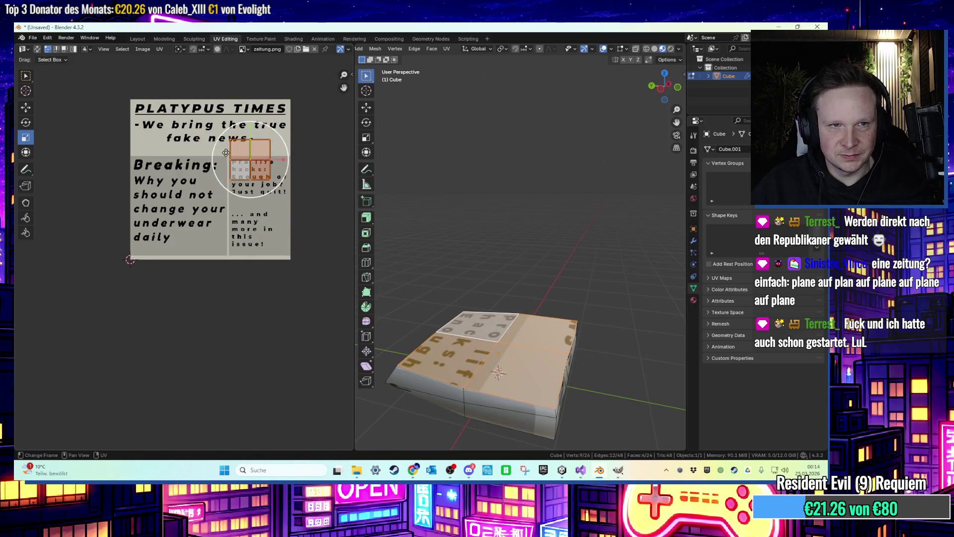
text(s-2)
key(Return)
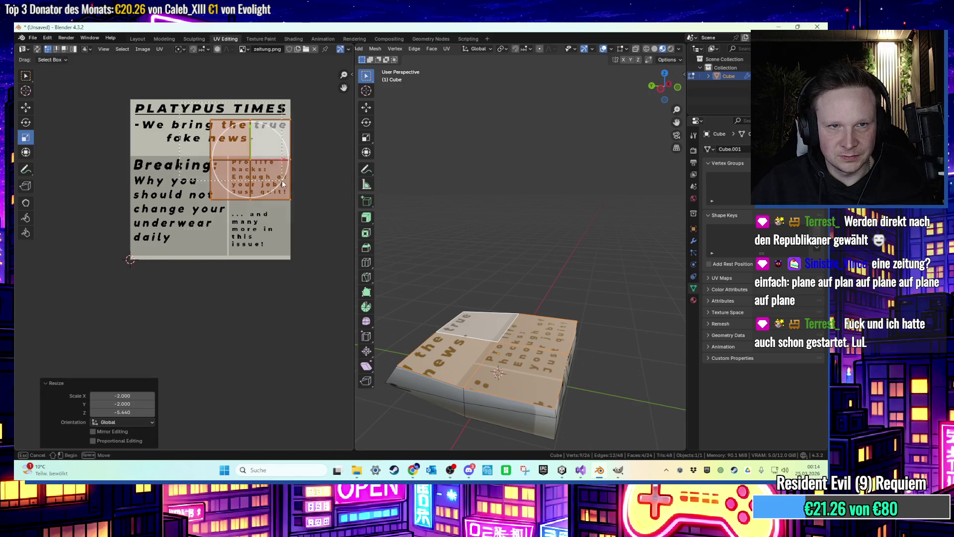
key(g)
key(x)
click(225, 158)
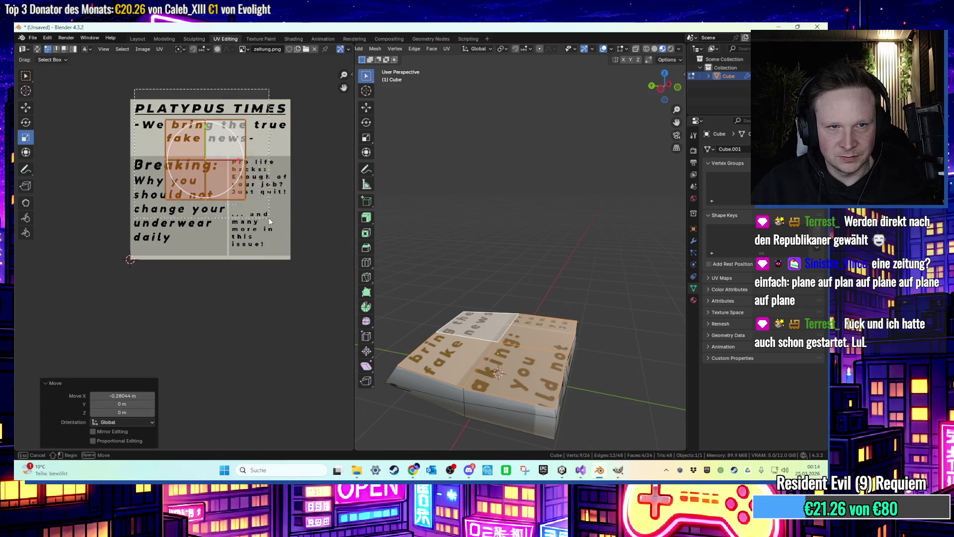
drag(260, 204, 259, 205)
key(g)
key(y)
click(223, 233)
Scale and nudge the UVs until they fill the PLATYPUS TIMES front-page image.
key(s)
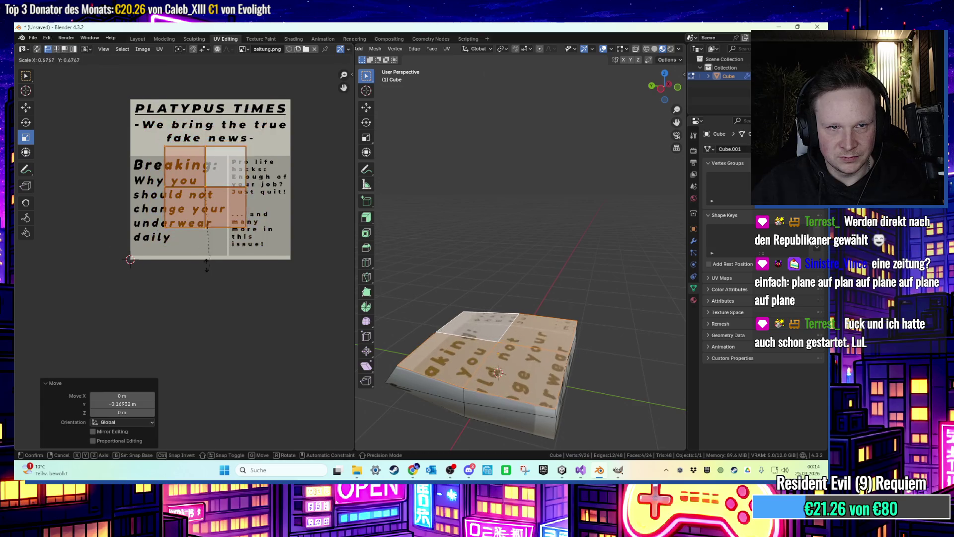
click(214, 269)
key(g)
key(x)
click(249, 190)
key(g)
key(y)
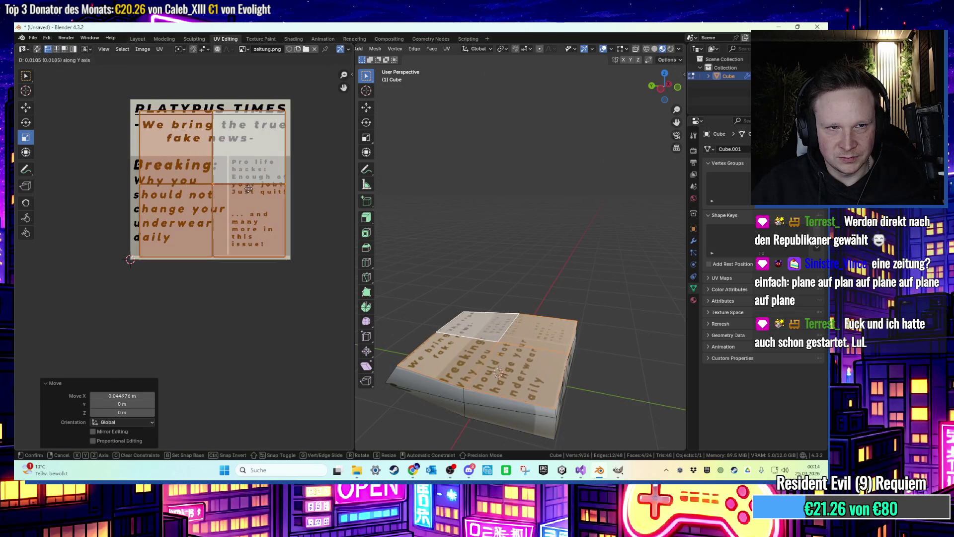
key(s)
click(249, 187)
key(g)
key(x)
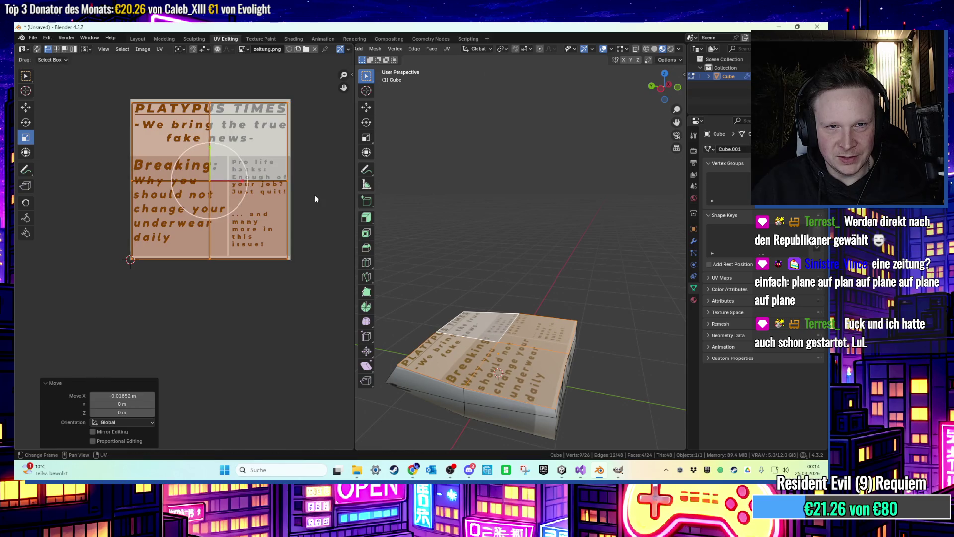
key(g)
key(x)
click(318, 198)
Check the mapped slab in the 3D view and return to the Layout workspace.
mouse_move(487, 279)
mouse_down()
mouse_move(506, 283)
mouse_move(536, 238)
mouse_up()
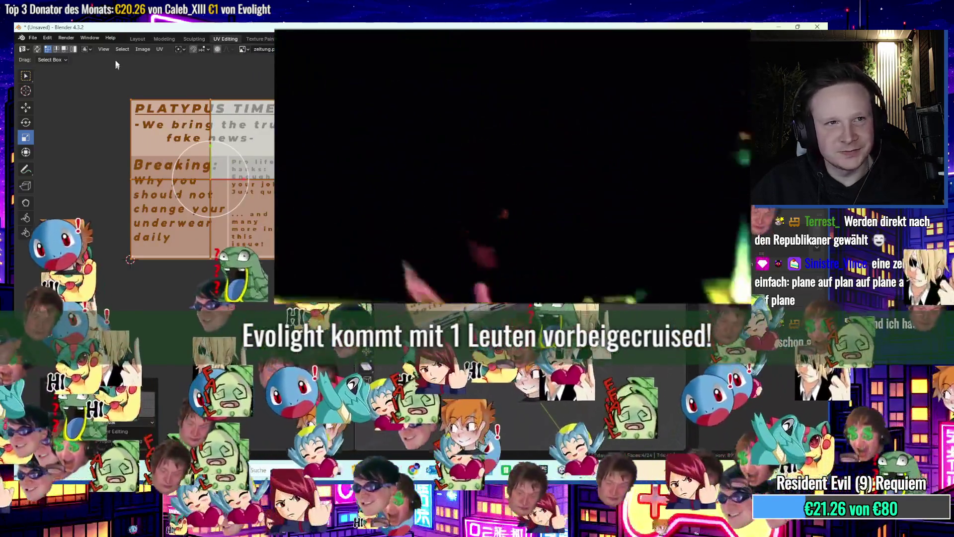
click(122, 49)
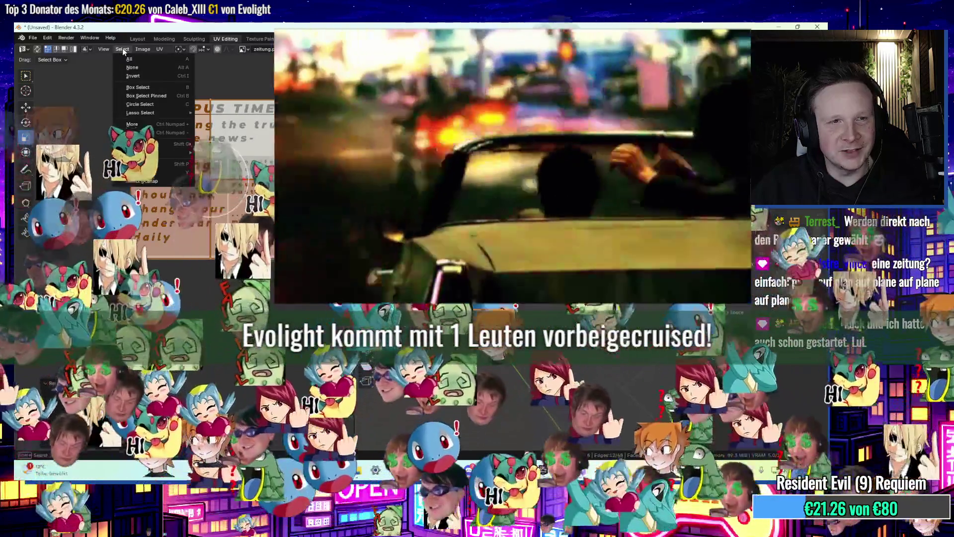
key(Escape)
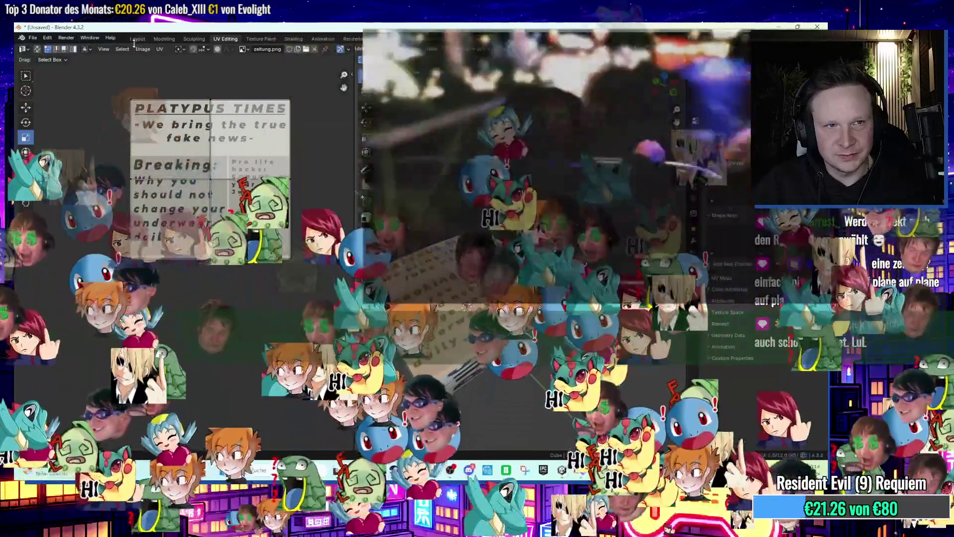
click(137, 38)
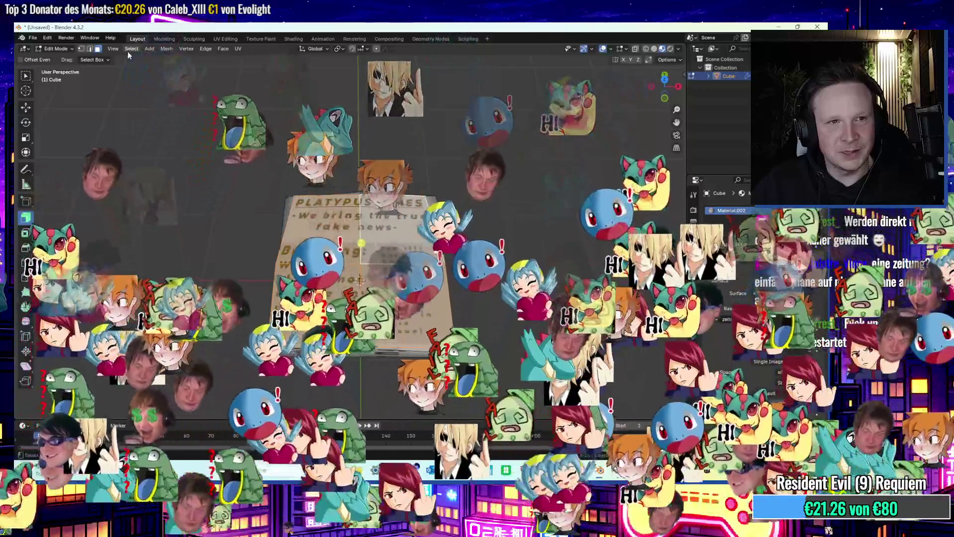
Select all geometry and shrink its UV island into a small plain patch of the texture.
click(128, 51)
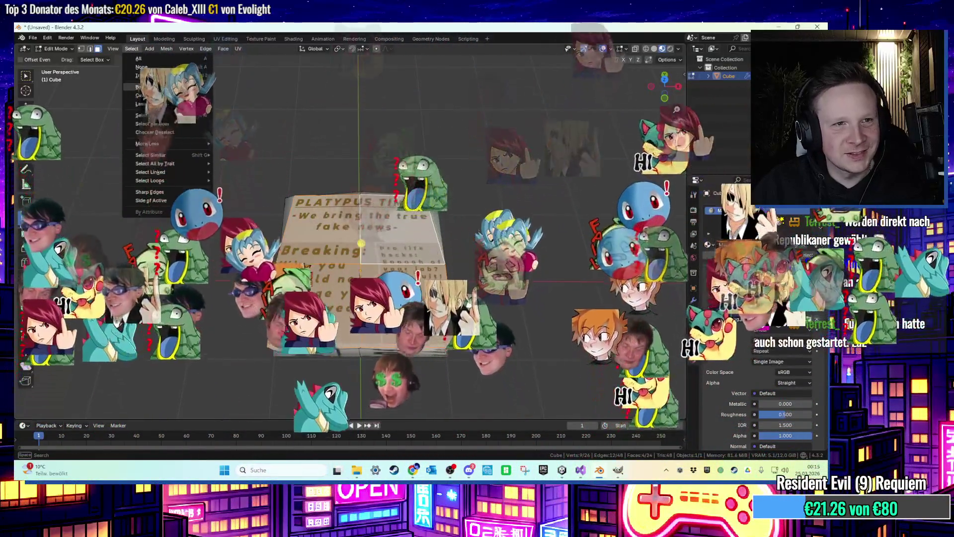
click(139, 58)
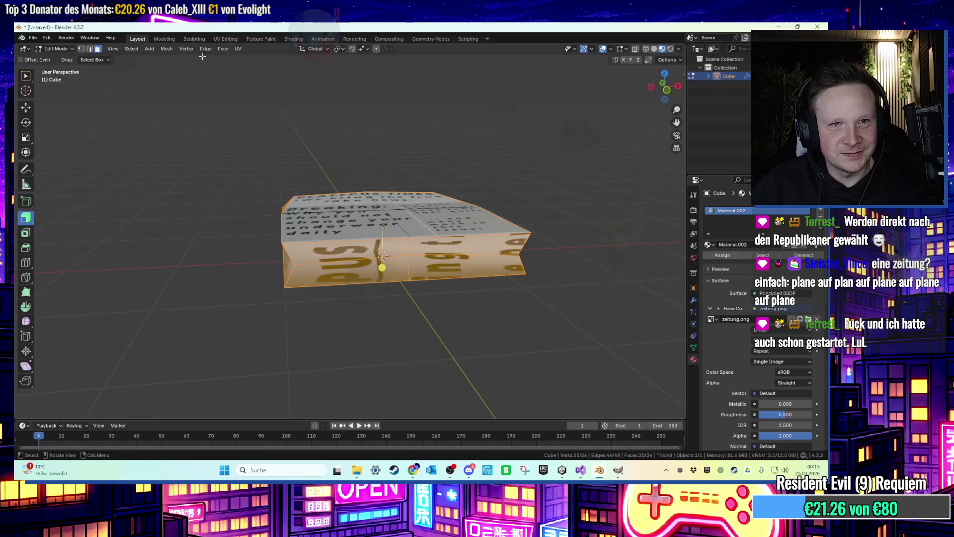
click(222, 39)
key(s)
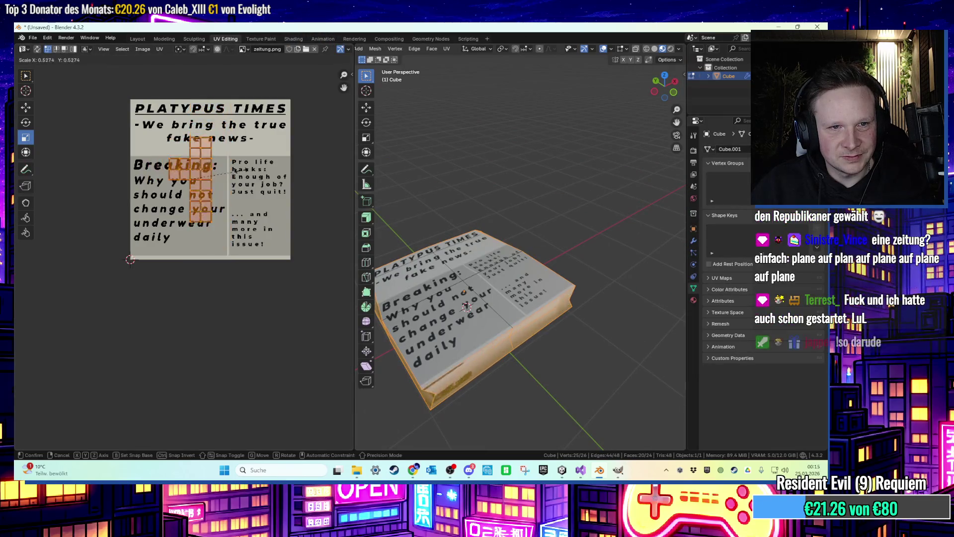
click(199, 182)
key(g)
key(y)
click(201, 141)
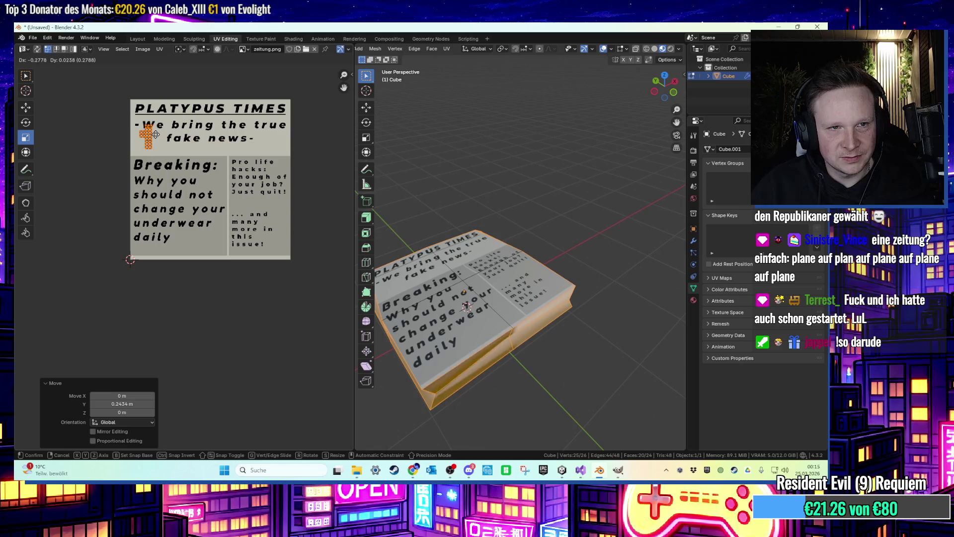
Return to Object Mode in the Layout workspace.
key(Tab)
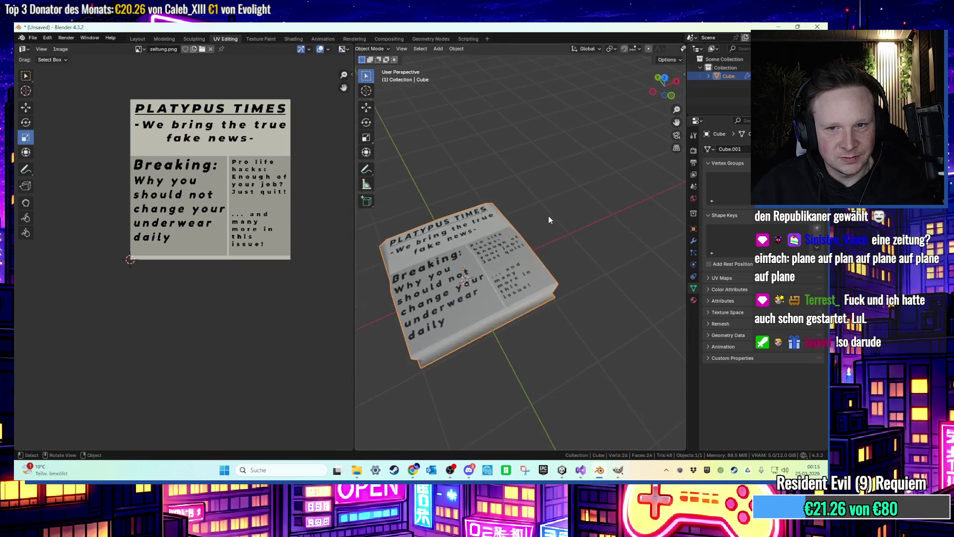
click(134, 40)
drag(149, 199, 164, 219)
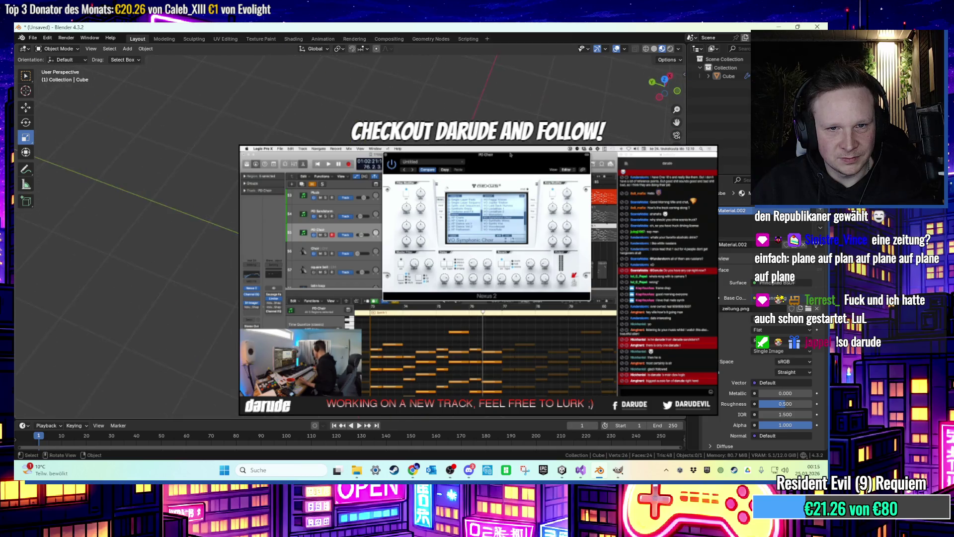
Enter Edit Mode and shift the selected newspaper geometry along the Y axis.
drag(164, 218, 179, 214)
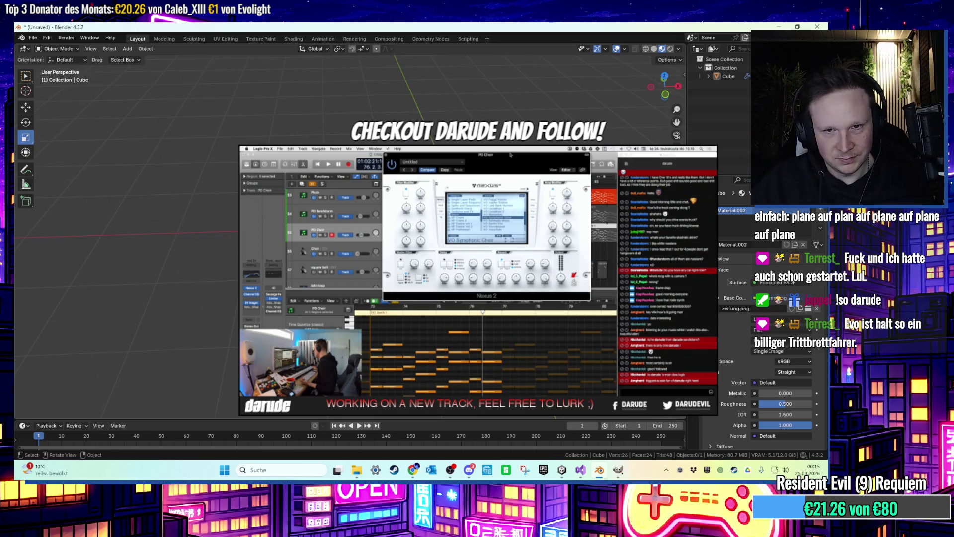
drag(179, 214, 238, 179)
key(Tab)
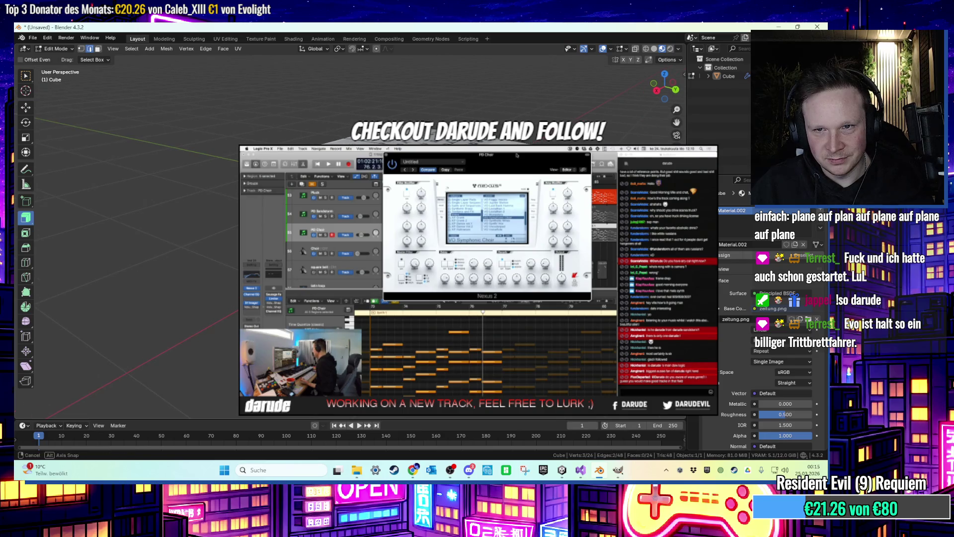
key(g)
key(y)
key(Return)
Switch to face select mode and select the newspaper's upper side face loop.
drag(239, 179, 267, 166)
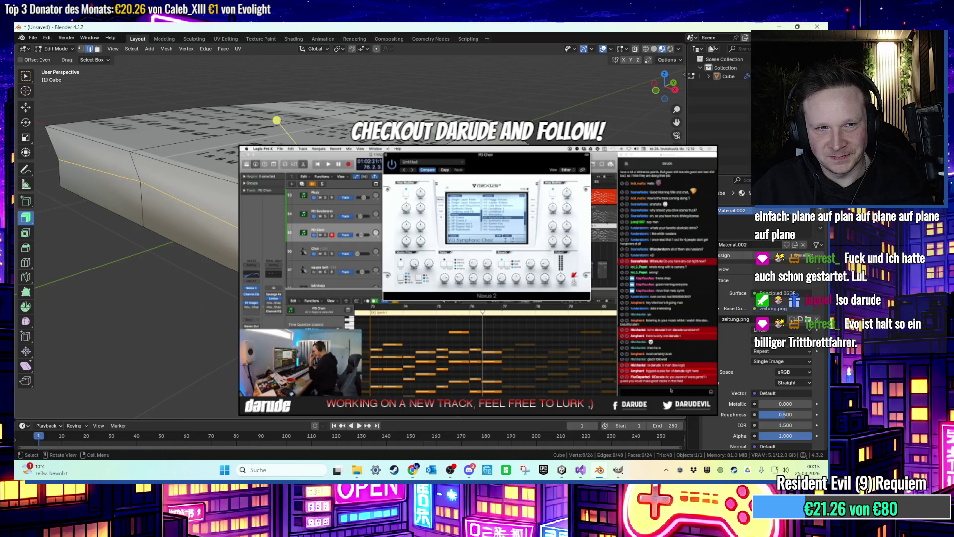
scroll(287, 186, down, 2)
mouse_move(267, 166)
mouse_down()
mouse_move(285, 155)
mouse_move(417, 266)
mouse_move(393, 164)
mouse_move(347, 189)
mouse_move(258, 209)
mouse_move(318, 219)
mouse_move(210, 230)
mouse_move(290, 176)
mouse_up()
scroll(416, 266, up, 3)
scroll(259, 208, up, 3)
scroll(220, 234, down, 3)
key(3)
alt+click(292, 265)
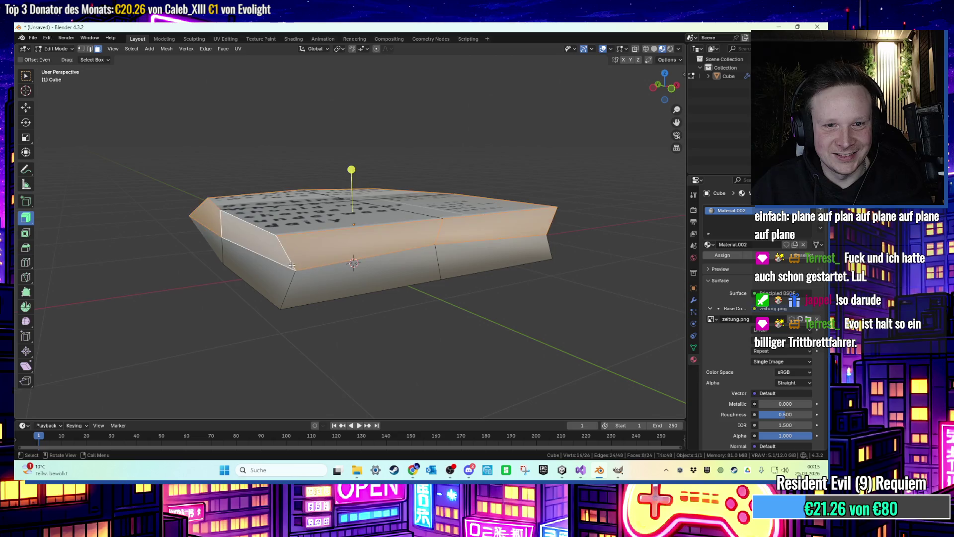
Select the whole mesh, then move the newspaper's UV island over the image and stretch it wider.
key(a)
click(224, 39)
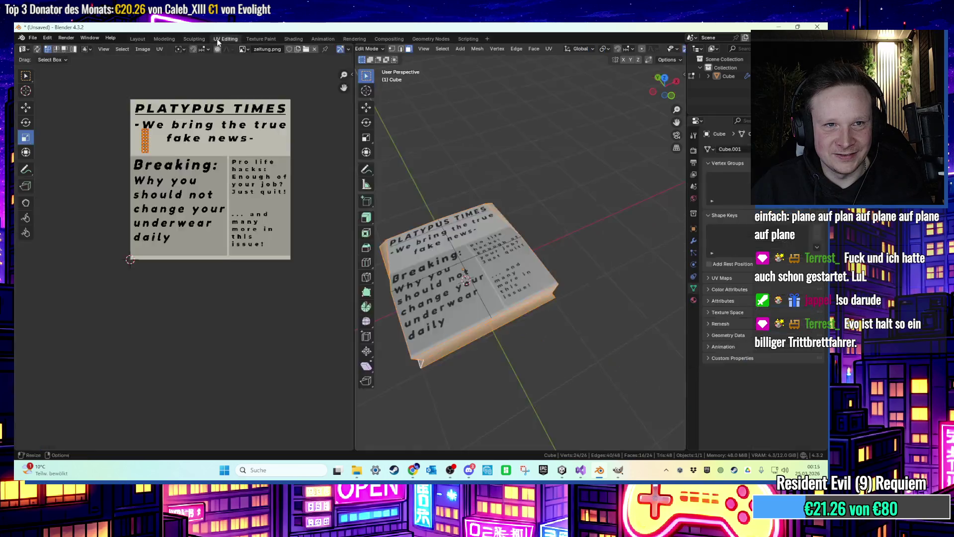
scroll(199, 184, up, 3)
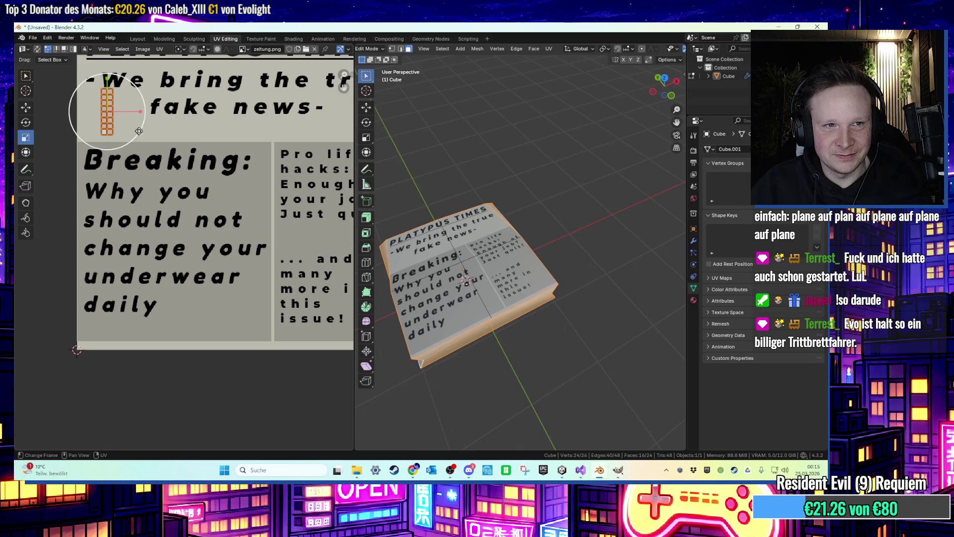
key(g)
key(x)
key(g)
key(y)
click(323, 169)
drag(665, 87, 666, 114)
key(g)
key(x)
click(327, 169)
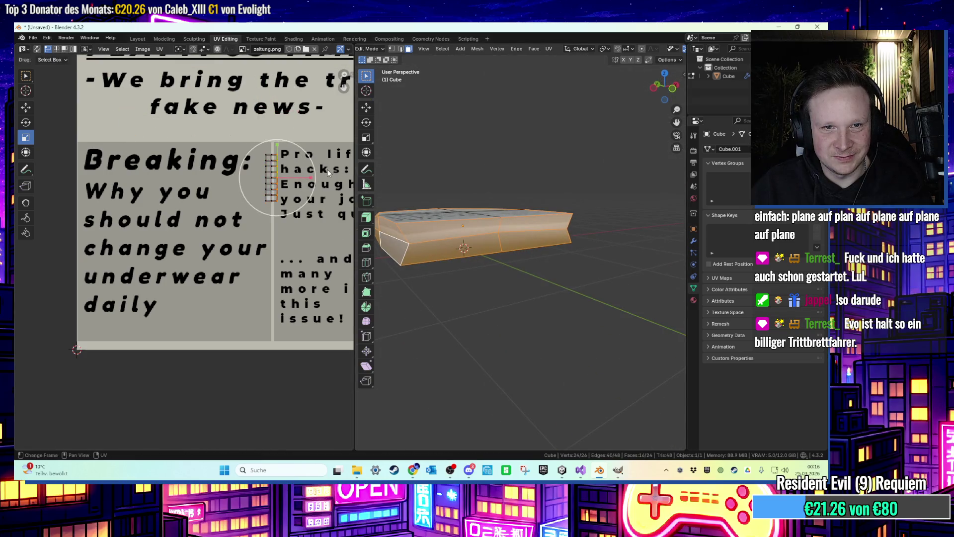
drag(272, 147, 266, 98)
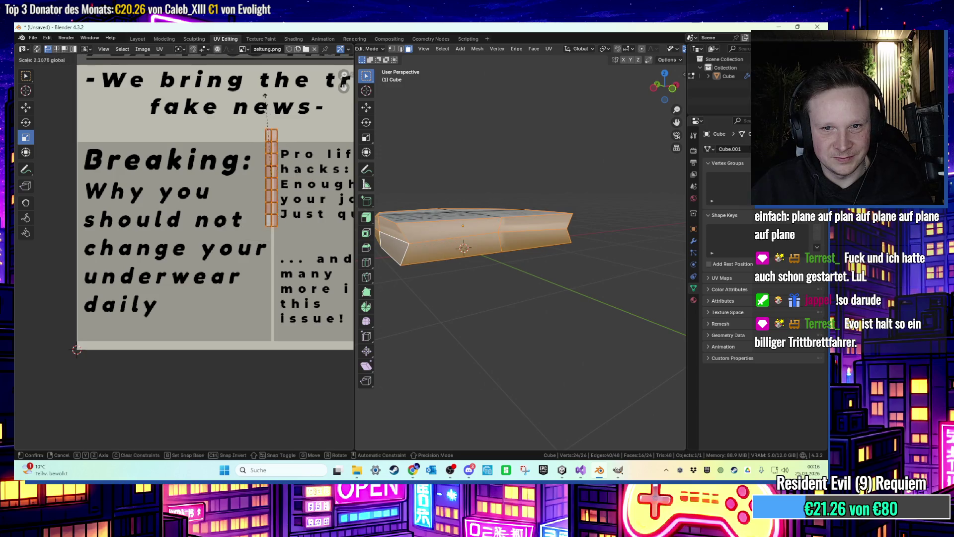
click(277, 403)
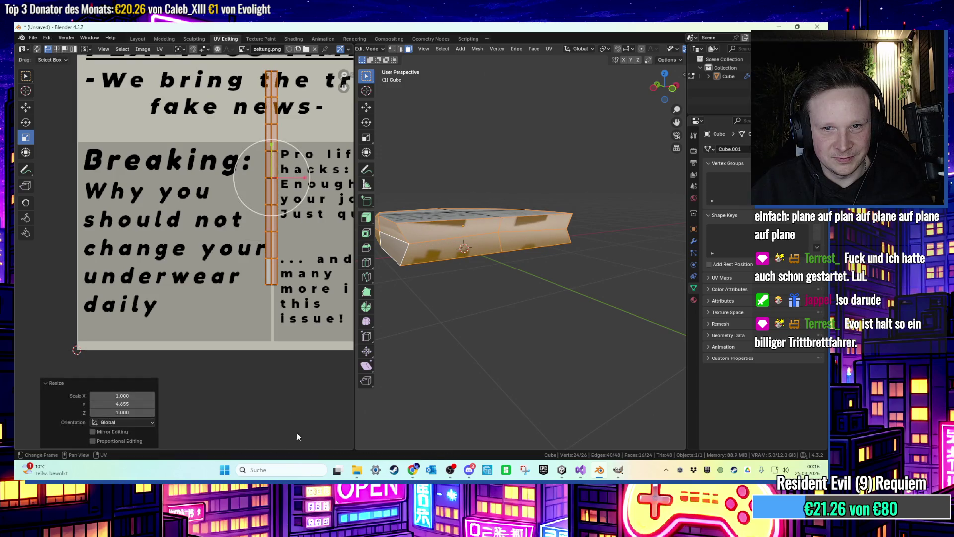
key(ctrl+z)
drag(304, 177, 94, 201)
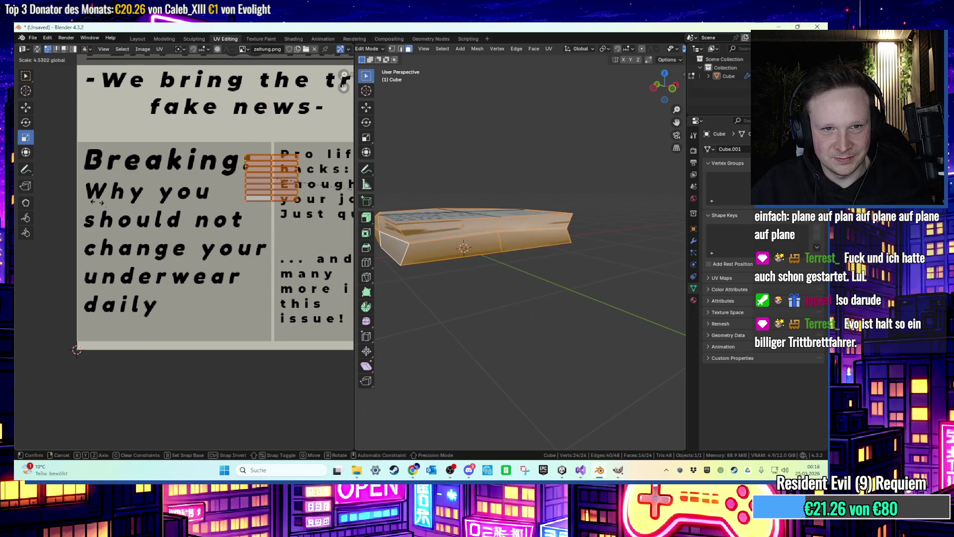
click(208, 231)
Narrow the UV island and settle it on a thin texture strip, then check the edge texture.
key(g)
click(181, 316)
key(g)
click(49, 307)
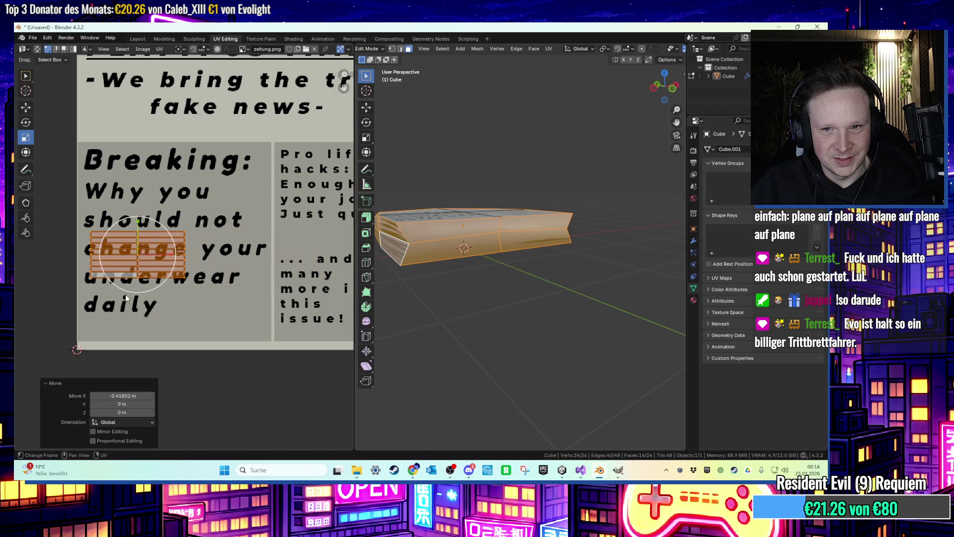
key(ctrl+z)
scroll(170, 308, down, 2)
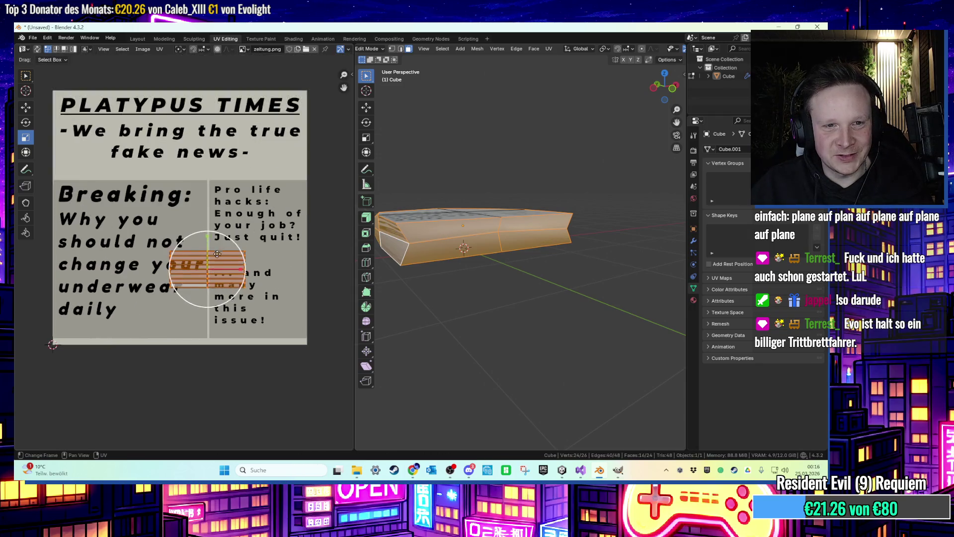
key(g)
click(207, 214)
key(g)
key(y)
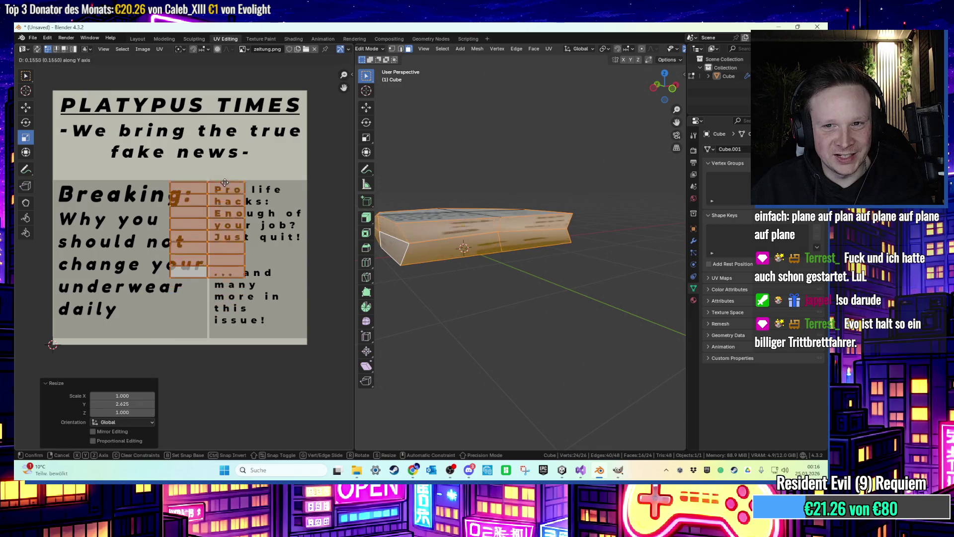
click(225, 180)
mouse_move(243, 224)
mouse_down()
mouse_move(214, 225)
mouse_move(208, 188)
mouse_up()
click(211, 228)
key(g)
key(y)
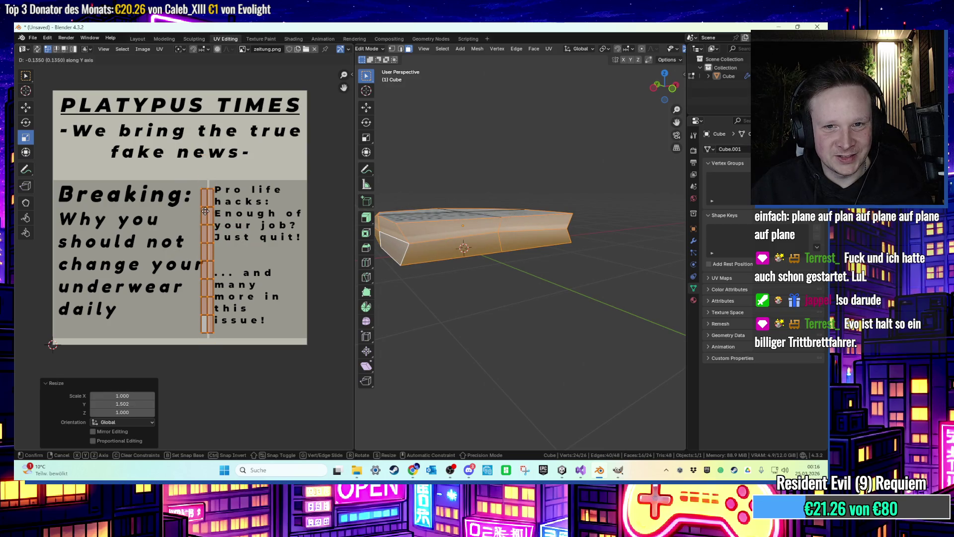
click(204, 211)
mouse_move(547, 264)
mouse_down()
mouse_move(558, 266)
mouse_move(523, 277)
mouse_move(630, 290)
mouse_move(464, 279)
mouse_move(621, 344)
mouse_move(571, 341)
mouse_up()
click(630, 290)
Export the newspaper model from Blender as zeitung.fbx.
click(33, 37)
mouse_move(82, 169)
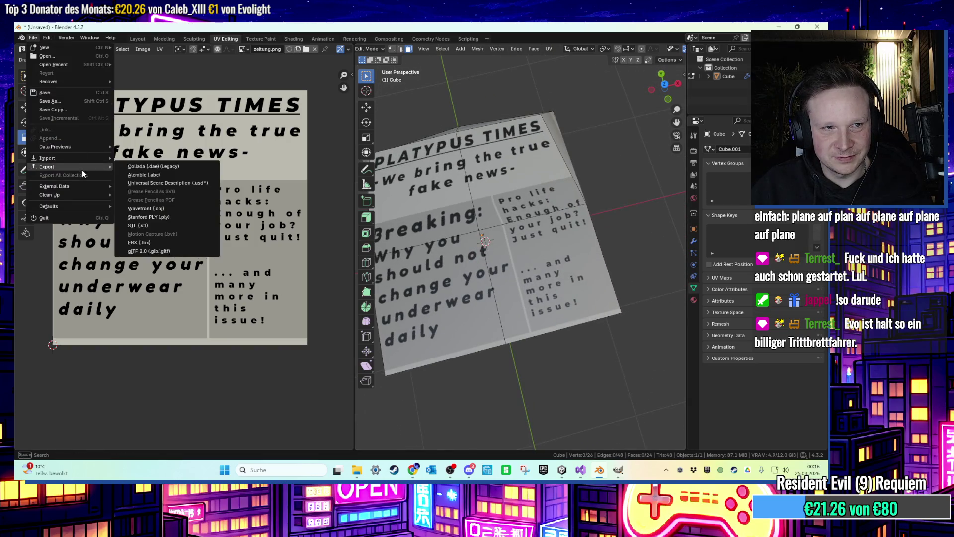
click(149, 243)
click(339, 366)
text(ung)
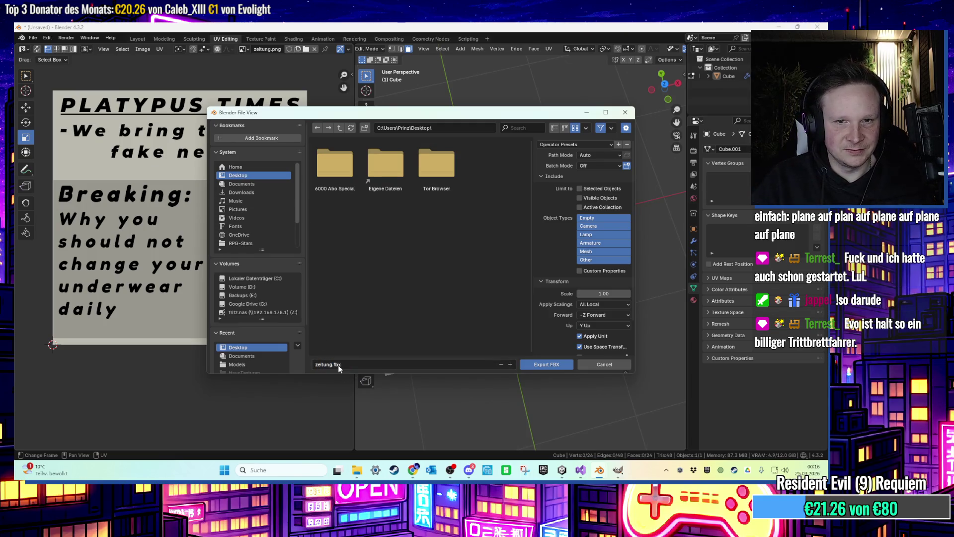
key(Return)
Hide Blender and the code editor, return to Unity, and open the 03 Rooftop Trouble Textures folder.
click(784, 27)
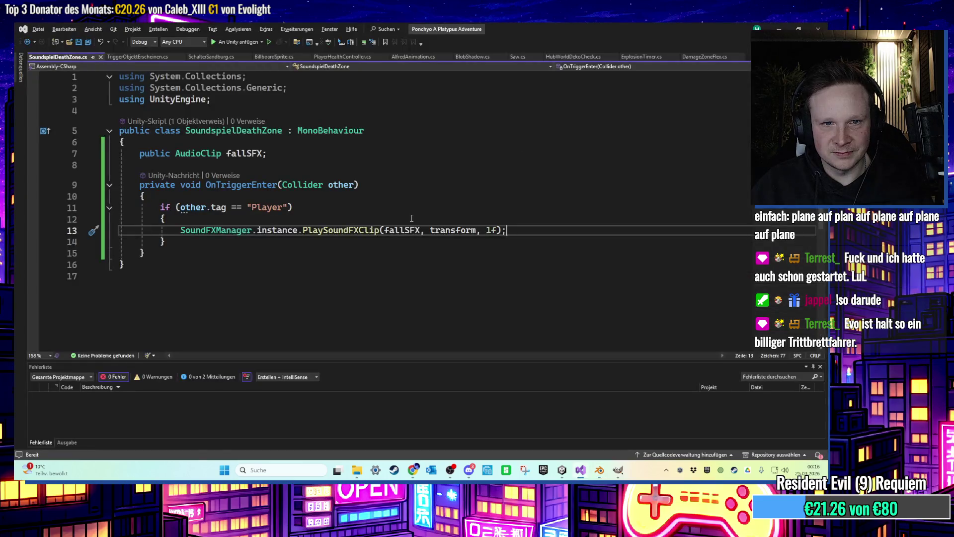
click(779, 29)
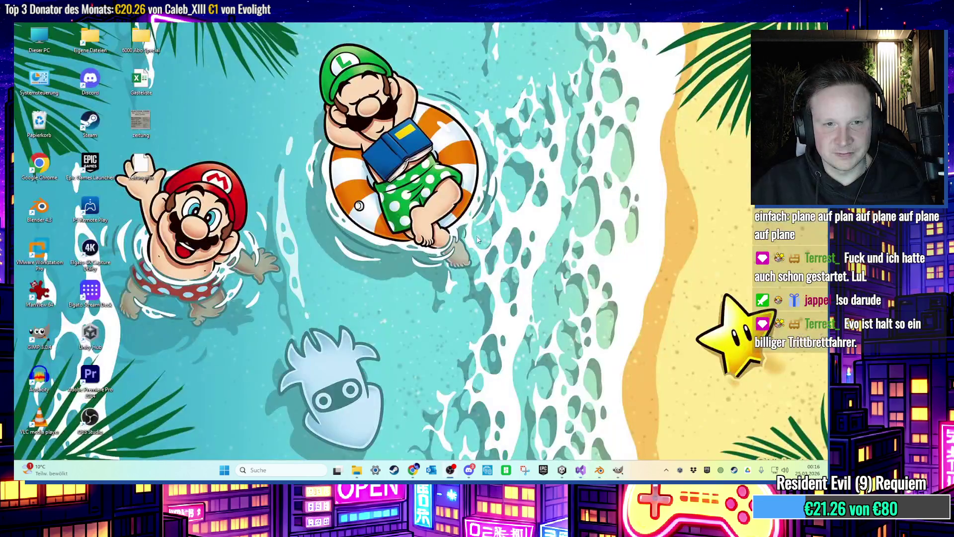
click(562, 470)
click(172, 360)
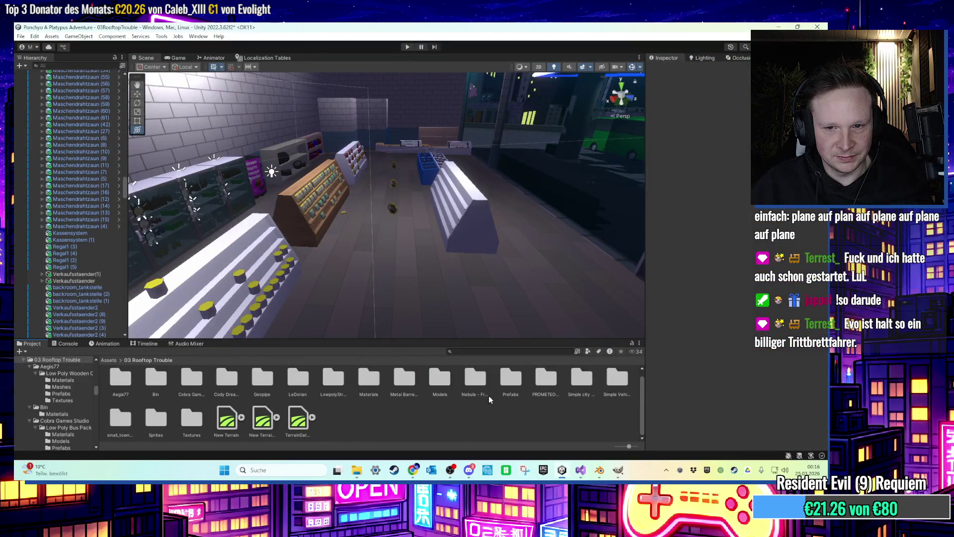
double_click(151, 424)
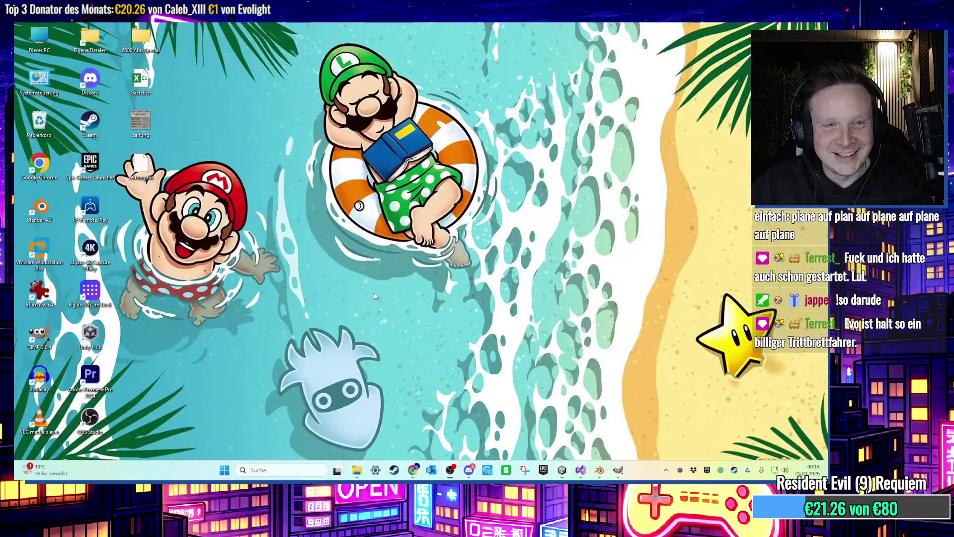
Import zeitung.fbx from the desktop into the project's Models folder.
click(779, 27)
mouse_move(154, 133)
mouse_down()
mouse_move(559, 464)
mouse_move(549, 451)
mouse_up()
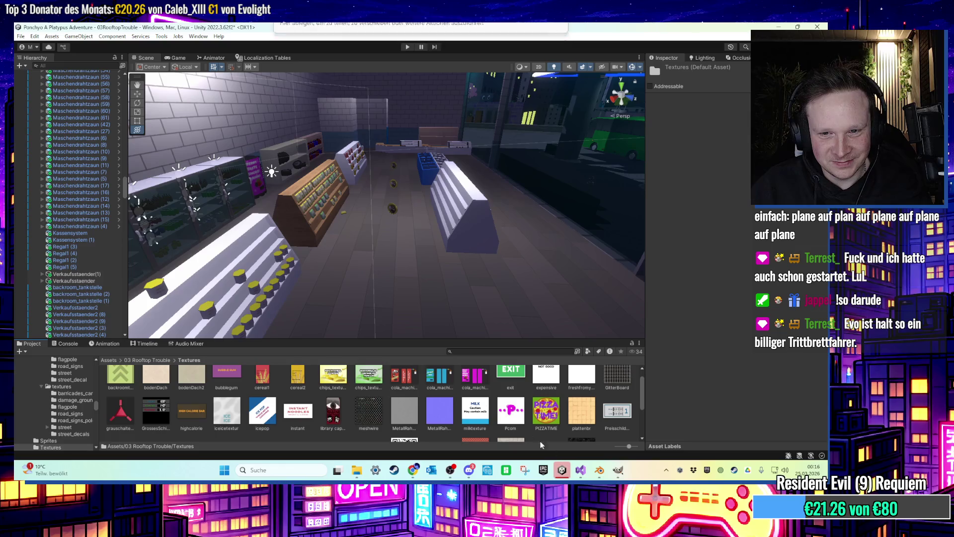
click(171, 360)
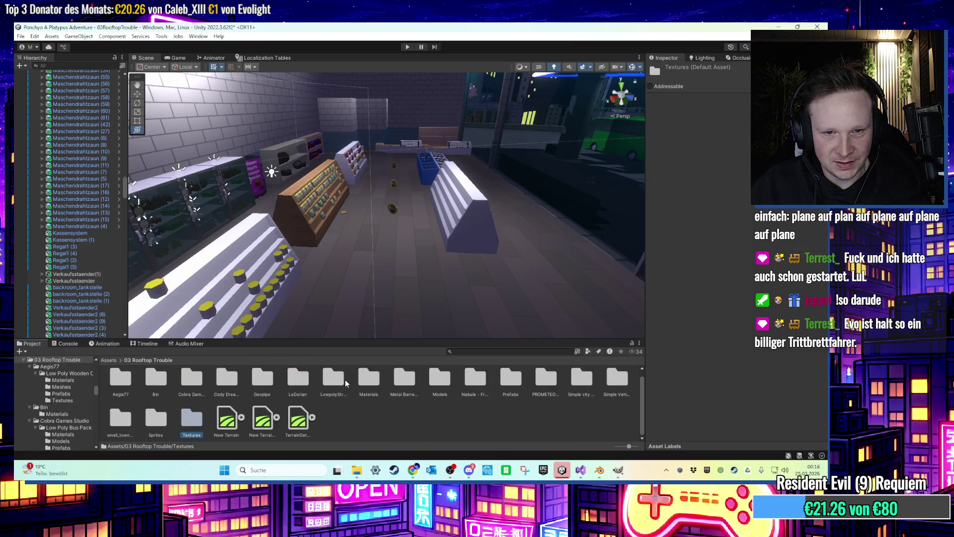
scroll(384, 383, up, 1)
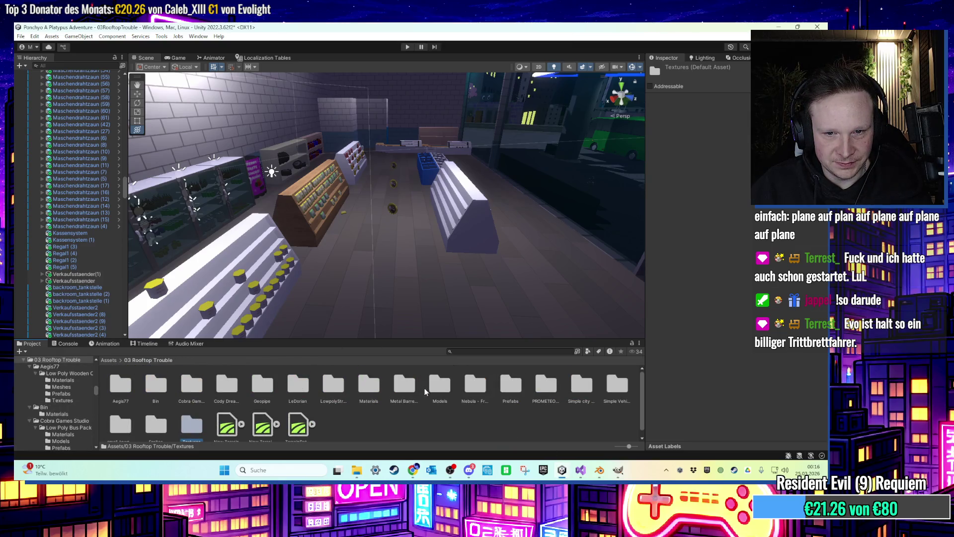
double_click(439, 387)
click(562, 470)
mouse_move(184, 193)
mouse_down()
mouse_move(560, 469)
mouse_move(530, 436)
mouse_up()
Drop the zeitung model onto the wooden shelf and rotate and shrink it to about 17.77.
mouse_move(156, 422)
mouse_down()
mouse_move(394, 308)
mouse_move(522, 303)
mouse_move(397, 278)
mouse_move(380, 231)
mouse_move(276, 277)
mouse_move(256, 203)
mouse_move(331, 227)
mouse_move(333, 241)
mouse_move(326, 233)
mouse_move(279, 257)
mouse_move(436, 295)
mouse_move(418, 276)
mouse_move(412, 244)
mouse_move(317, 226)
mouse_move(423, 175)
mouse_move(610, 193)
mouse_move(479, 209)
mouse_up()
key(y)
mouse_move(464, 160)
mouse_down()
mouse_move(444, 191)
mouse_move(508, 271)
mouse_move(495, 265)
mouse_move(497, 229)
mouse_move(346, 252)
mouse_move(441, 238)
mouse_move(416, 242)
mouse_move(403, 193)
mouse_move(448, 209)
mouse_move(466, 194)
mouse_move(434, 207)
mouse_move(439, 239)
mouse_move(447, 222)
mouse_move(487, 228)
mouse_up()
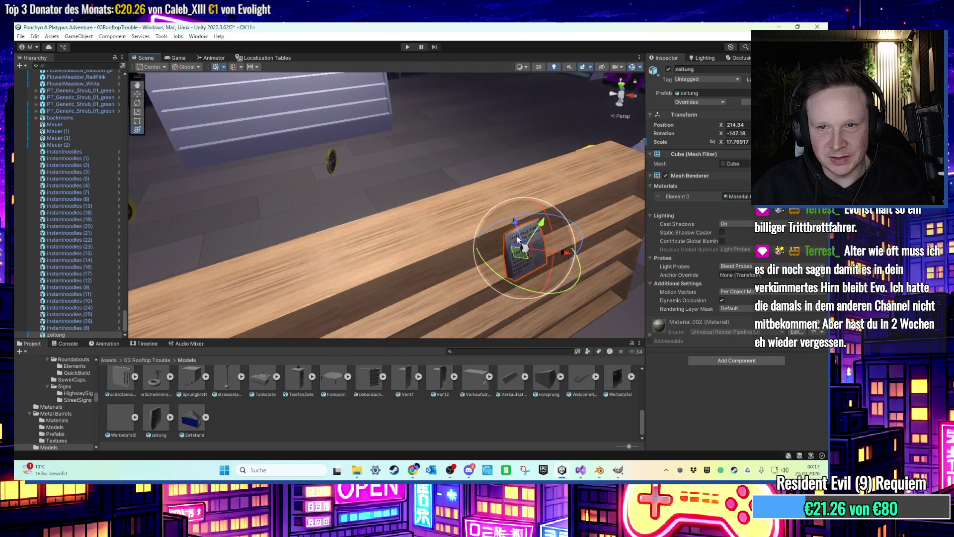
Lay the newspaper flat by setting its X rotation to -90.
mouse_move(527, 278)
mouse_down()
mouse_move(517, 284)
mouse_move(536, 264)
mouse_up()
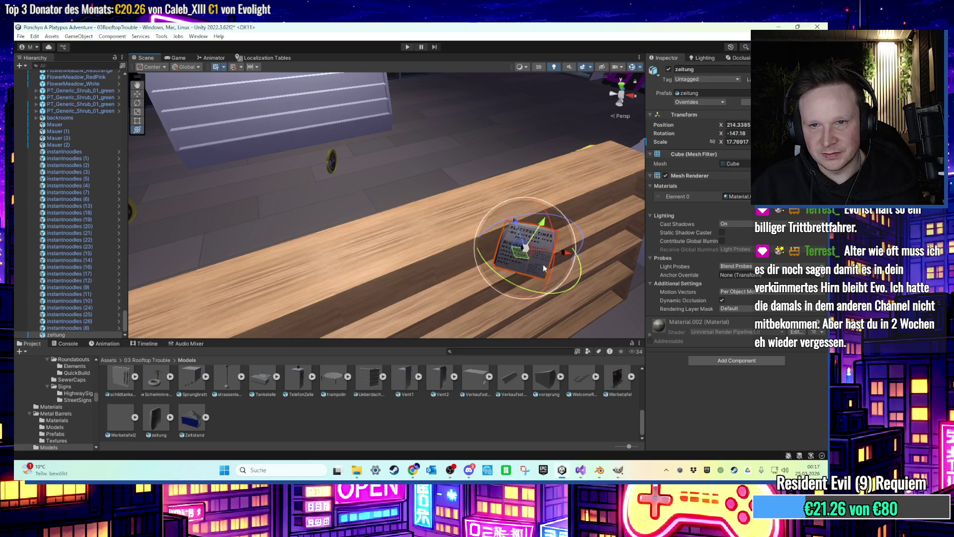
click(729, 133)
key(BackSpace)
text(0)
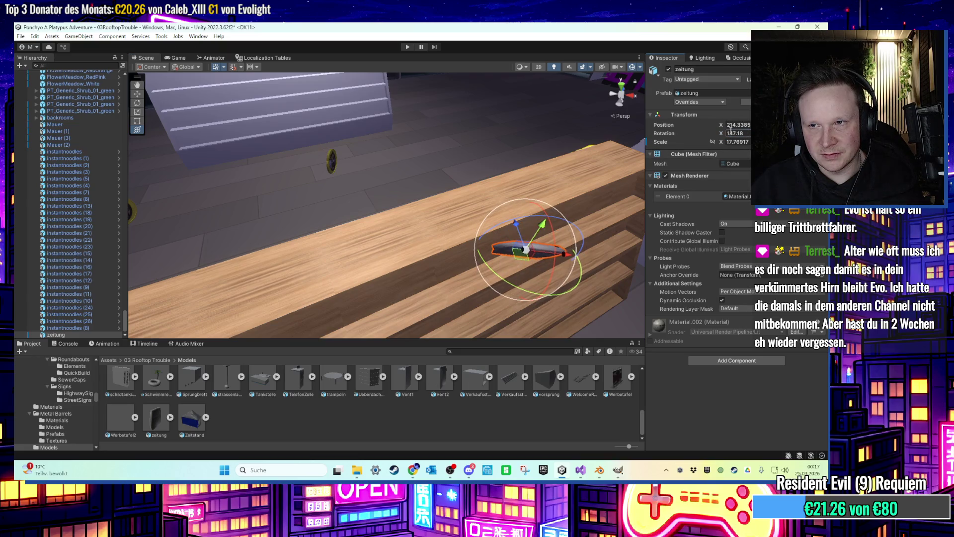
key(ctrl+a)
text(0)
key(Return)
scroll(436, 201, up, 5)
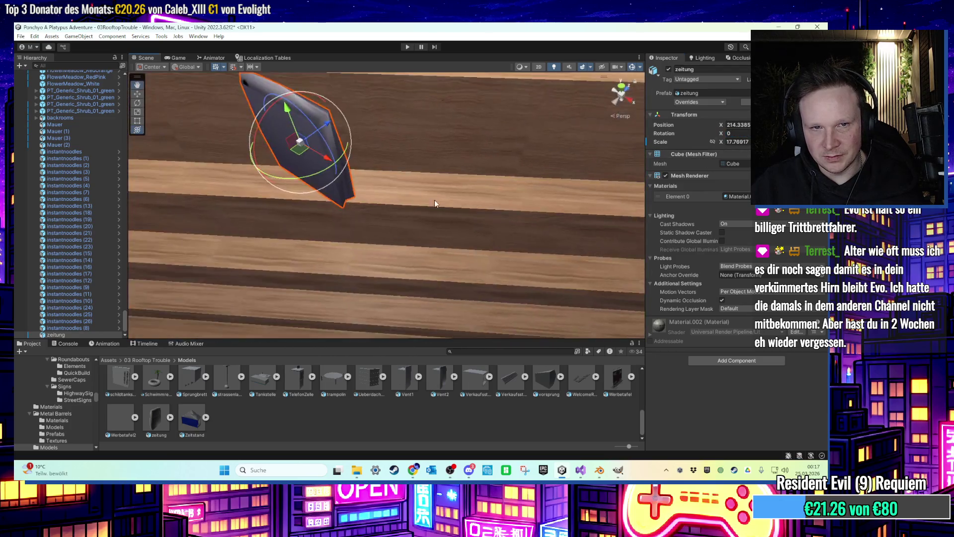
scroll(436, 202, up, 3)
drag(313, 249, 374, 241)
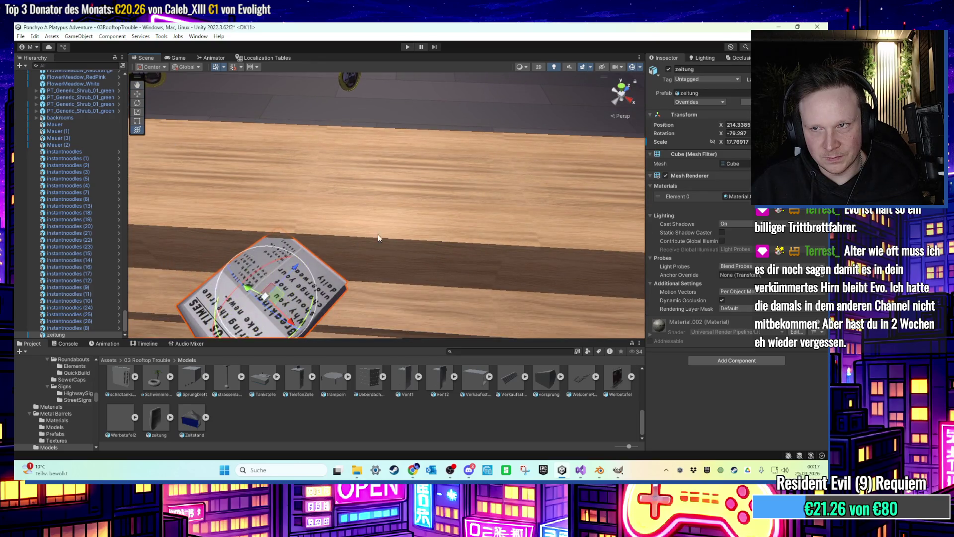
text(f)
text(-90)
key(Return)
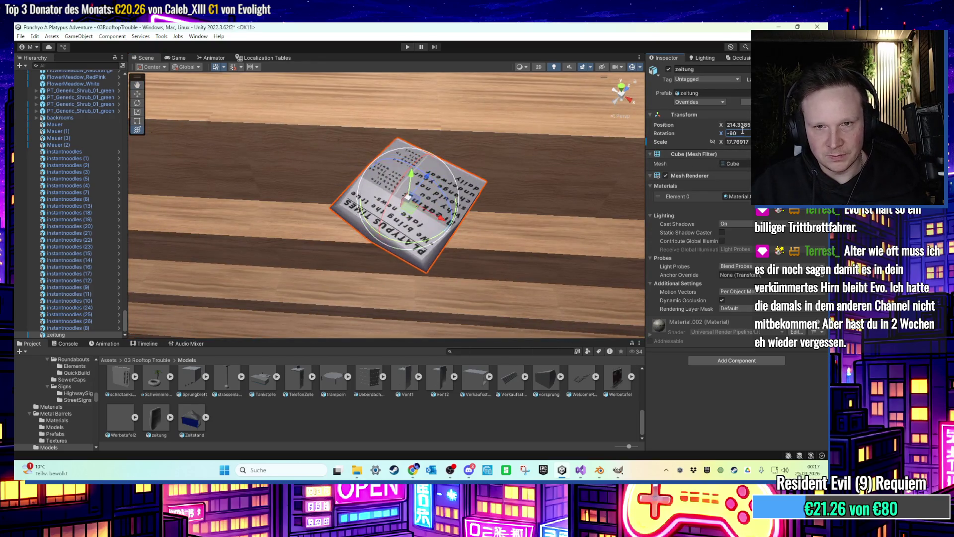
scroll(488, 202, down, 8)
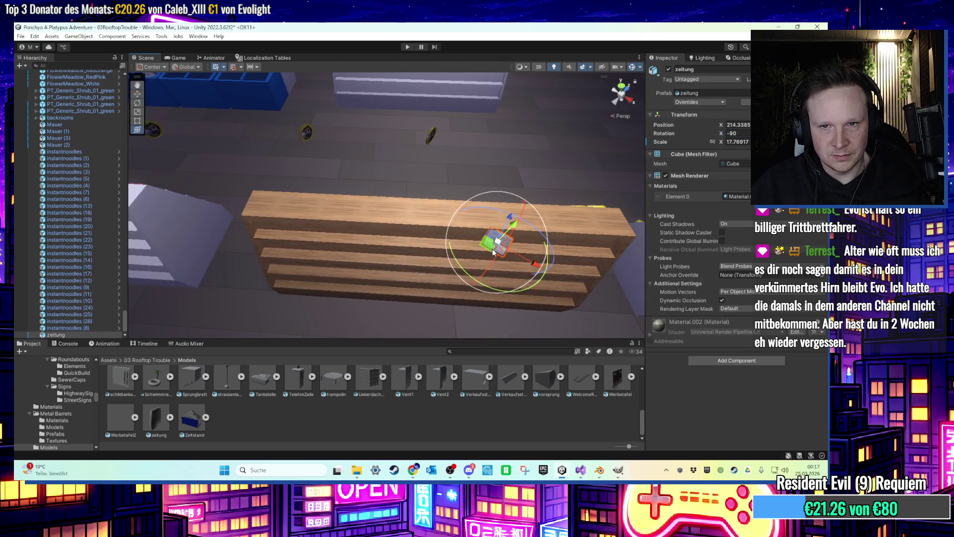
Slide the newspaper onto the counter beside the cash register and reselect it.
key(f)
drag(460, 219, 447, 220)
key(f)
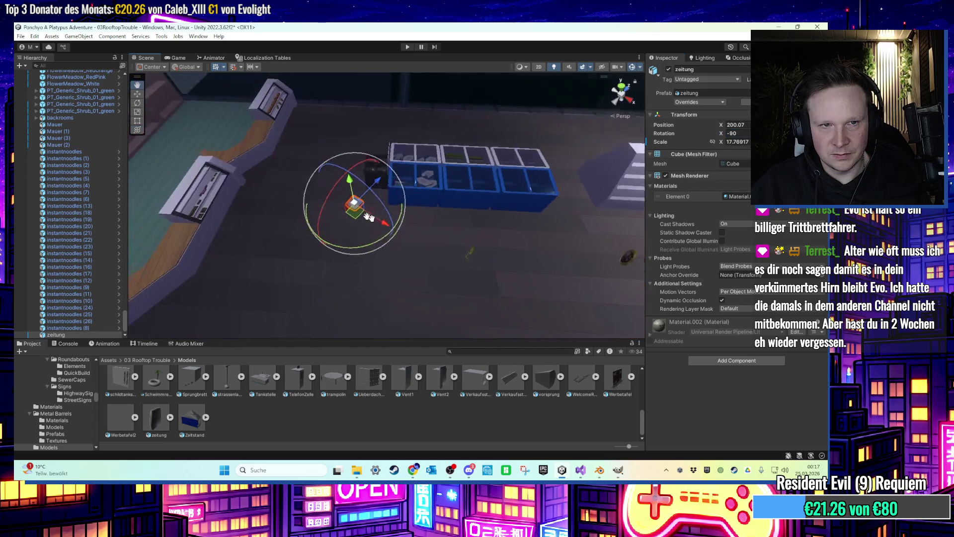
key(f)
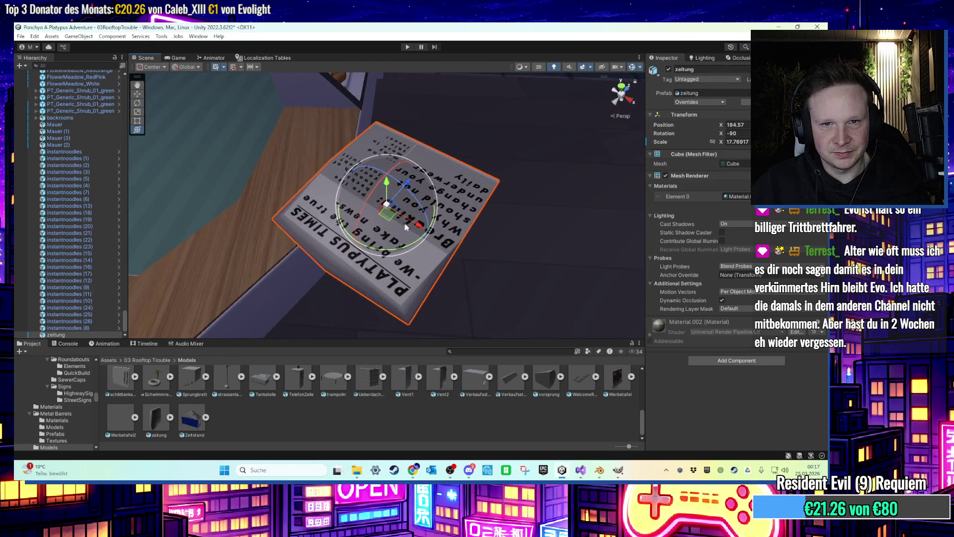
drag(383, 240, 382, 233)
scroll(348, 189, down, 5)
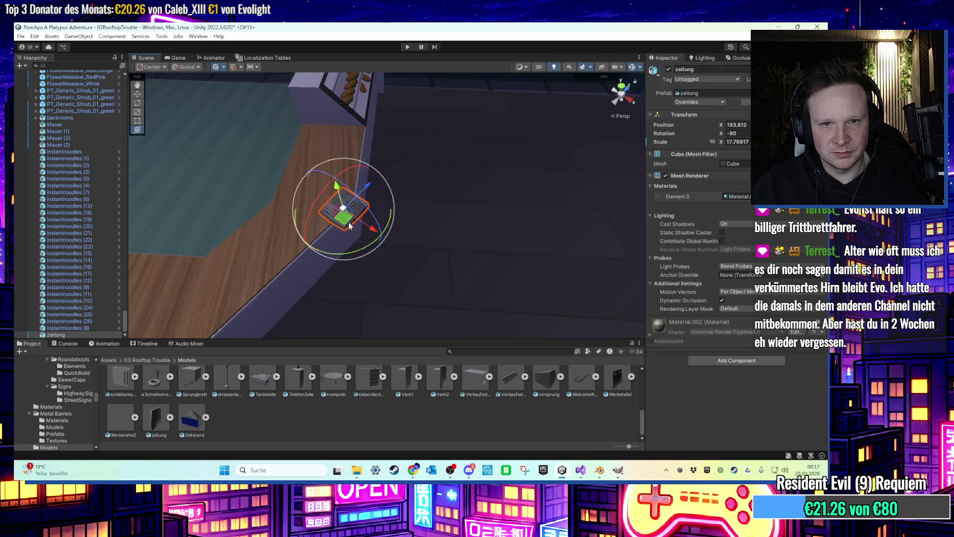
drag(349, 225, 343, 219)
key(f)
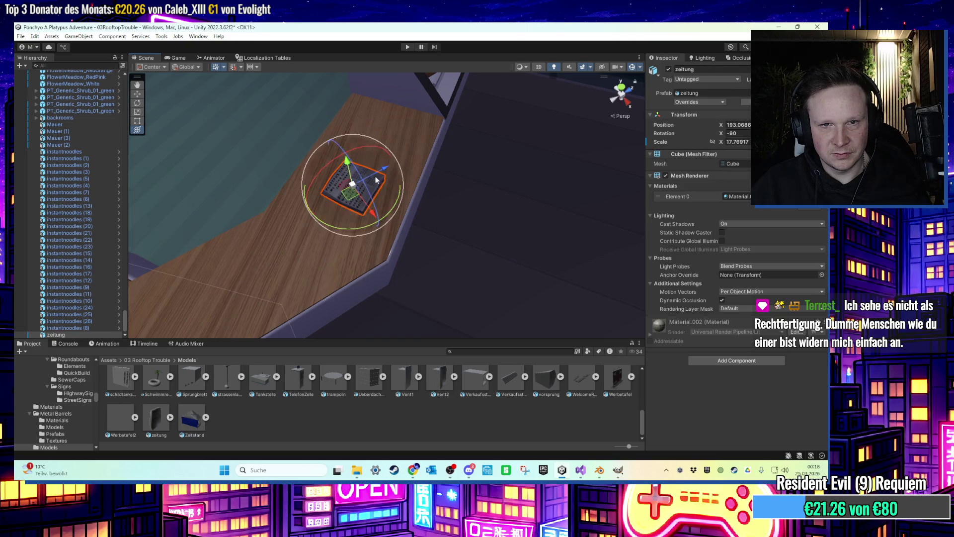
scroll(355, 187, up, 3)
click(377, 155)
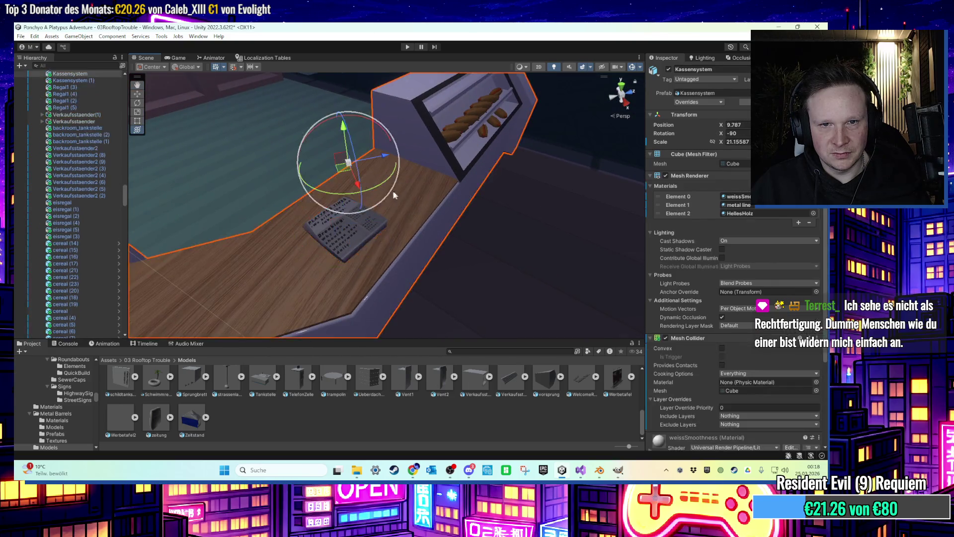
scroll(378, 155, down, 3)
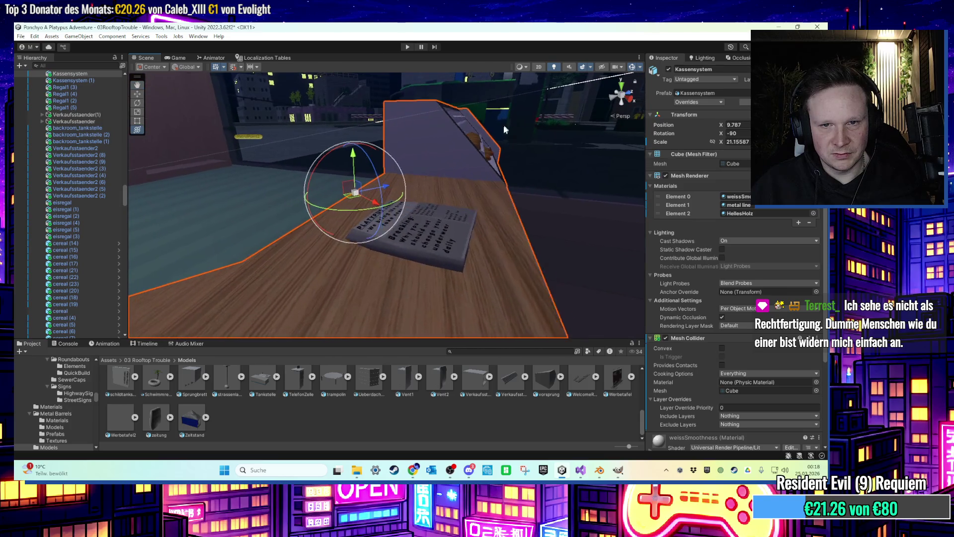
scroll(436, 202, up, 5)
mouse_move(436, 202)
mouse_down()
mouse_move(363, 249)
mouse_move(346, 274)
mouse_move(328, 273)
mouse_move(426, 240)
mouse_up()
click(426, 240)
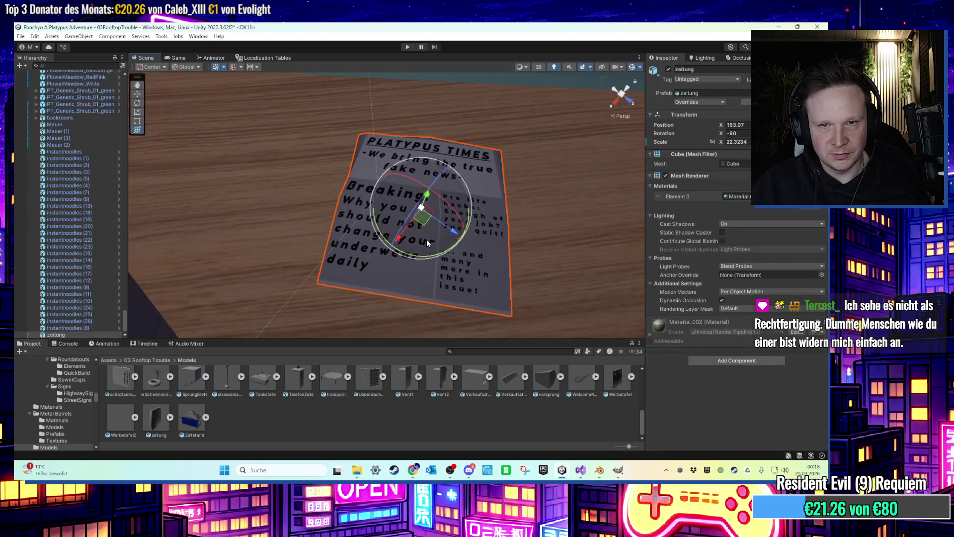
Add a LOD Group to the newspaper, remove LOD 2, and assign the zeitung mesh to LOD 0 until about 1%.
click(706, 363)
click(720, 354)
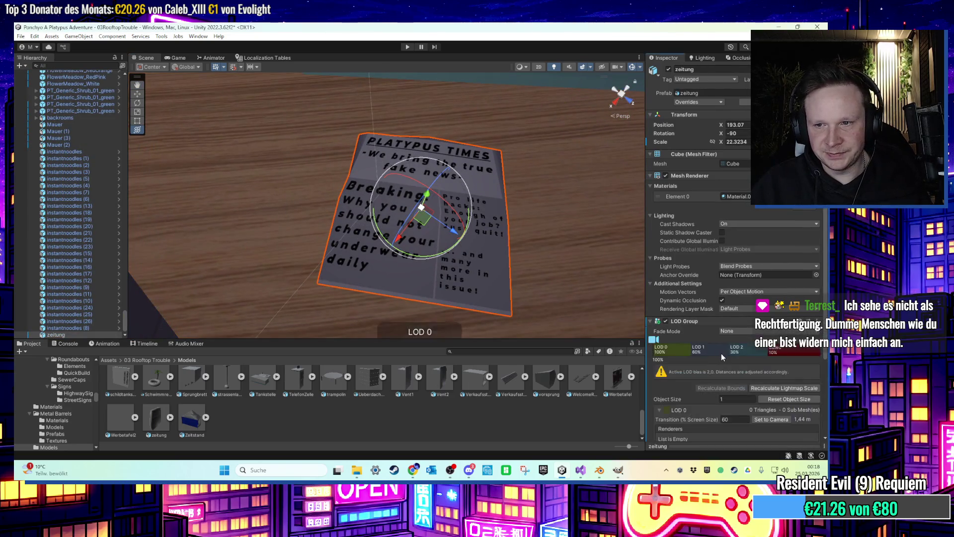
right_click(746, 353)
click(753, 369)
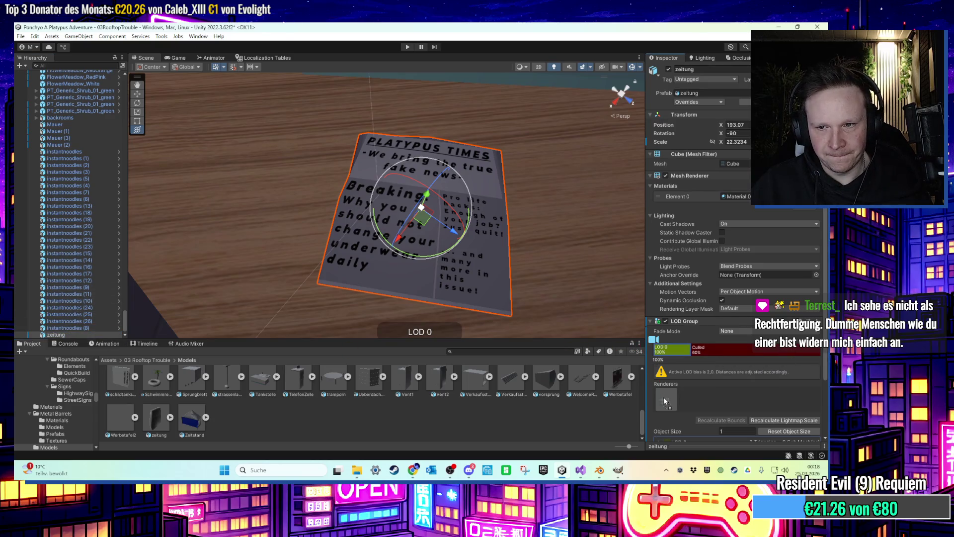
click(664, 401)
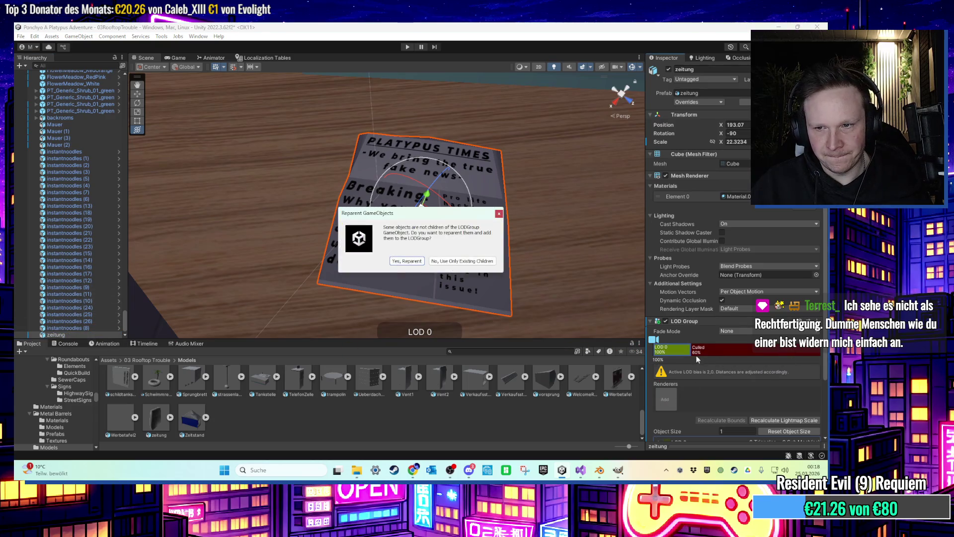
click(499, 214)
drag(529, 357, 666, 400)
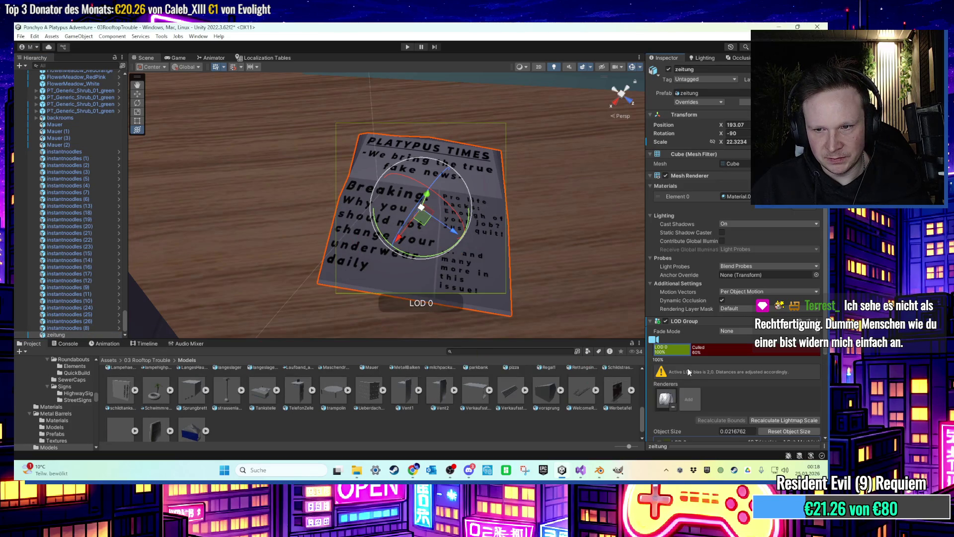
drag(693, 352, 801, 352)
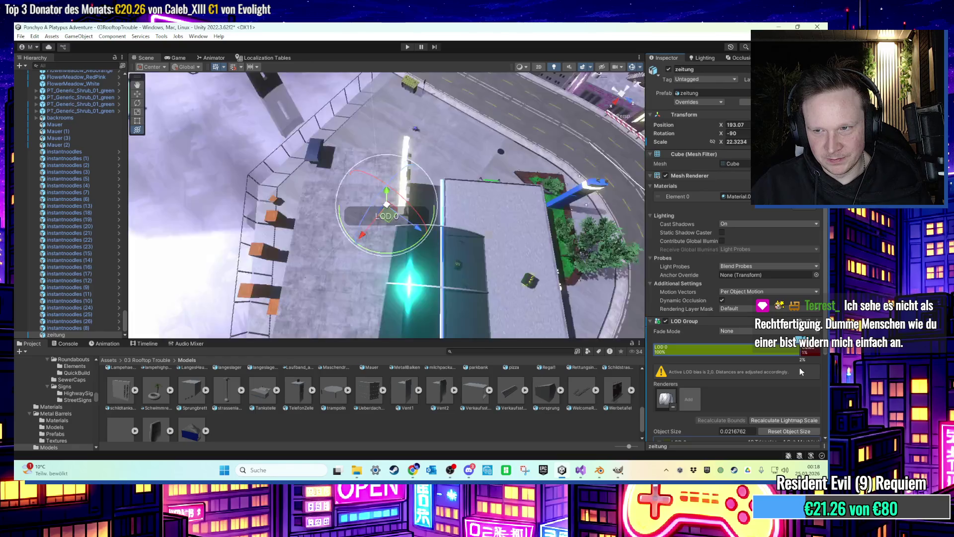
double_click(81, 334)
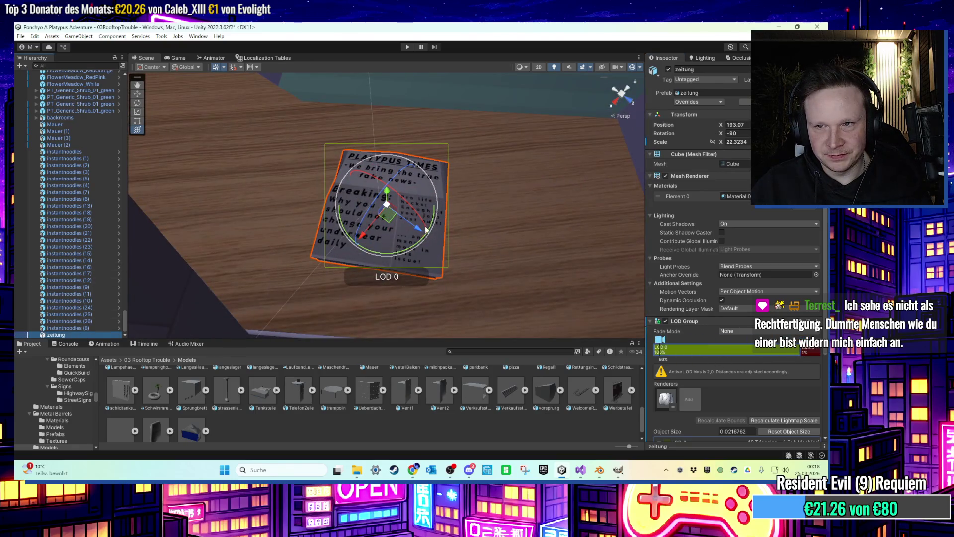
scroll(707, 288, down, 4)
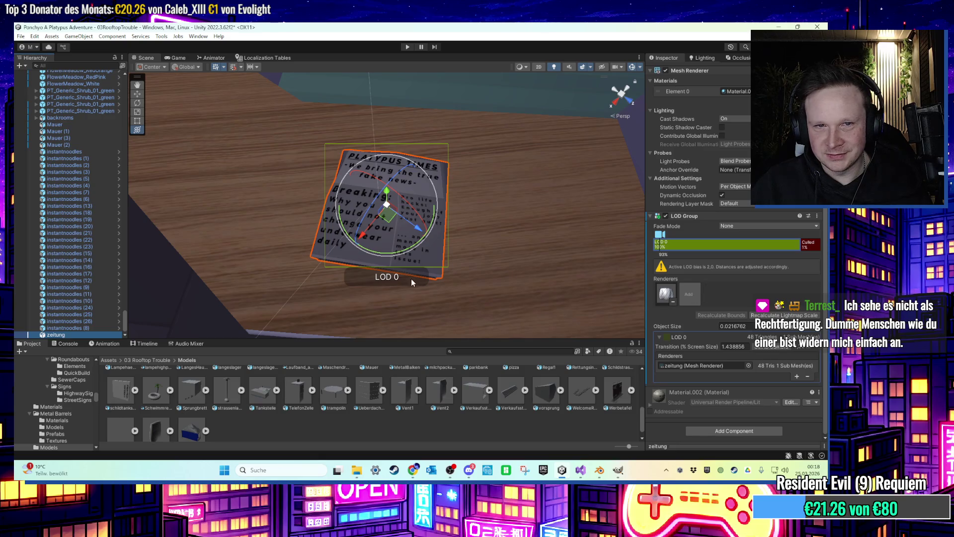
drag(183, 282, 323, 130)
drag(335, 181, 356, 185)
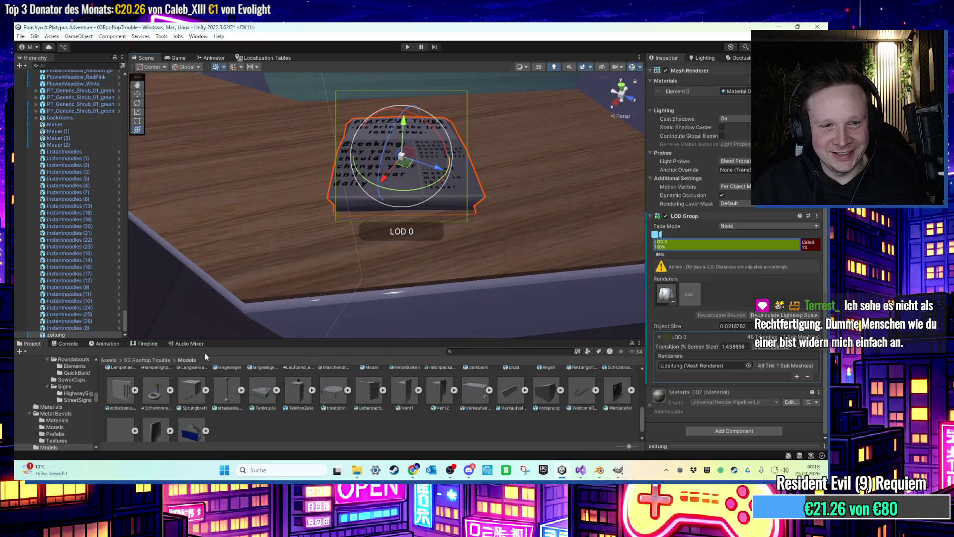
Select the zeitung prefab in the 03 Rooftop Trouble Prefabs folder, then reselect the scene newspaper.
click(157, 358)
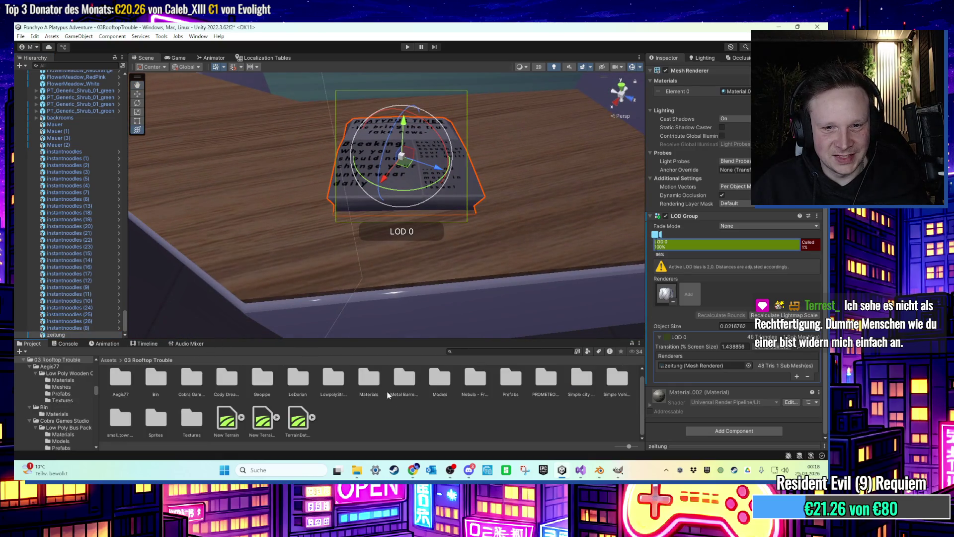
double_click(509, 383)
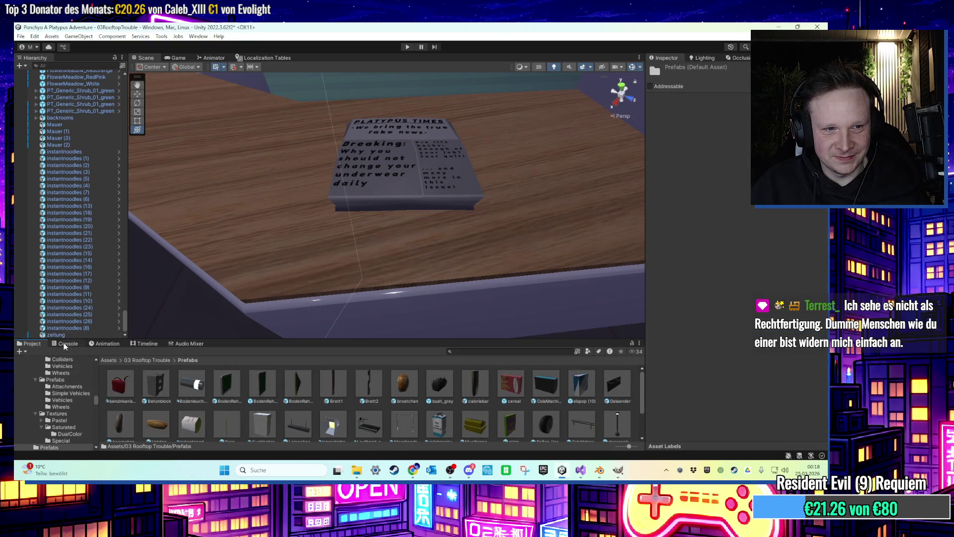
click(326, 397)
mouse_move(354, 271)
mouse_down()
mouse_move(367, 302)
mouse_move(405, 252)
mouse_move(516, 207)
mouse_move(348, 270)
mouse_move(379, 269)
mouse_move(328, 268)
mouse_move(392, 285)
mouse_move(560, 204)
mouse_move(429, 241)
mouse_move(243, 236)
mouse_move(273, 252)
mouse_move(167, 238)
mouse_move(223, 251)
mouse_up()
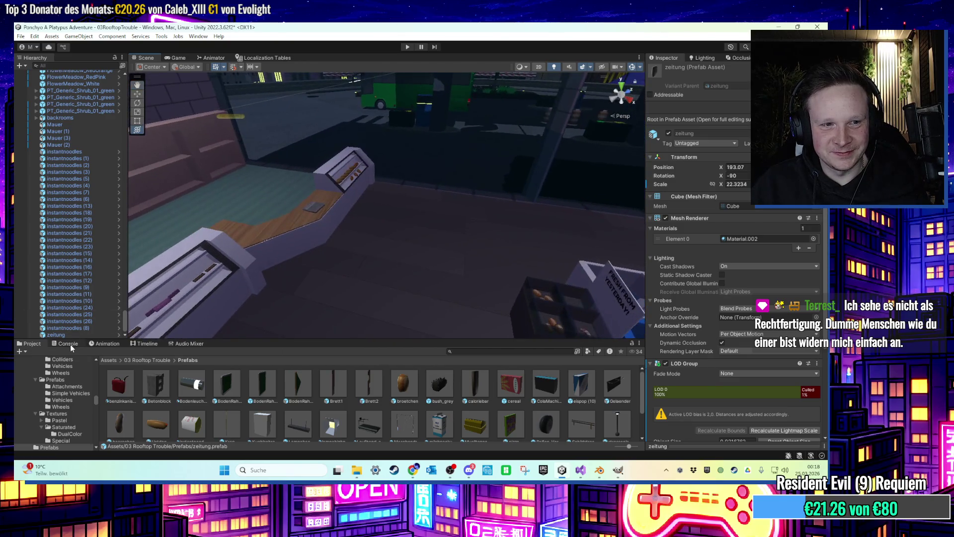
double_click(55, 335)
Duplicate the newspaper and move and tilt the copy so it leans on the white magazine rack.
key(ctrl+d)
mouse_move(224, 289)
mouse_down()
mouse_move(531, 298)
mouse_move(522, 290)
mouse_up()
key(f)
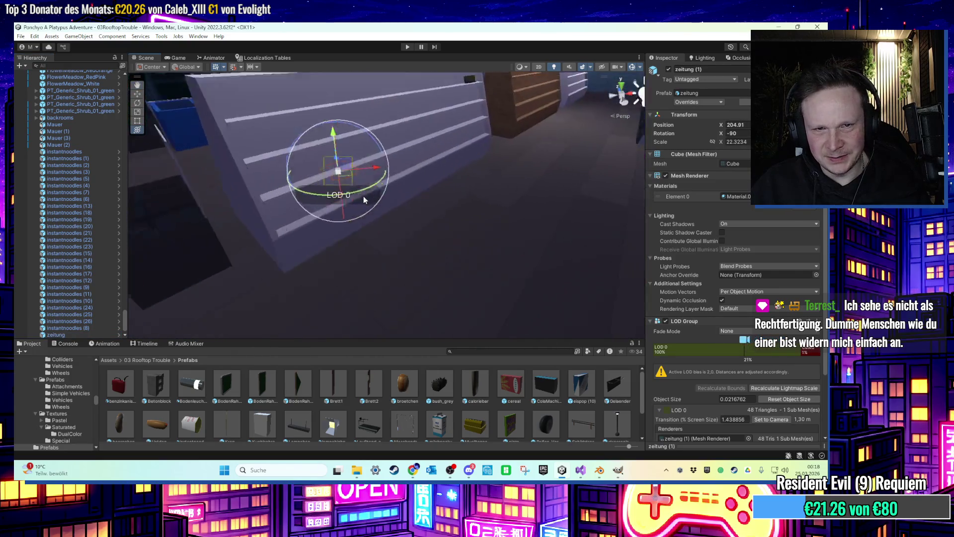
scroll(405, 242, down, 3)
drag(399, 275, 486, 271)
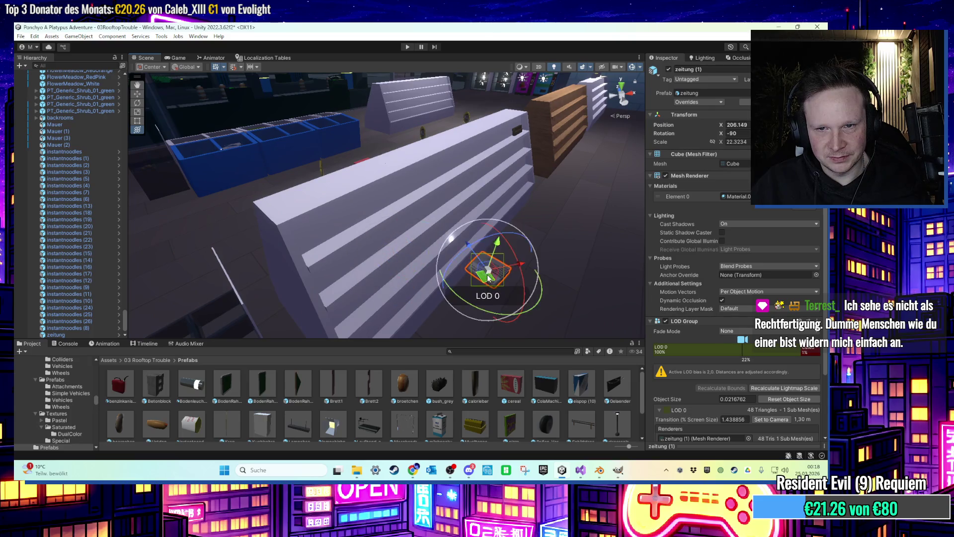
drag(345, 181, 405, 219)
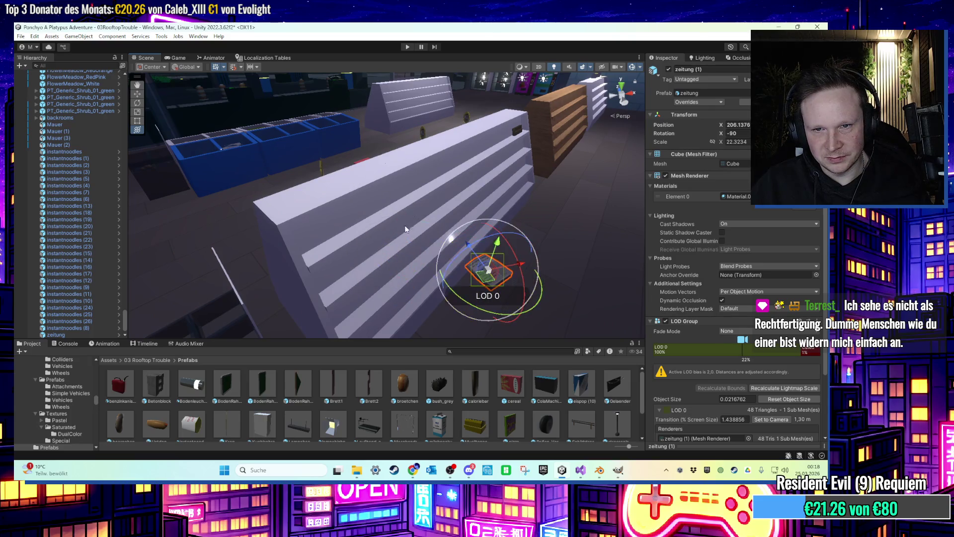
mouse_move(514, 254)
mouse_down()
mouse_move(498, 285)
mouse_move(258, 209)
mouse_move(332, 274)
mouse_up()
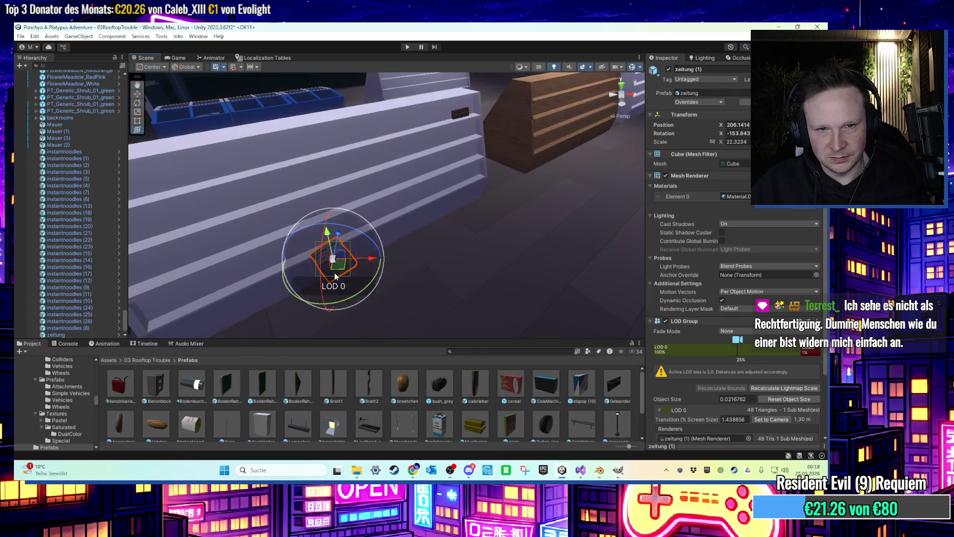
drag(354, 241, 374, 241)
key(w)
drag(341, 270, 204, 291)
key(e)
key(f)
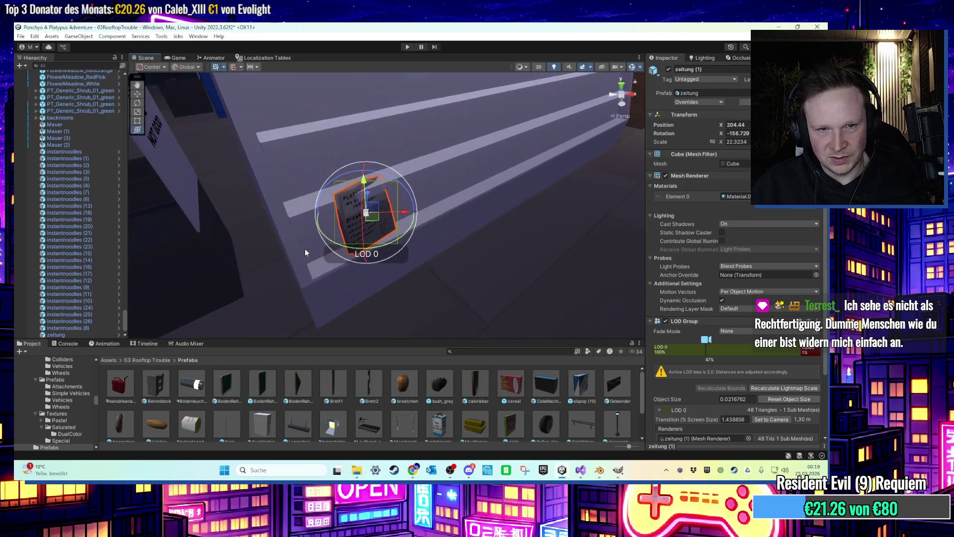
mouse_move(375, 226)
mouse_down()
mouse_move(348, 233)
mouse_move(323, 267)
mouse_up()
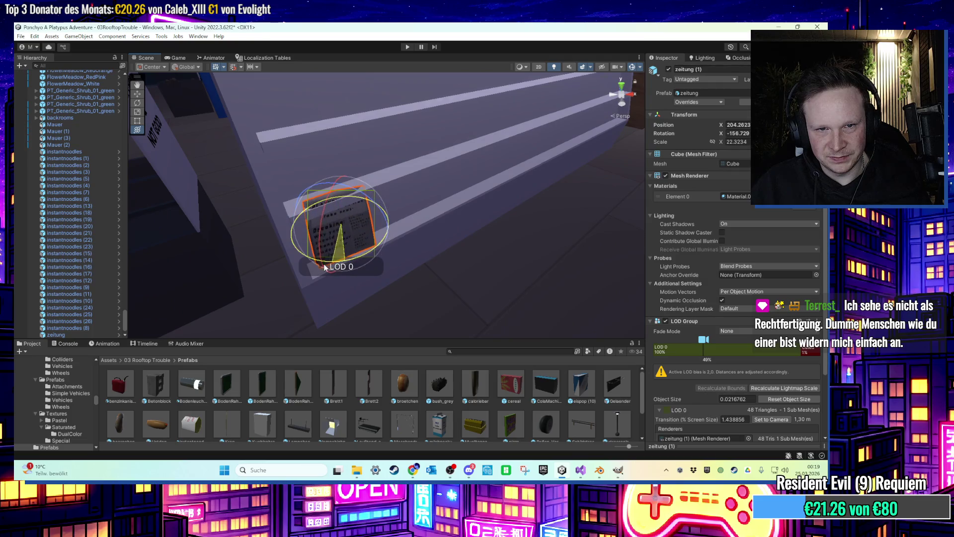
mouse_move(339, 208)
mouse_down()
mouse_move(316, 150)
mouse_move(318, 160)
mouse_up()
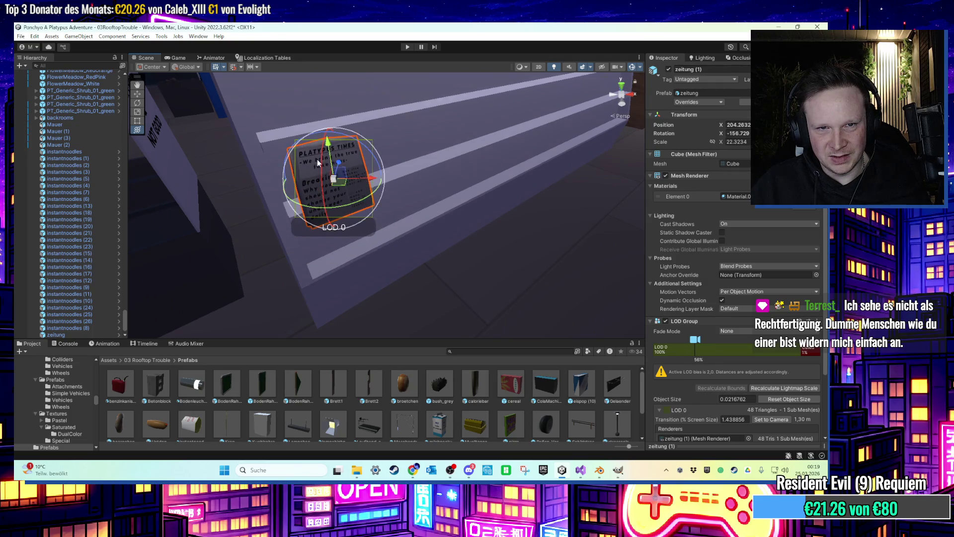
Fine-tune the zeitung (1) copy along X on the rack, then look around the shop toward the chip shelf.
click(460, 177)
click(452, 302)
key(f)
mouse_move(437, 199)
mouse_down()
mouse_move(412, 186)
mouse_move(322, 182)
mouse_move(315, 209)
mouse_move(300, 202)
mouse_up()
key(e)
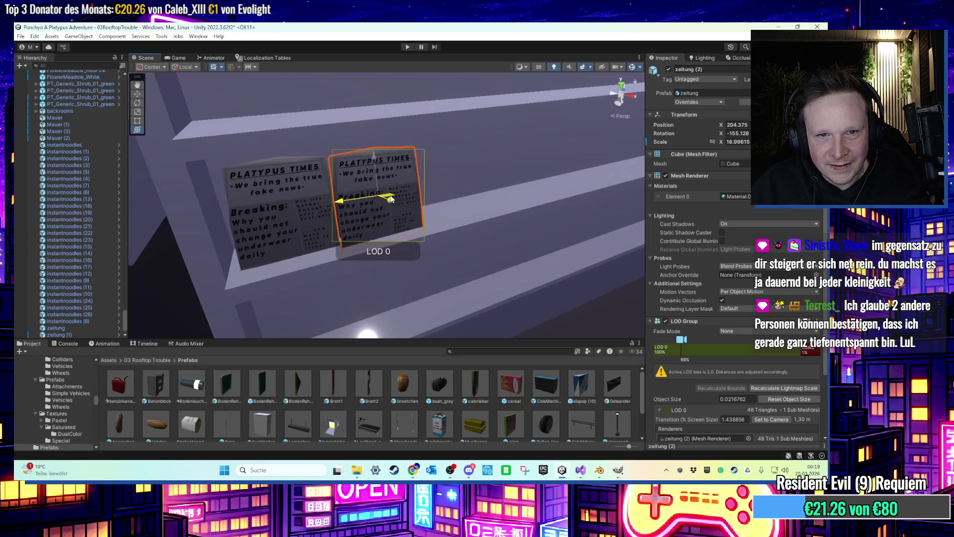
click(512, 154)
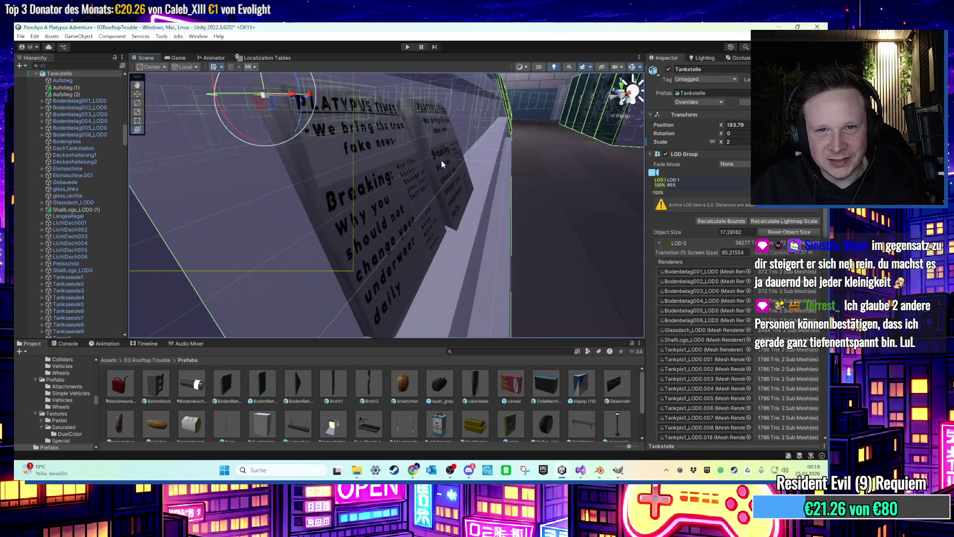
click(407, 215)
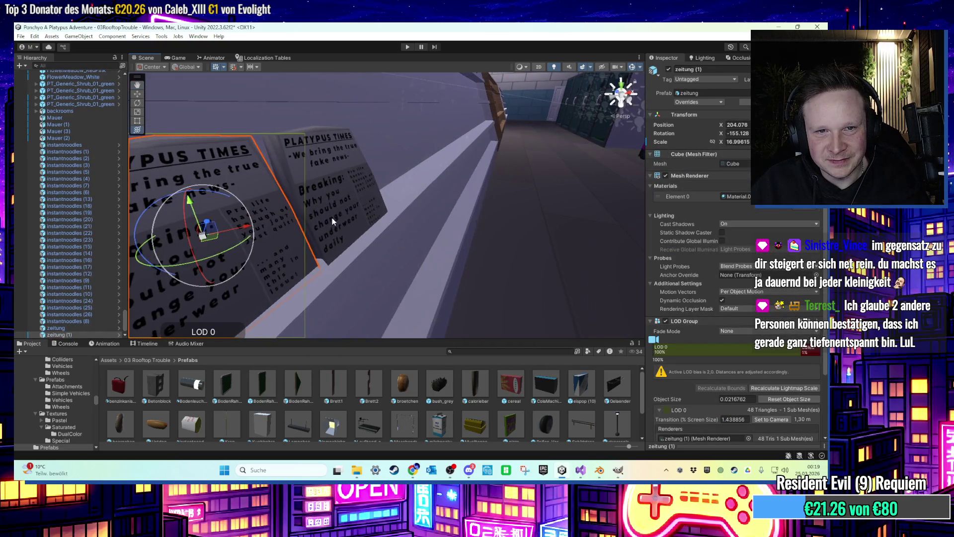
click(244, 234)
mouse_move(243, 233)
mouse_down()
mouse_move(296, 219)
mouse_move(330, 239)
mouse_move(326, 263)
mouse_move(308, 250)
mouse_move(310, 276)
mouse_move(312, 247)
mouse_move(369, 234)
mouse_move(357, 266)
mouse_move(485, 177)
mouse_move(431, 210)
mouse_move(366, 224)
mouse_move(367, 239)
mouse_move(342, 240)
mouse_move(368, 227)
mouse_move(211, 246)
mouse_move(385, 235)
mouse_move(420, 215)
mouse_move(420, 186)
mouse_move(321, 255)
mouse_move(353, 229)
mouse_up()
click(482, 176)
scroll(102, 193, up, 3)
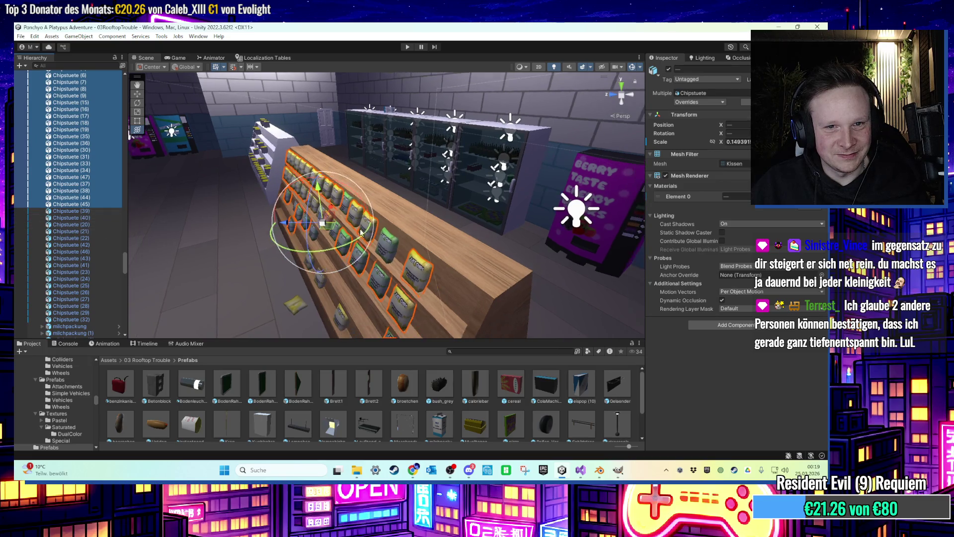
Duplicate the selected Chipstuete chip bags and inspect the shelf from several angles.
key(ctrl+d)
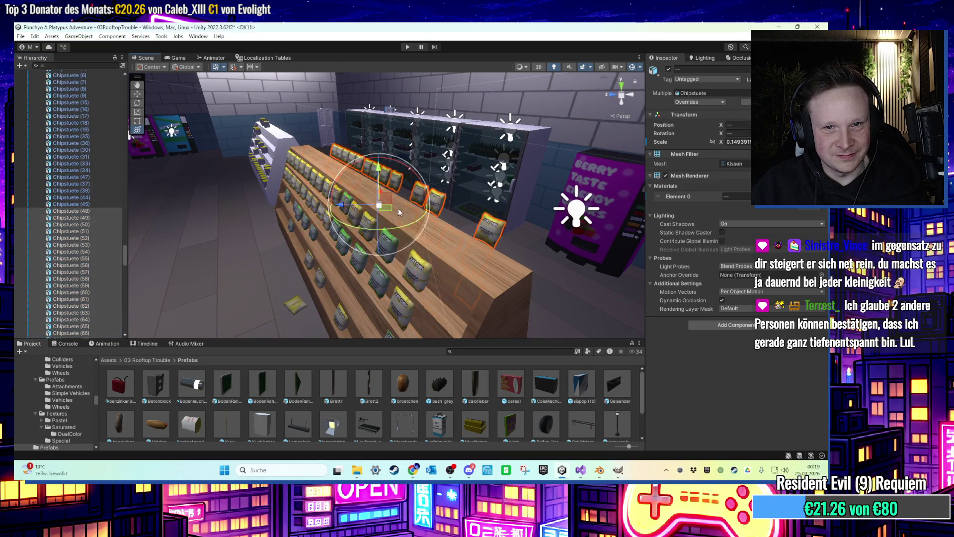
drag(398, 212, 302, 229)
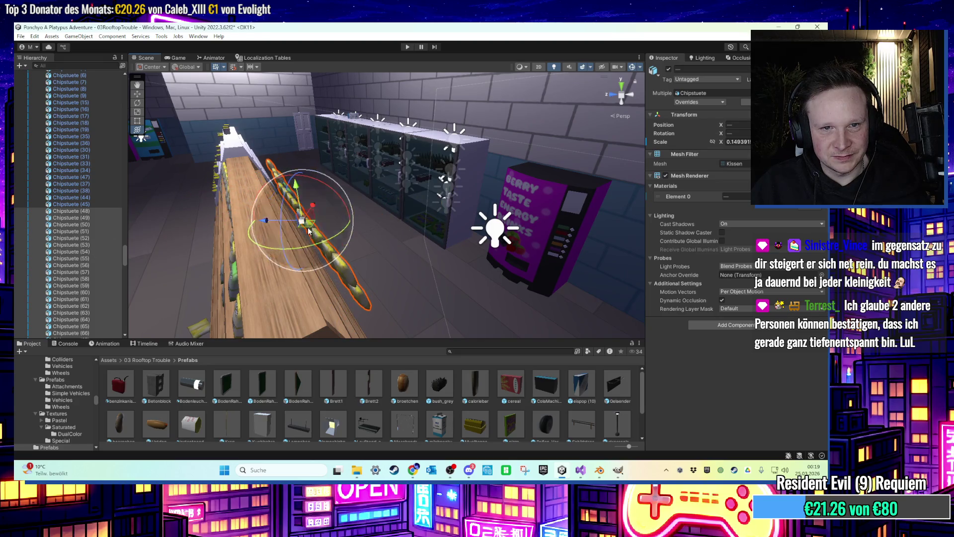
mouse_move(299, 229)
mouse_down()
mouse_move(263, 241)
mouse_move(174, 174)
mouse_move(266, 190)
mouse_move(368, 237)
mouse_move(336, 234)
mouse_move(380, 175)
mouse_move(391, 210)
mouse_up()
click(266, 190)
click(509, 205)
mouse_move(508, 205)
mouse_down()
mouse_move(355, 227)
mouse_move(347, 194)
mouse_move(399, 197)
mouse_move(385, 262)
mouse_move(448, 138)
mouse_up()
mouse_move(342, 95)
mouse_down()
mouse_move(395, 189)
mouse_move(452, 216)
mouse_move(374, 231)
mouse_move(345, 259)
mouse_move(353, 209)
mouse_move(433, 227)
mouse_move(348, 219)
mouse_move(374, 204)
mouse_move(347, 217)
mouse_move(374, 216)
mouse_up()
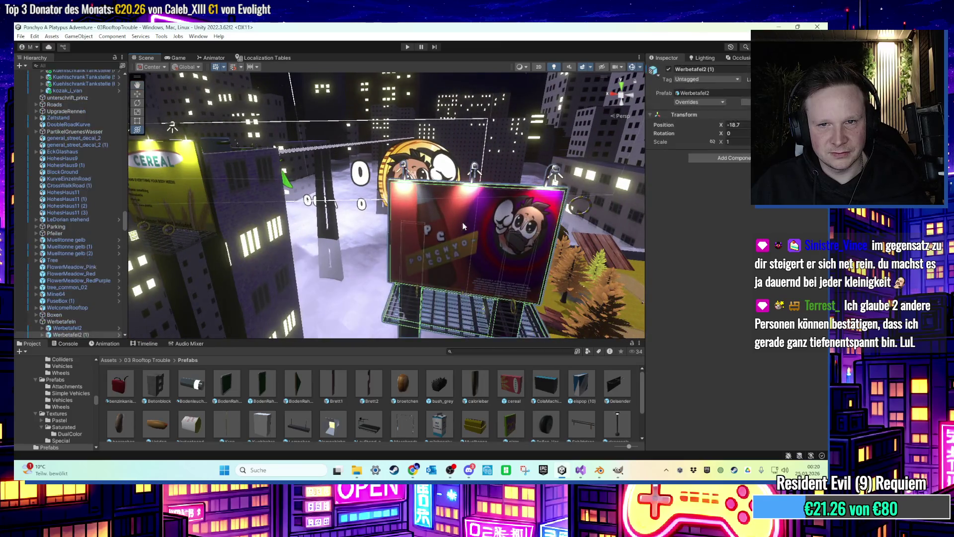
Move the billboard's Cube (1) cola poster panel onto the shop's interior brick wall.
click(486, 243)
key(f)
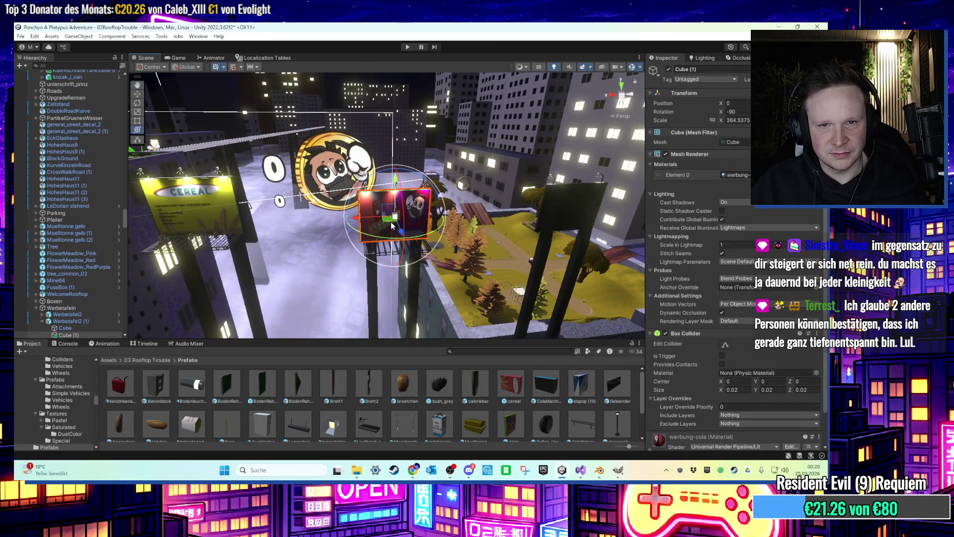
mouse_move(198, 251)
mouse_down()
mouse_move(458, 257)
mouse_move(492, 244)
mouse_up()
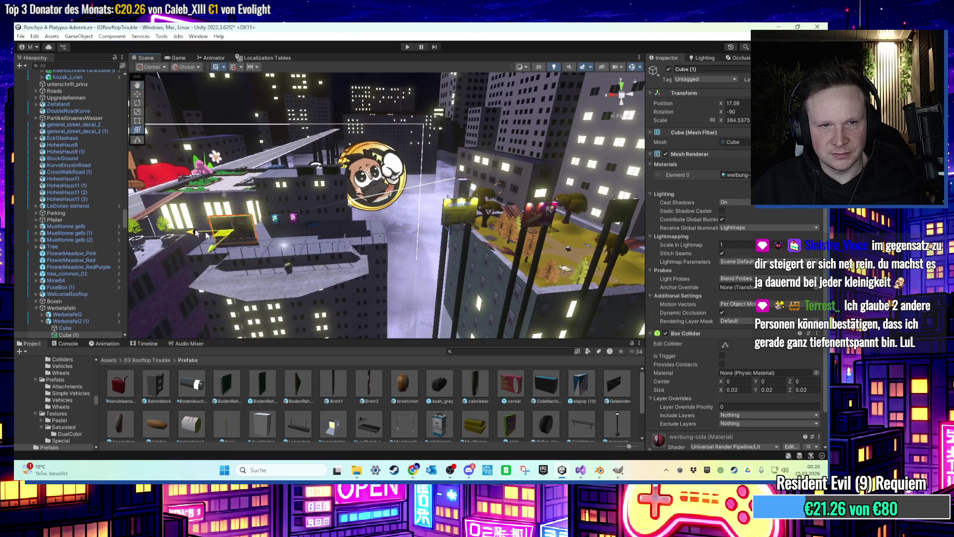
drag(219, 238, 392, 240)
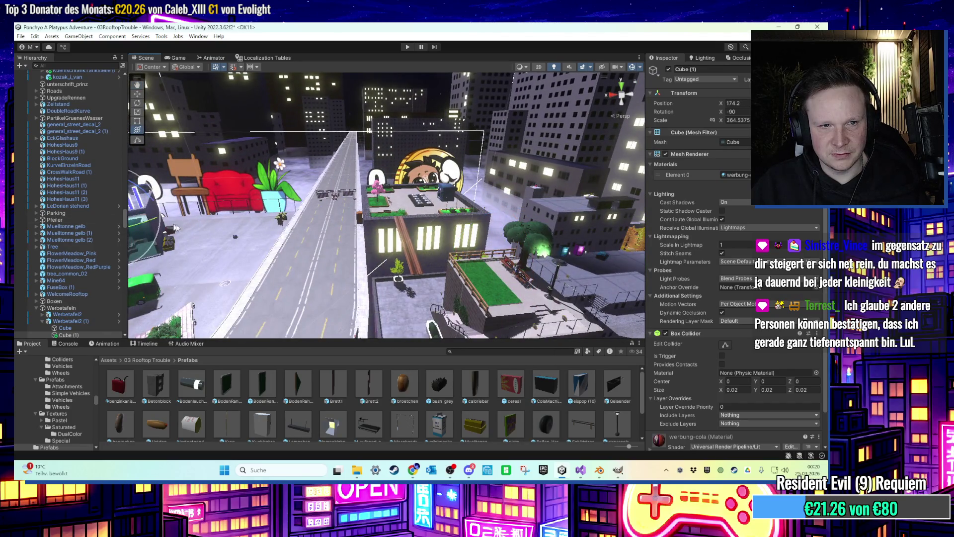
drag(171, 227, 374, 242)
mouse_move(231, 245)
mouse_down()
mouse_move(207, 246)
mouse_move(256, 234)
mouse_move(542, 231)
mouse_move(478, 226)
mouse_move(429, 252)
mouse_up()
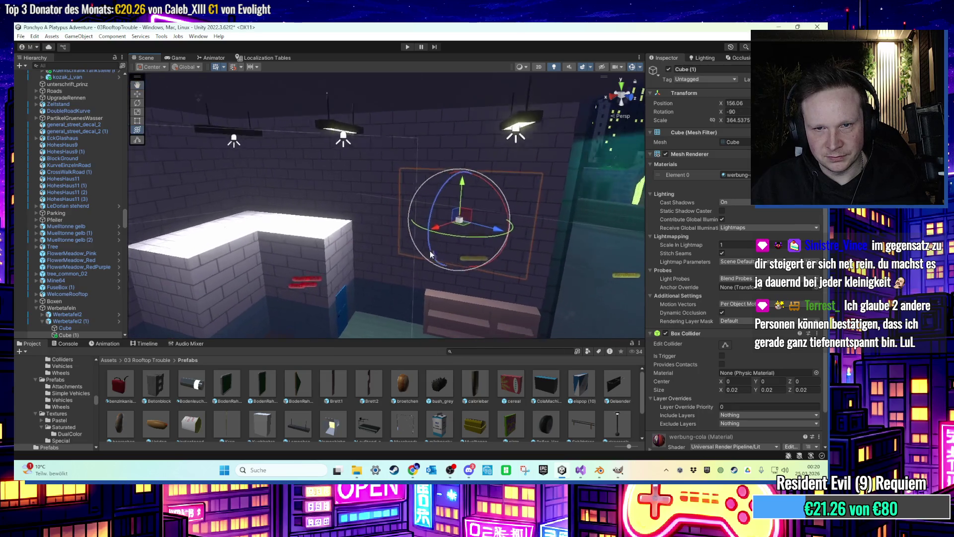